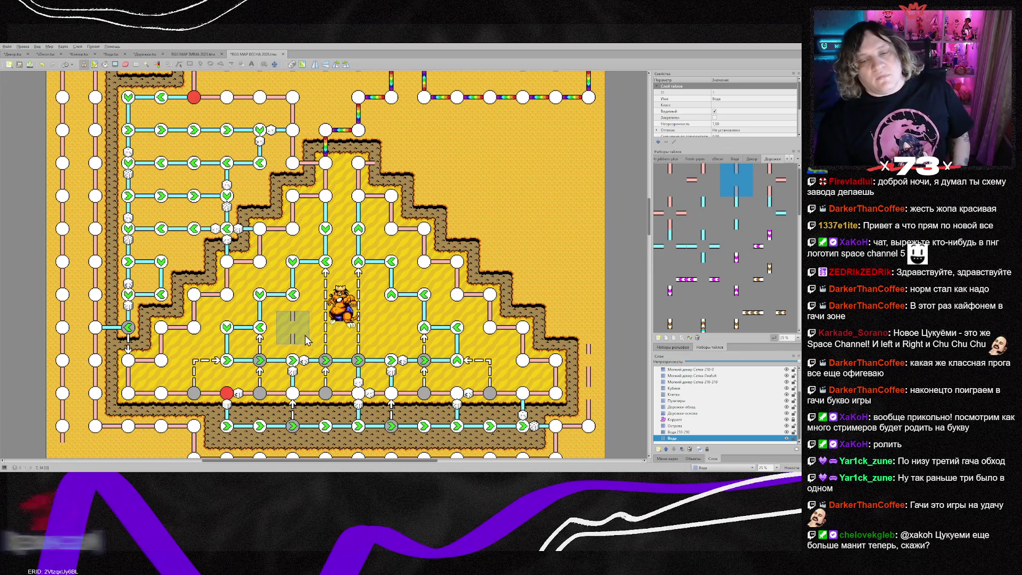
- On the Дорожки-основа layer, place a first dashed vertical path tile on the left sand
scroll(302, 342, down, 1)
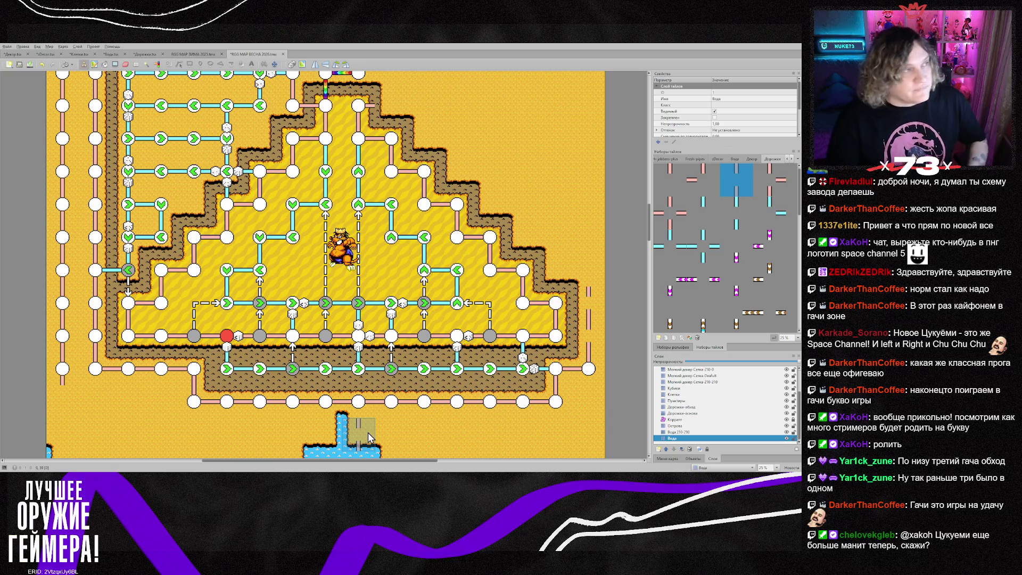
scroll(369, 438, down, 1)
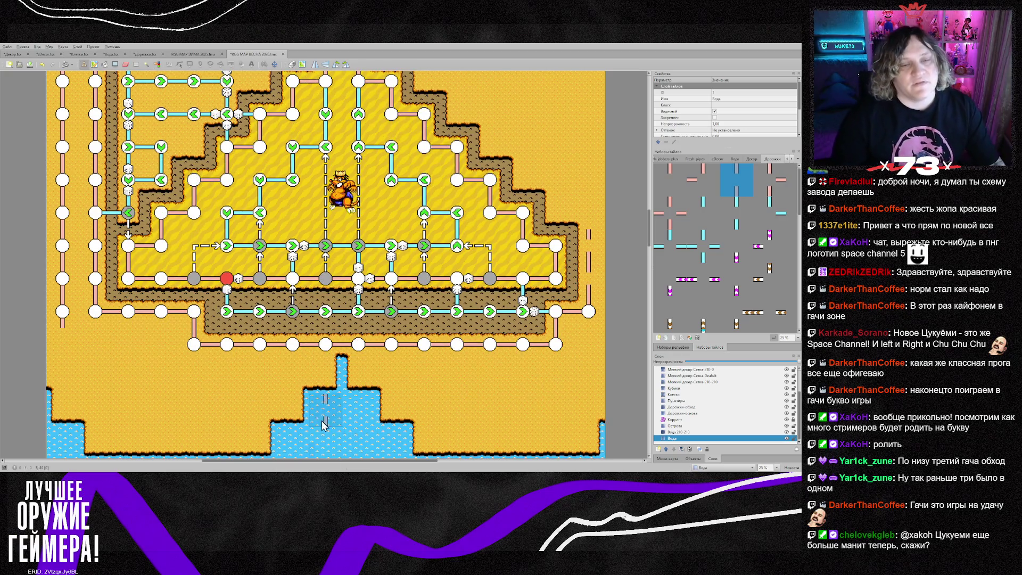
scroll(292, 349, down, 1)
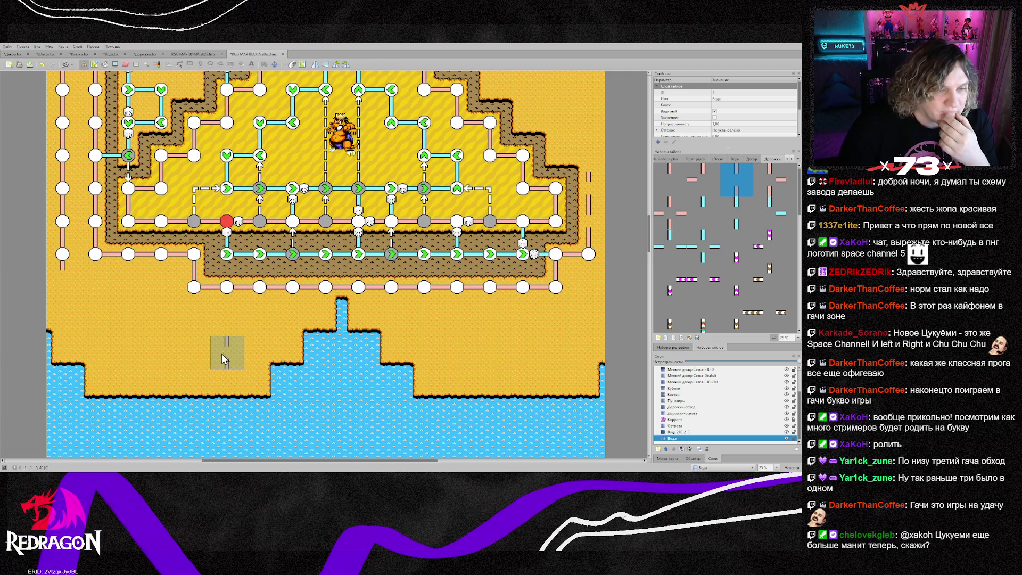
scroll(198, 352, down, 2)
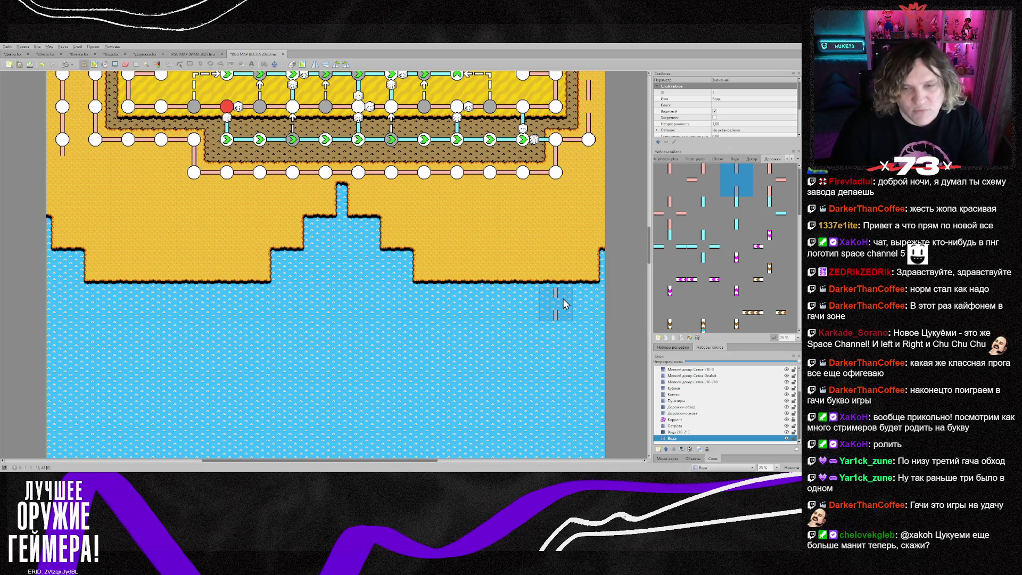
scroll(554, 307, down, 8)
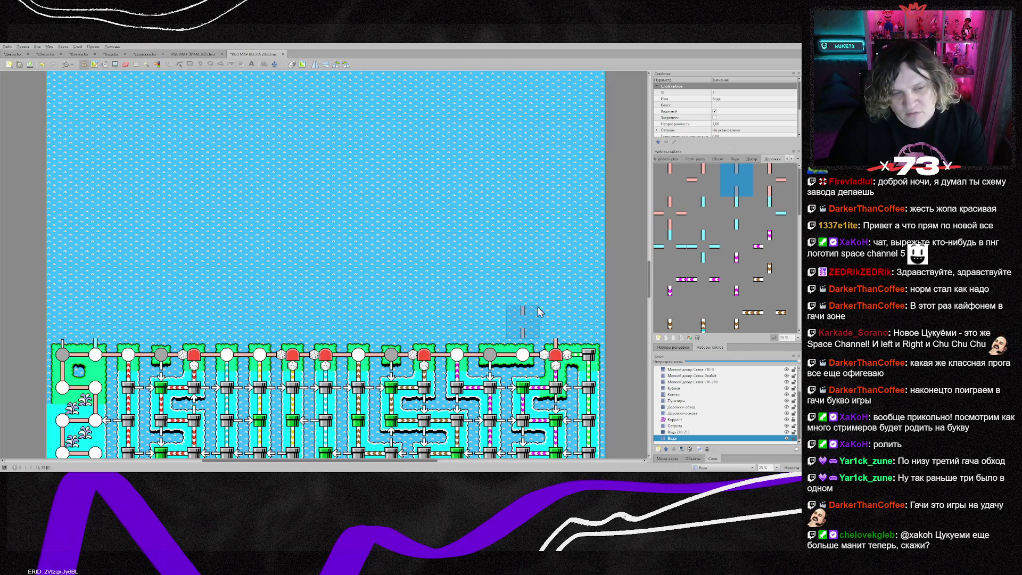
scroll(539, 312, down, 1)
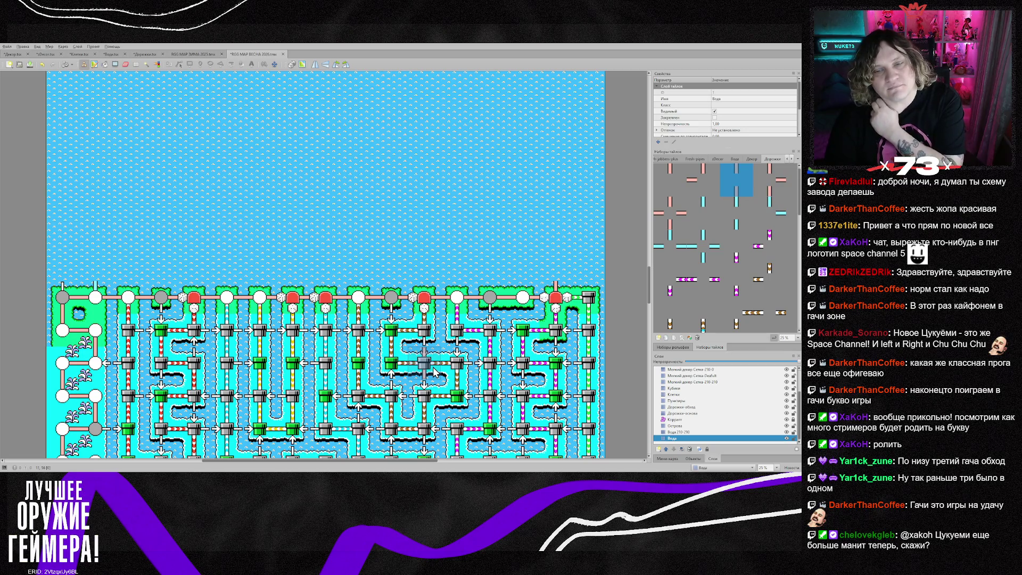
scroll(434, 371, down, 3)
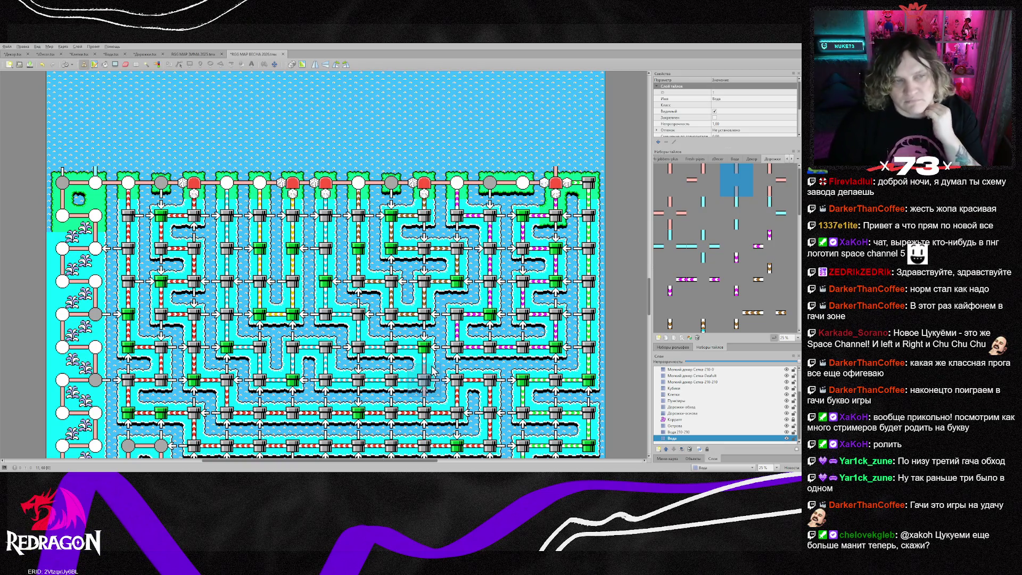
scroll(423, 372, down, 2)
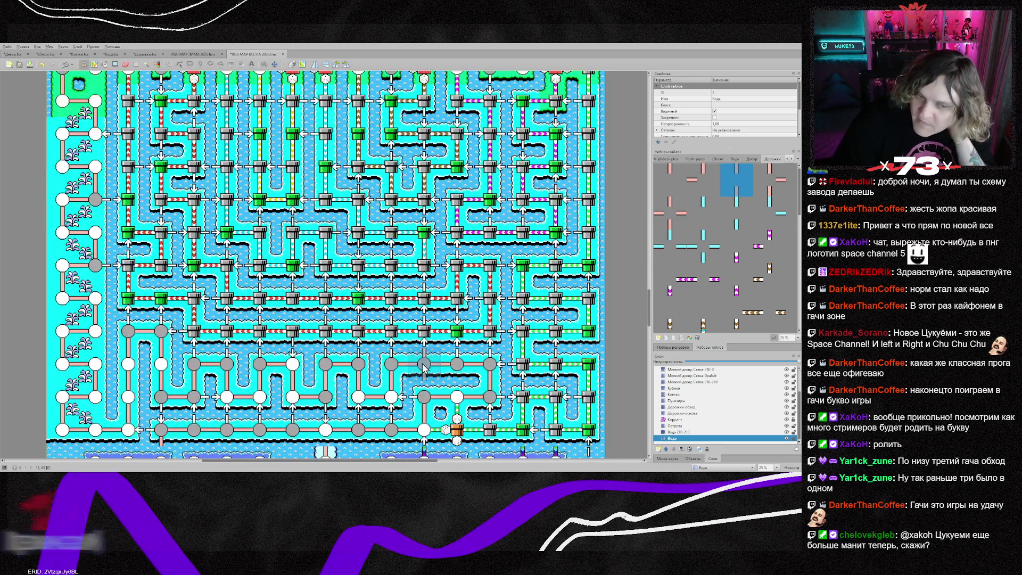
scroll(423, 371, down, 3)
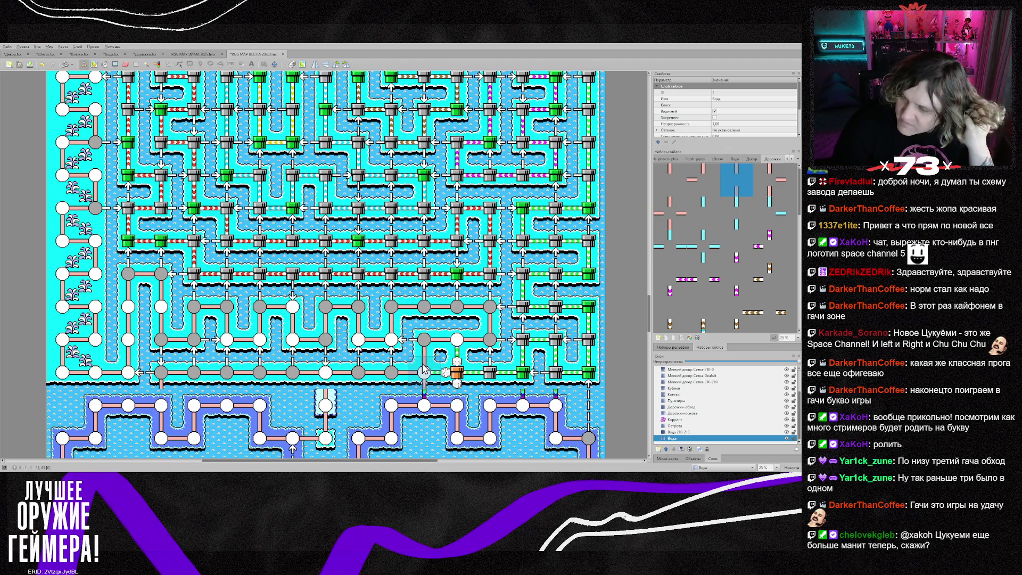
scroll(424, 371, down, 10)
scroll(424, 371, up, 5)
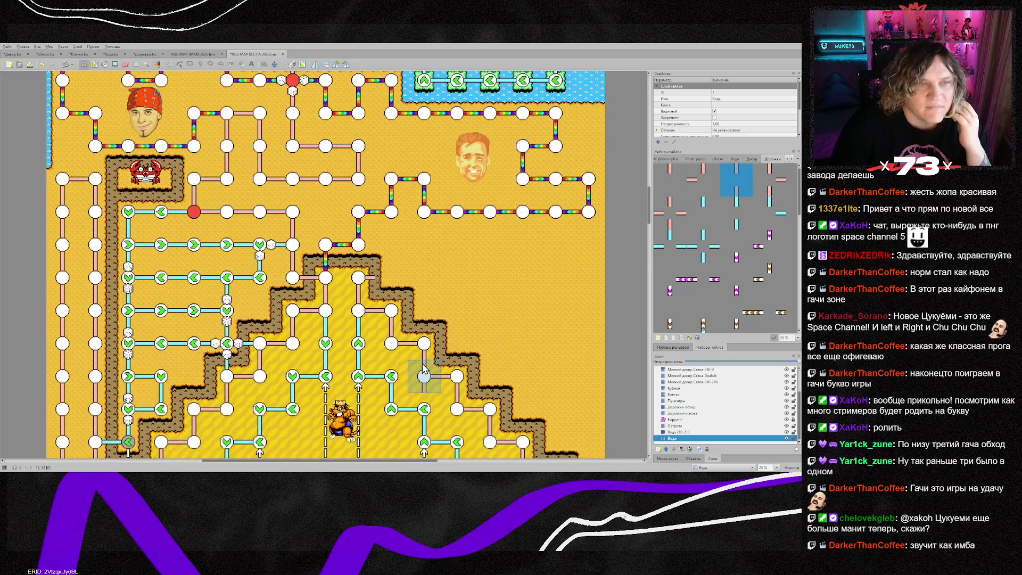
scroll(424, 371, down, 2)
scroll(425, 368, down, 5)
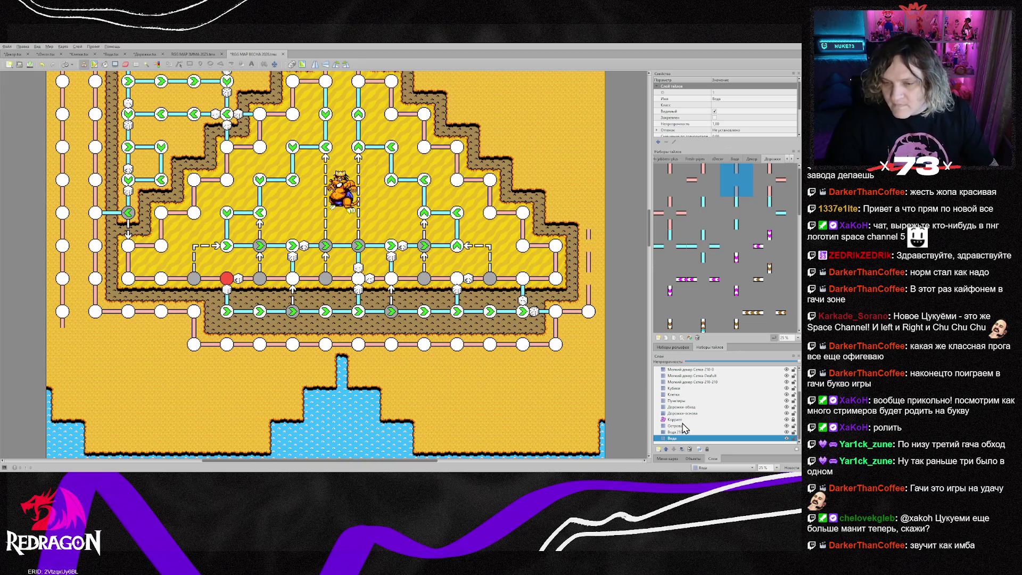
click(682, 413)
click(78, 348)
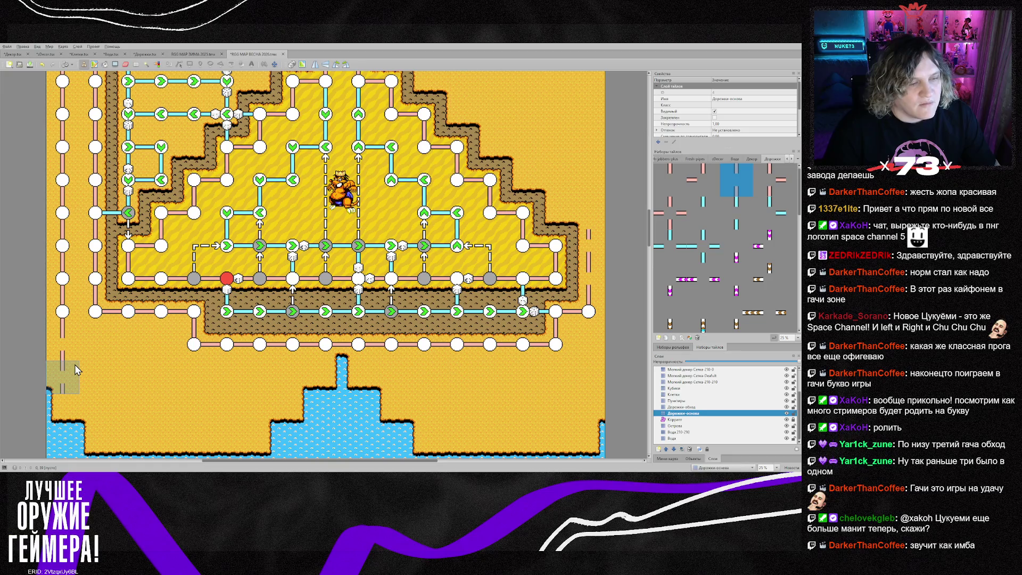
- Pick dashed and corner tiles and paint the path turning right just above the water
right_click(191, 349)
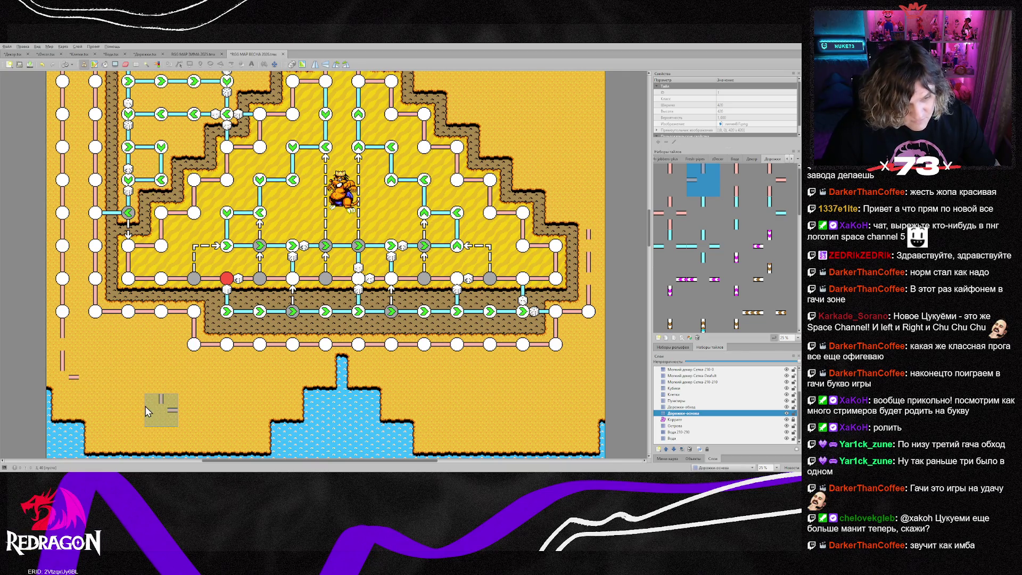
scroll(147, 413, down, 2)
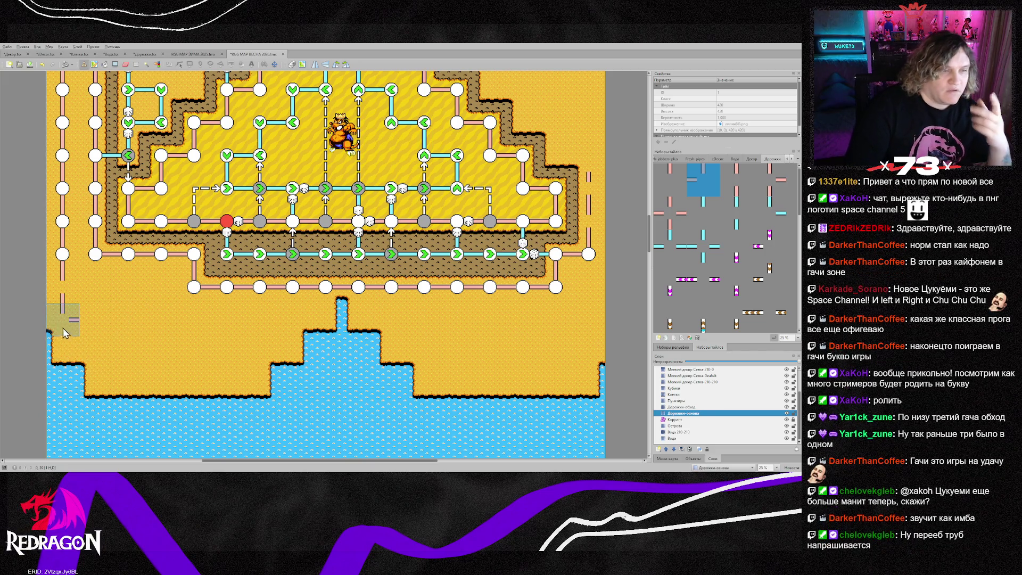
click(737, 179)
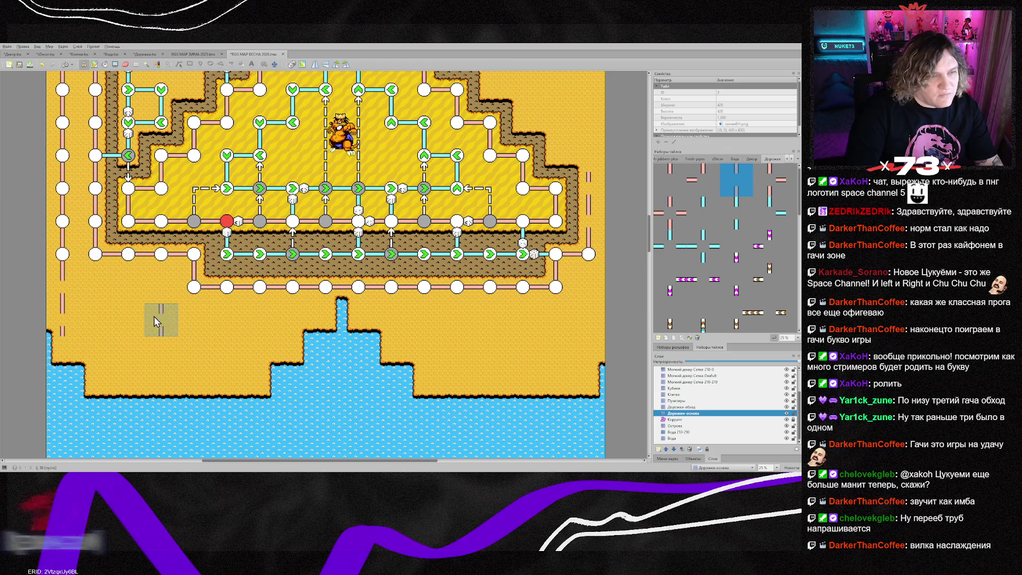
click(703, 180)
click(75, 350)
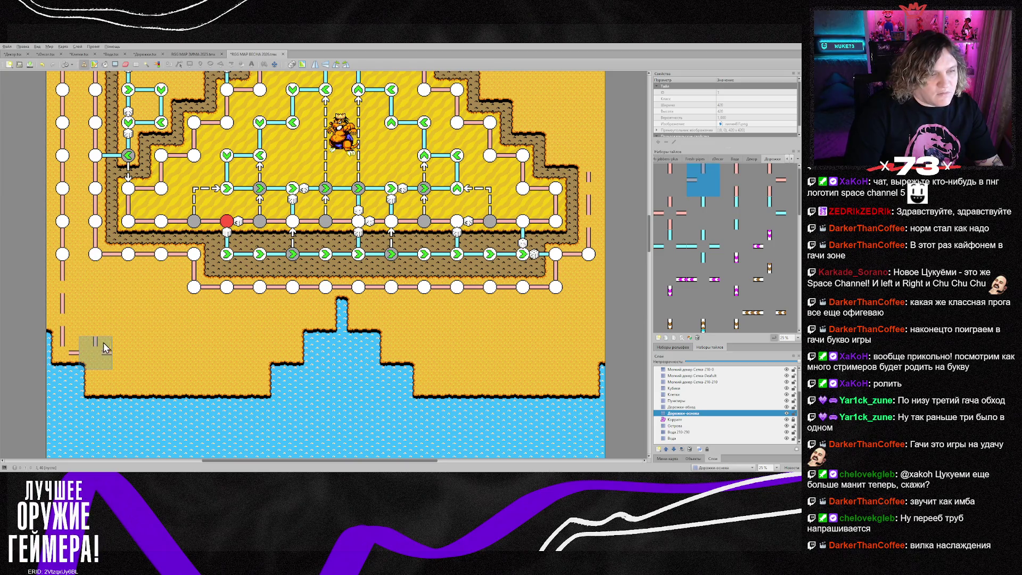
right_click(86, 335)
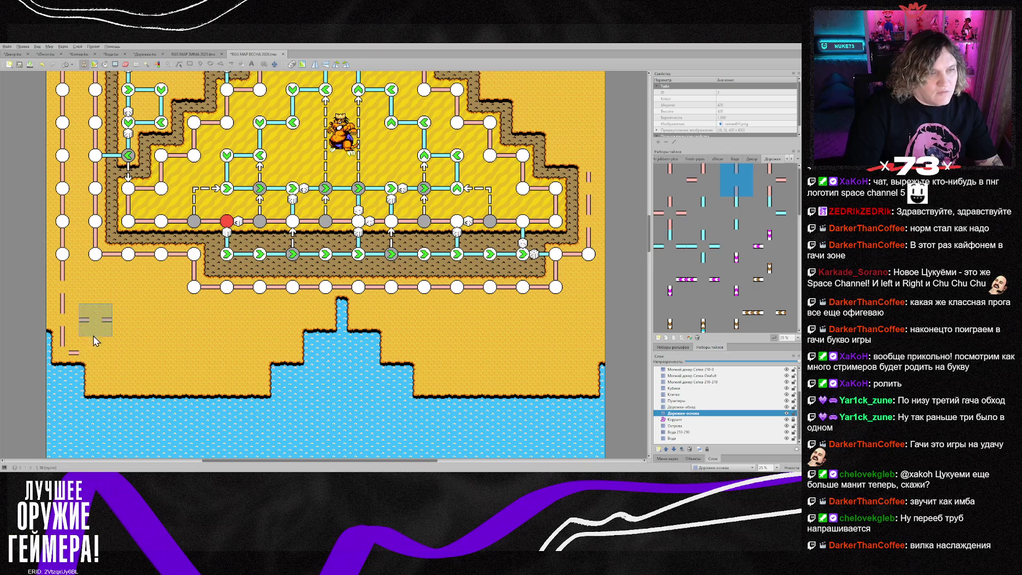
right_click(66, 353)
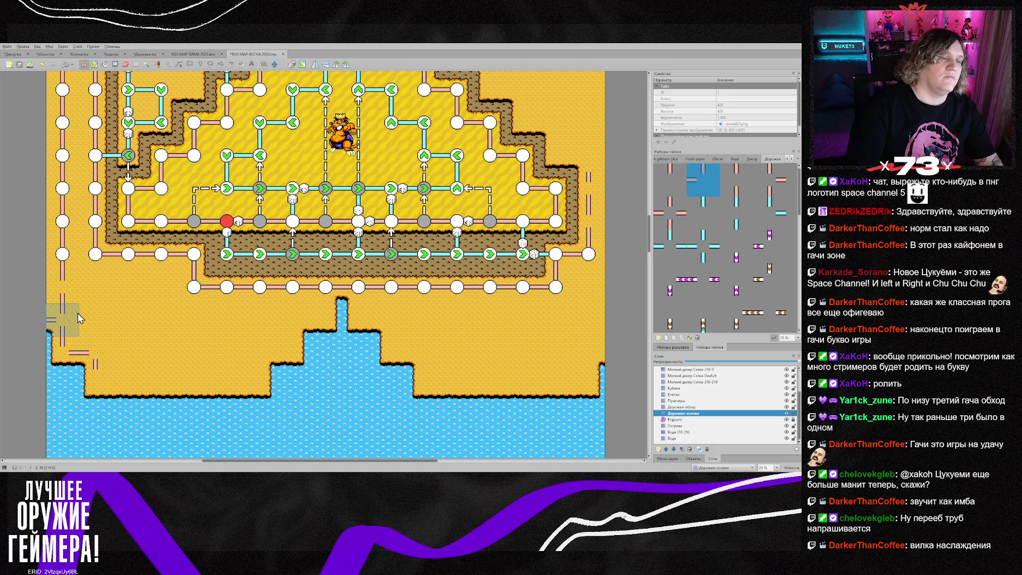
right_click(109, 346)
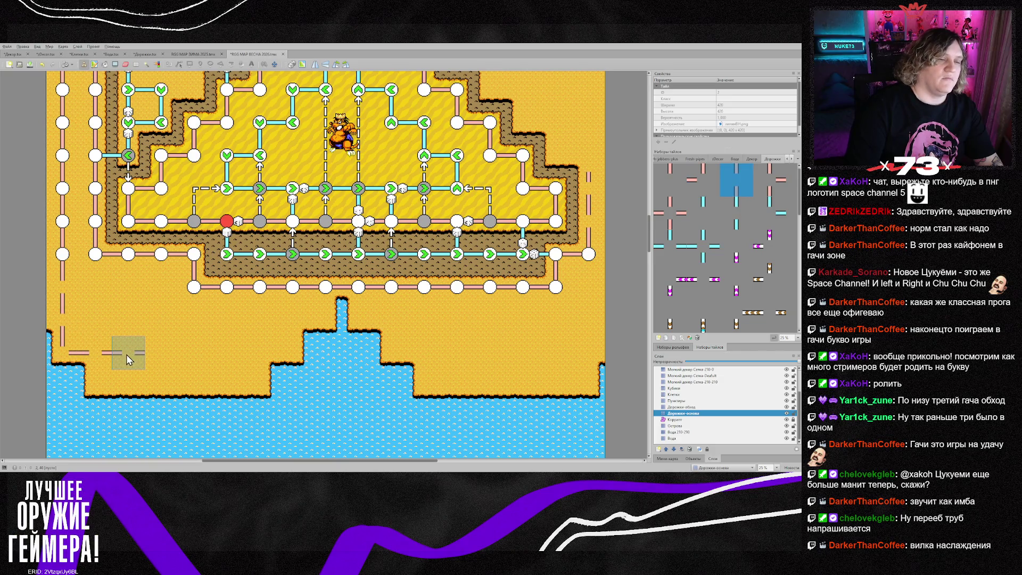
right_click(59, 339)
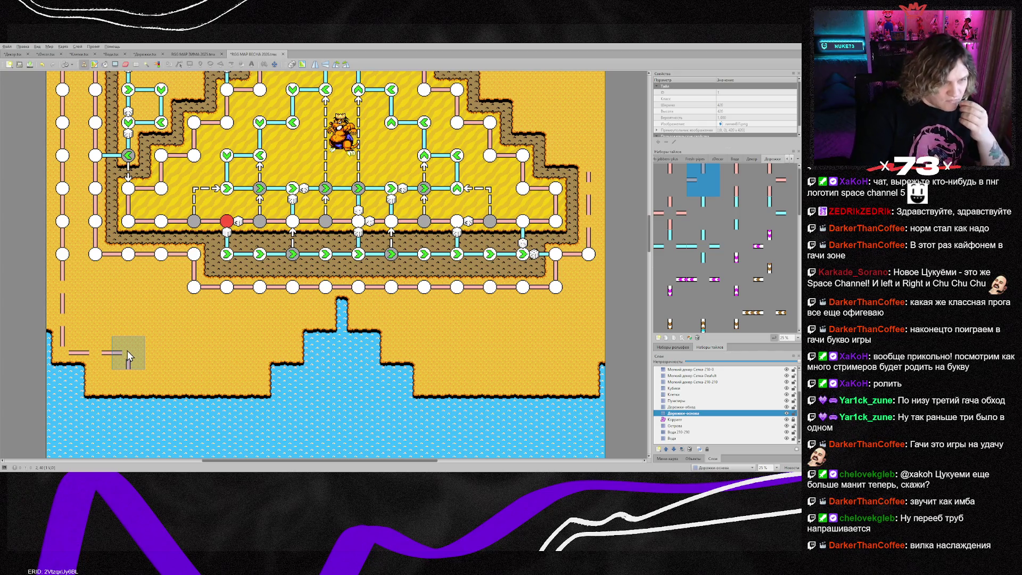
click(128, 355)
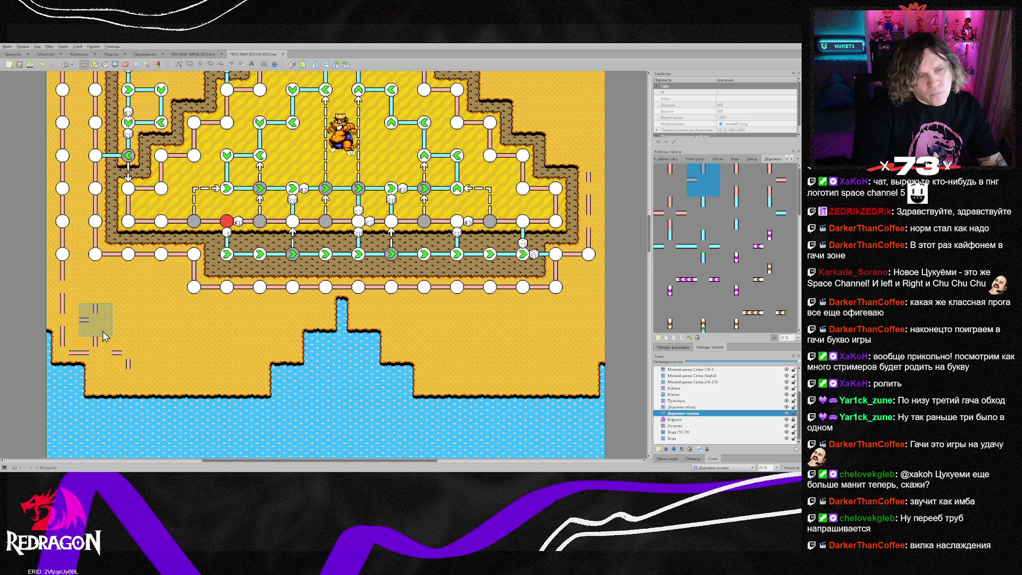
- Stamp a dashed tile above the corner and erase the misplaced pieces in the lower-left sand
click(98, 299)
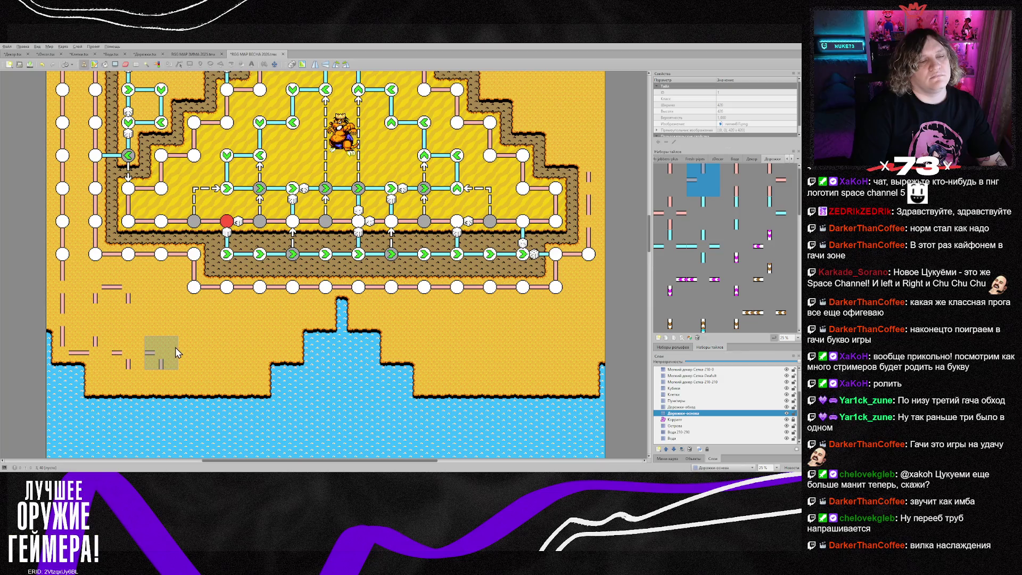
mouse_move(160, 347)
mouse_down()
mouse_move(136, 354)
mouse_move(113, 296)
mouse_move(91, 340)
mouse_move(130, 344)
mouse_up()
key(b)
click(104, 349)
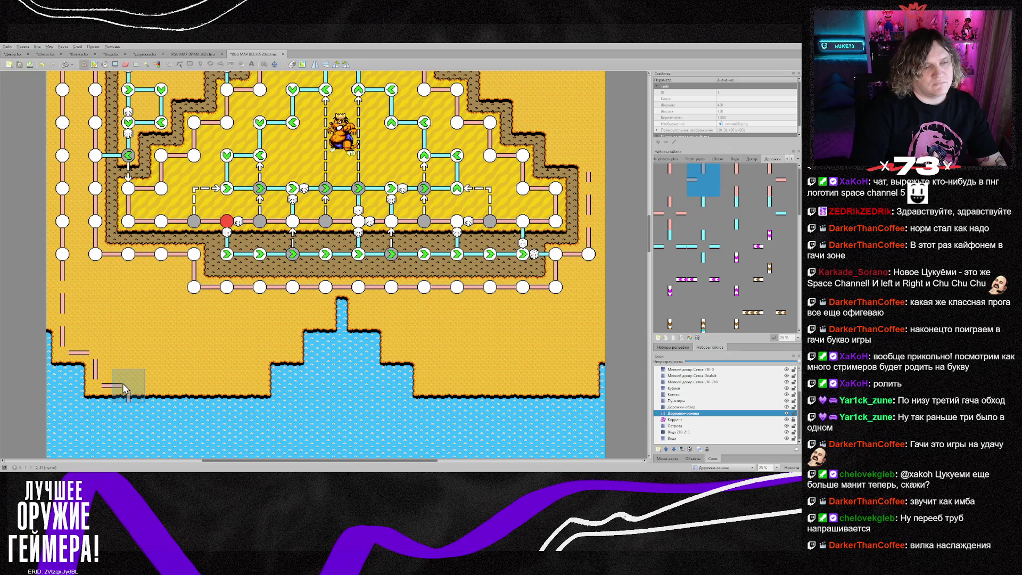
- Add Z-rotated stub tiles and vertical dashed tiles to close the rectangular loop
right_click(59, 324)
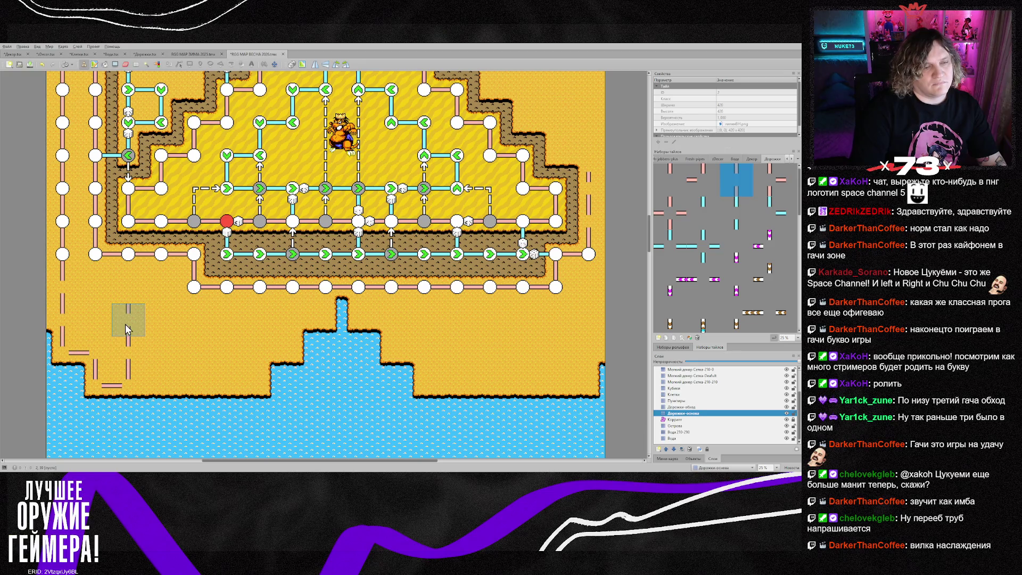
right_click(62, 352)
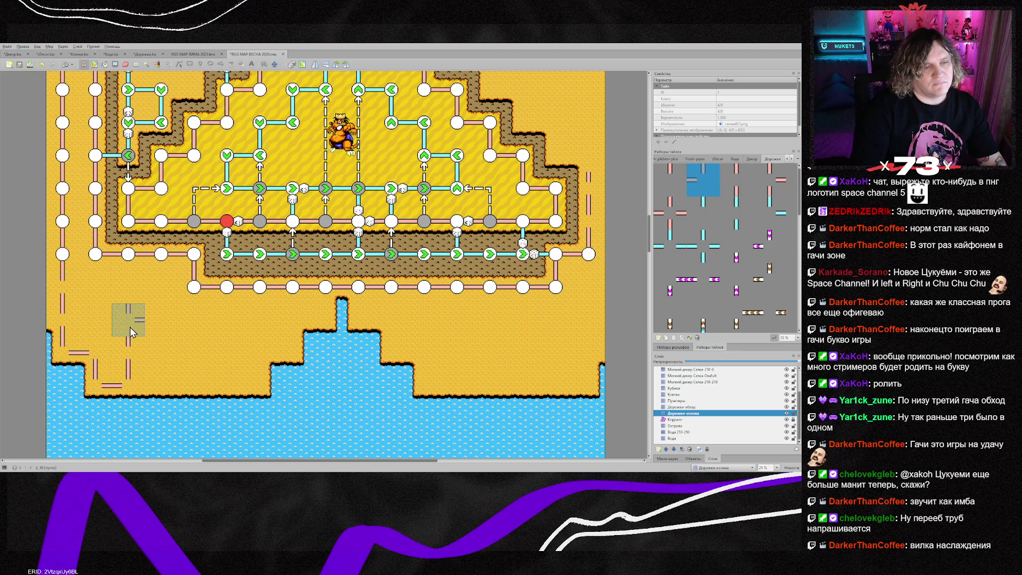
click(128, 327)
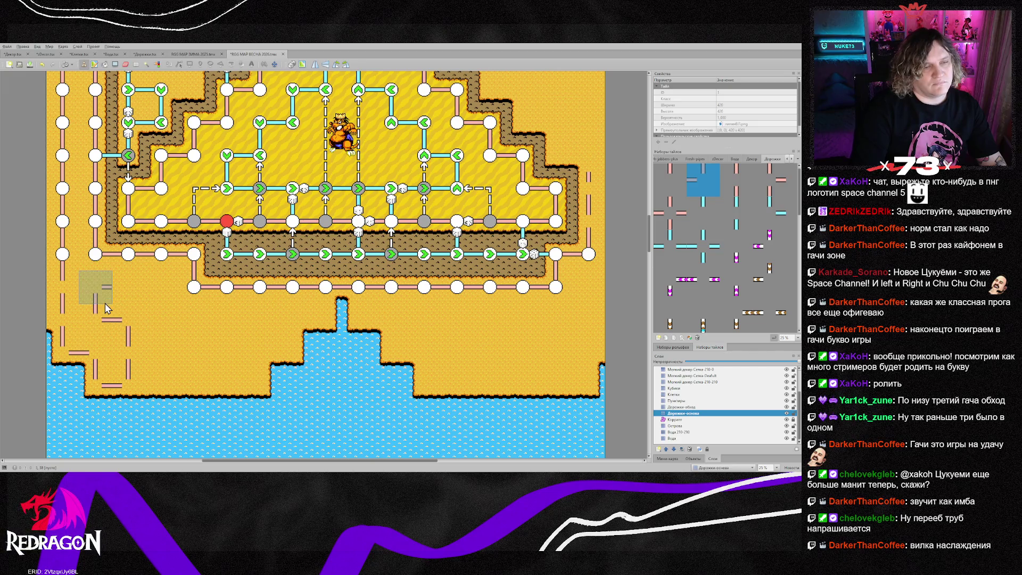
key(z)
key(z)
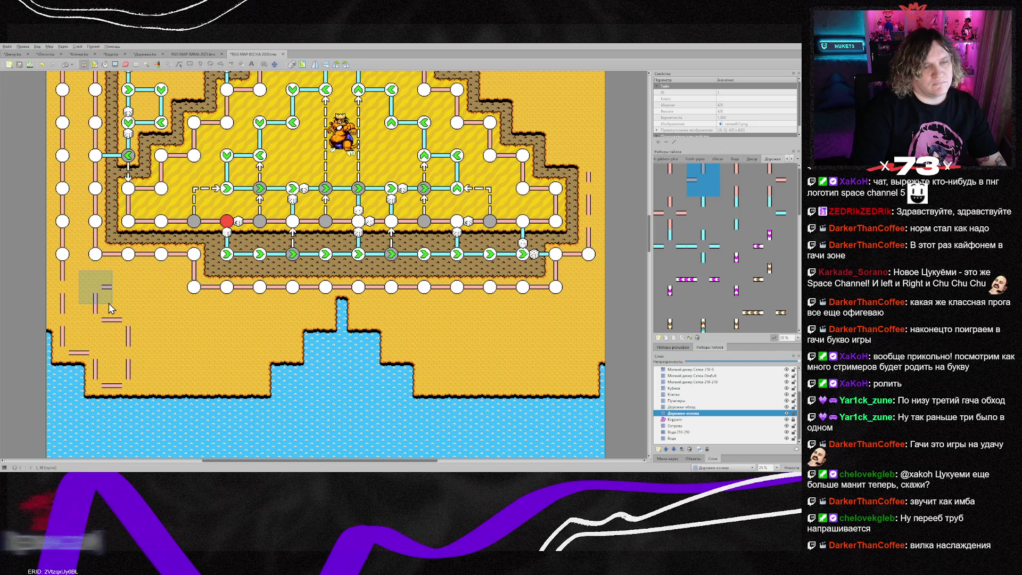
click(109, 302)
click(133, 296)
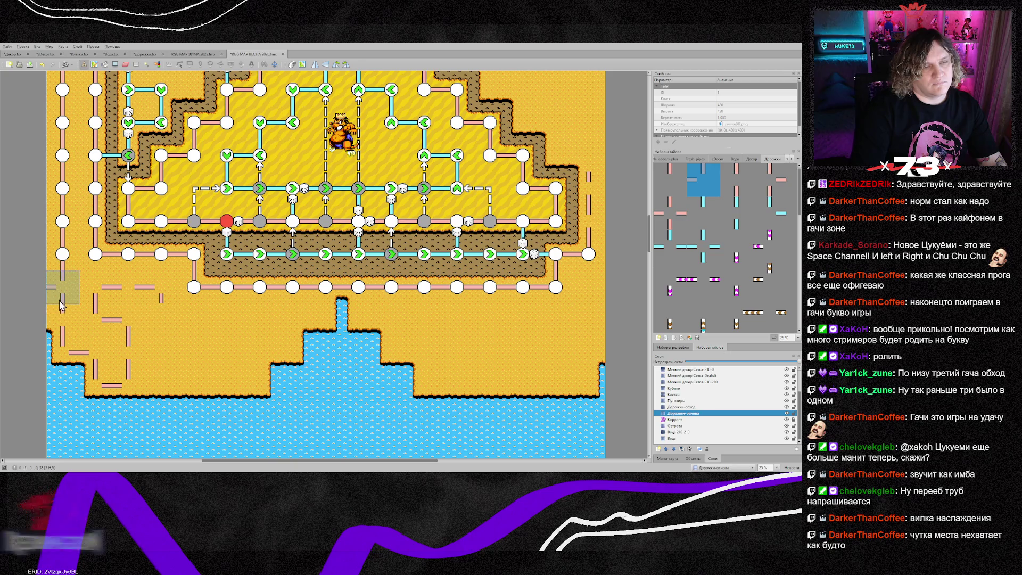
right_click(144, 322)
click(149, 318)
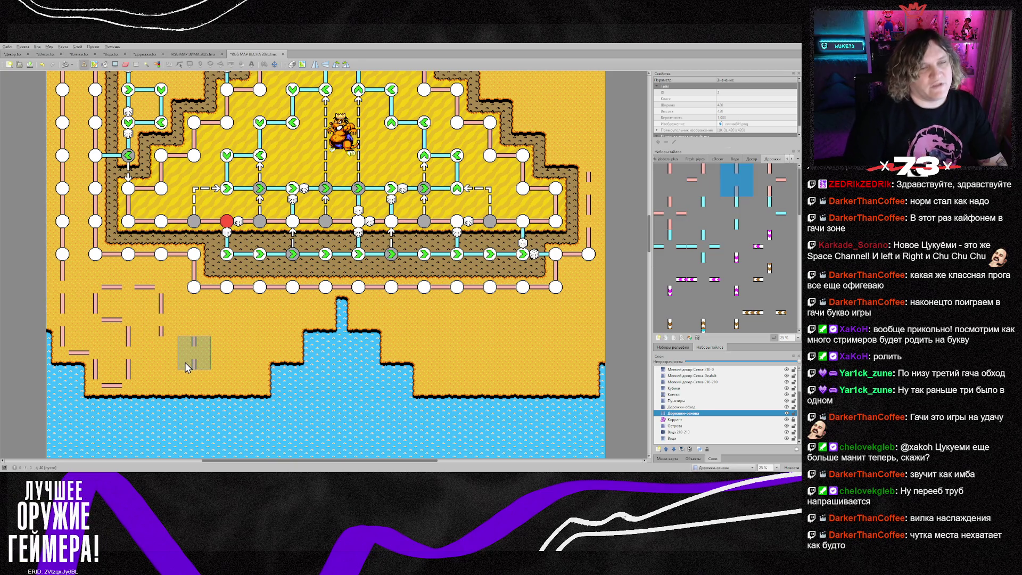
click(156, 364)
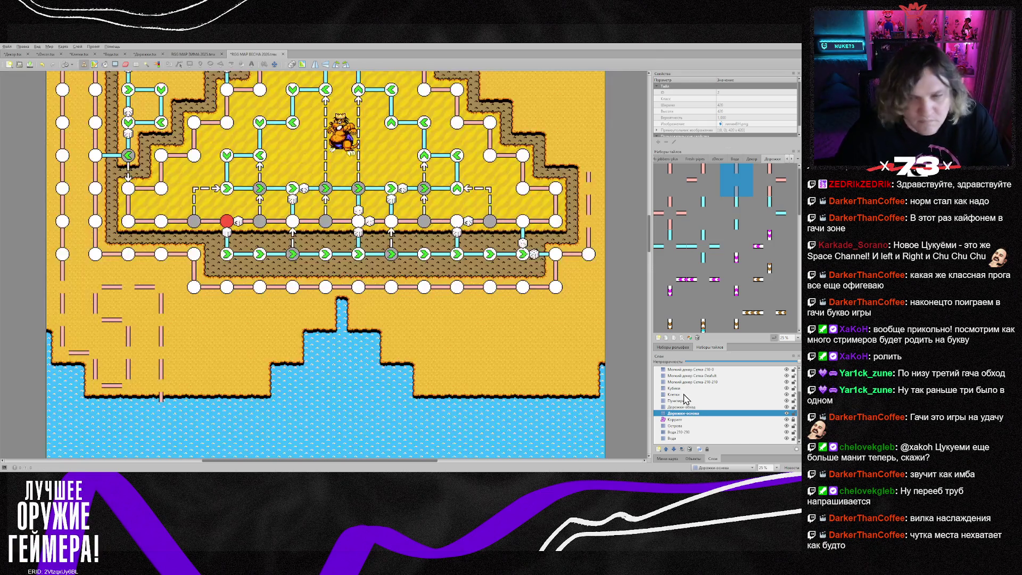
- On the Клетки layer, paint white node circles, then make the lower-left node red and the one above grey
click(684, 395)
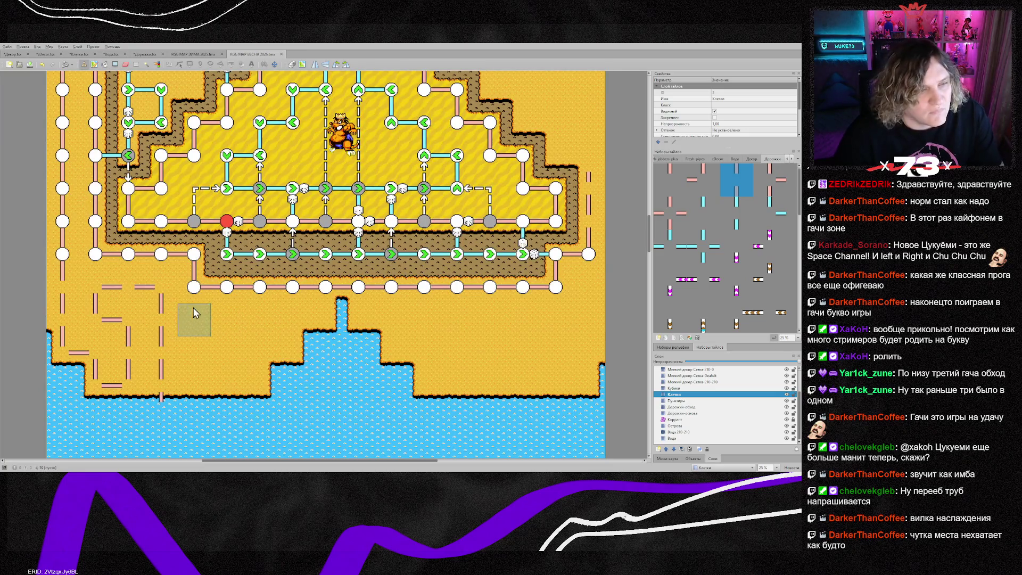
mouse_move(71, 261)
mouse_down()
mouse_move(71, 303)
mouse_move(103, 357)
mouse_move(137, 387)
mouse_move(130, 331)
mouse_move(96, 298)
mouse_move(169, 298)
mouse_move(162, 391)
mouse_up()
click(702, 180)
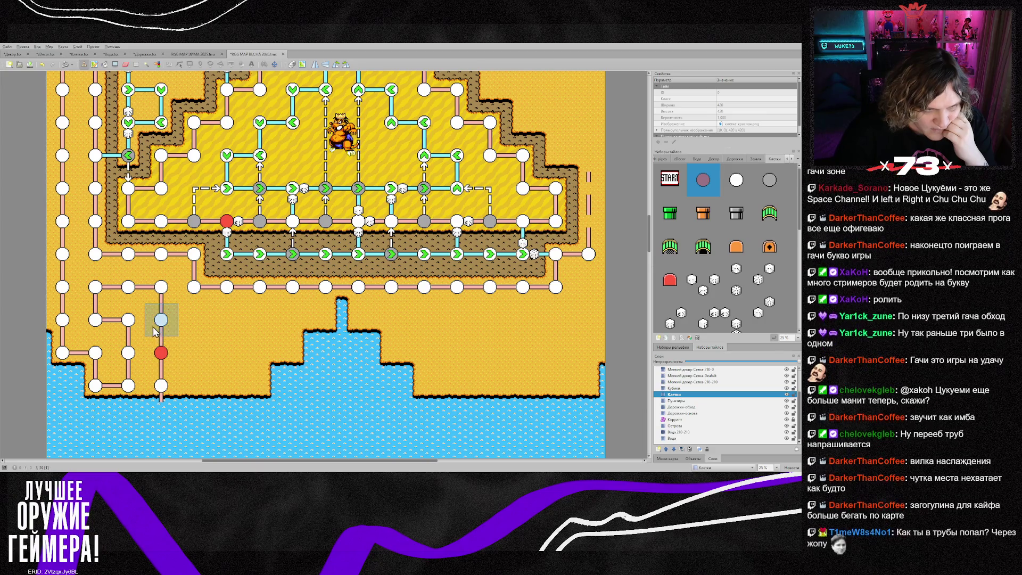
key(ctrl+z)
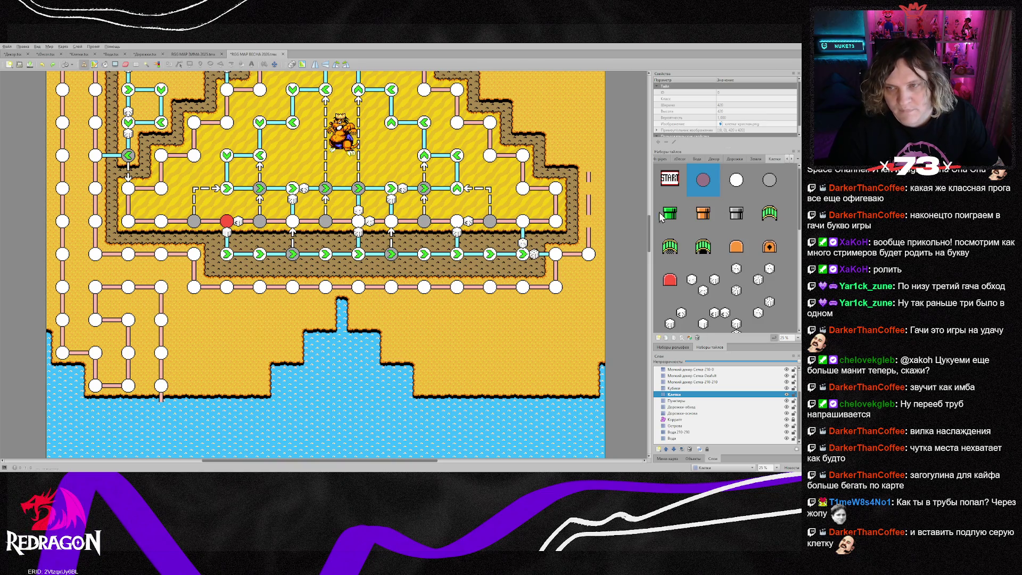
click(128, 319)
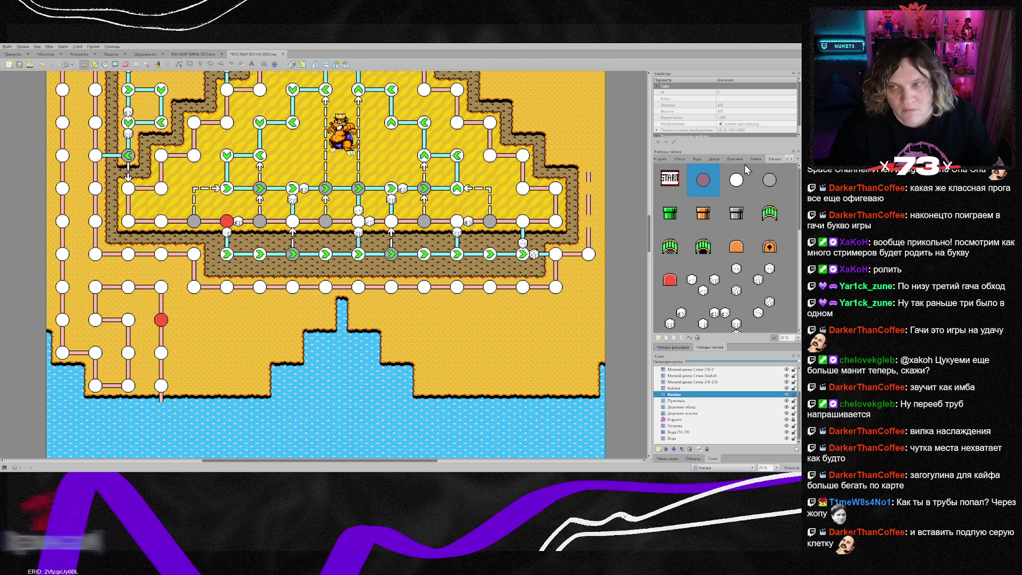
click(770, 180)
click(161, 287)
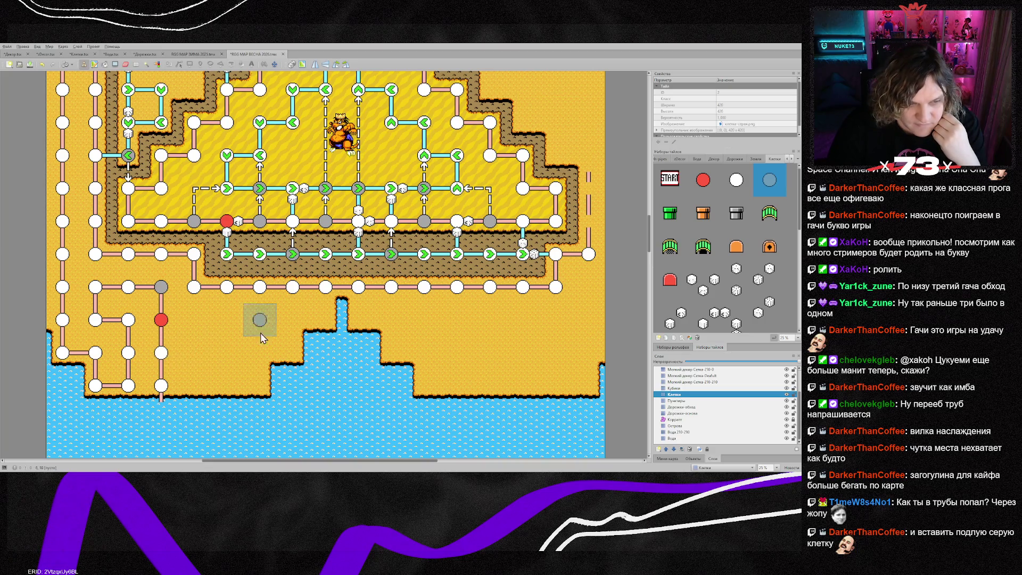
- Switch to the Дорожки-обход layer, pick a path tile and bring the rainbow tiles into view
click(692, 407)
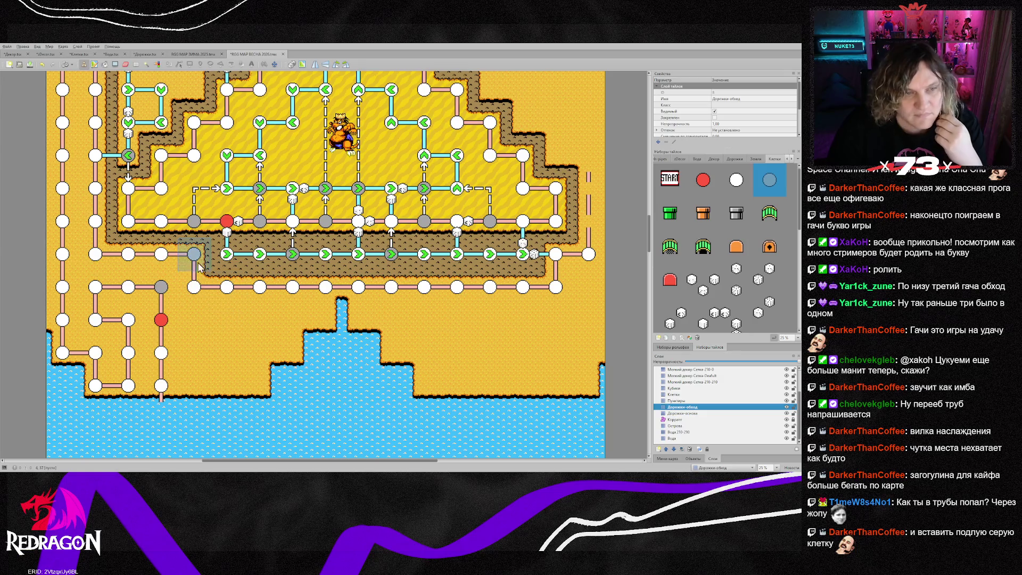
right_click(227, 287)
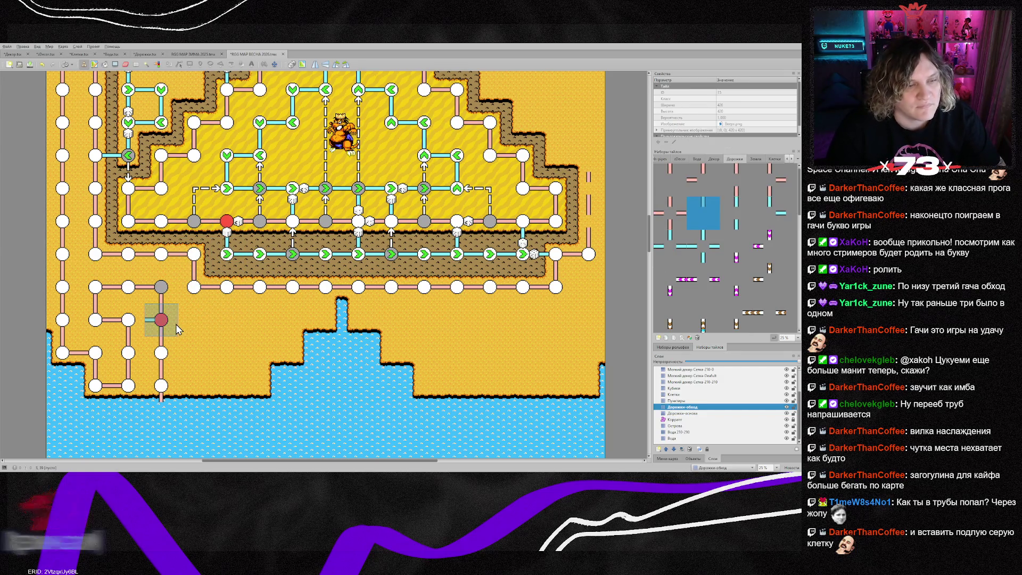
scroll(176, 323, down, 15)
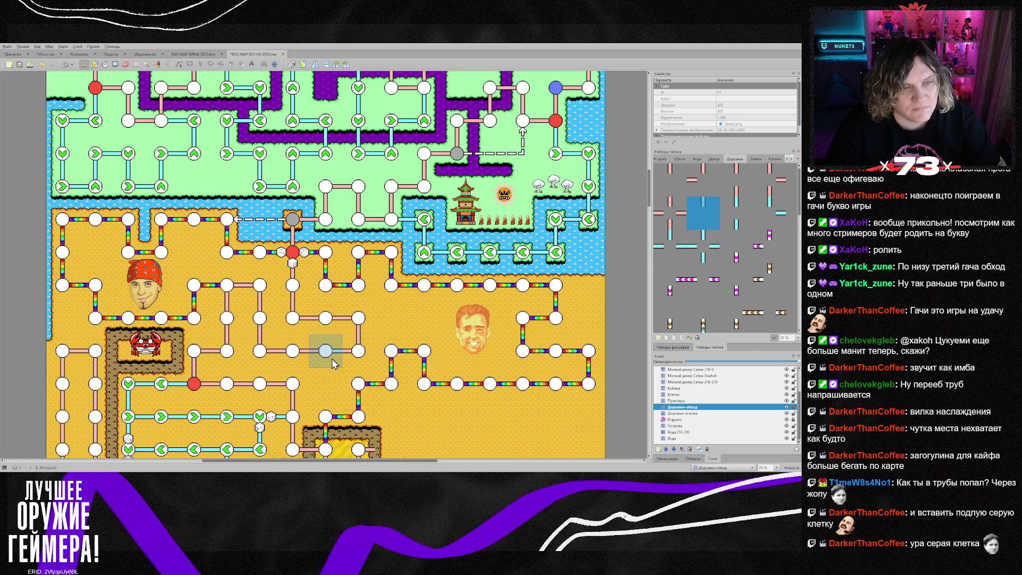
scroll(714, 291, down, 3)
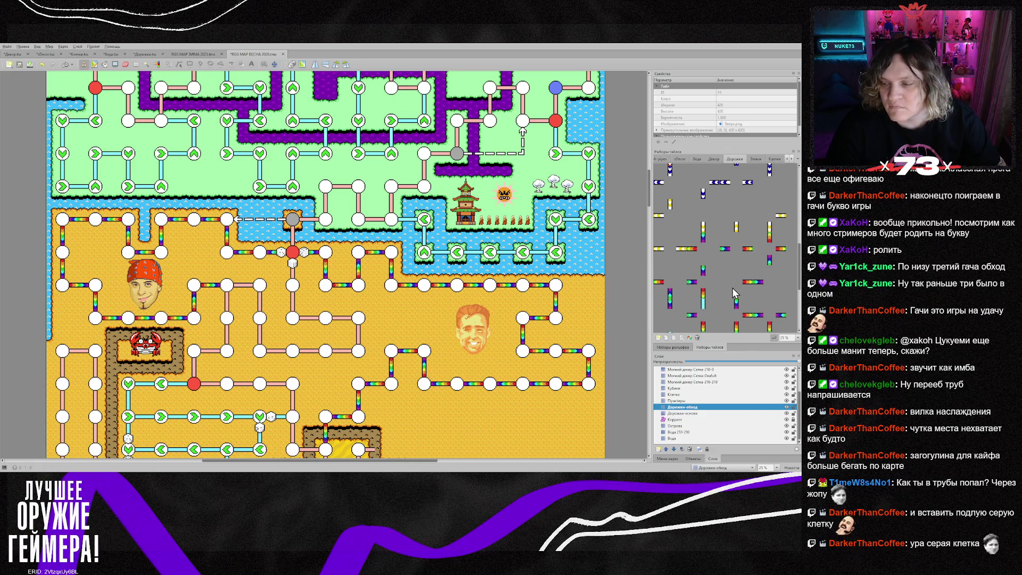
scroll(731, 292, down, 2)
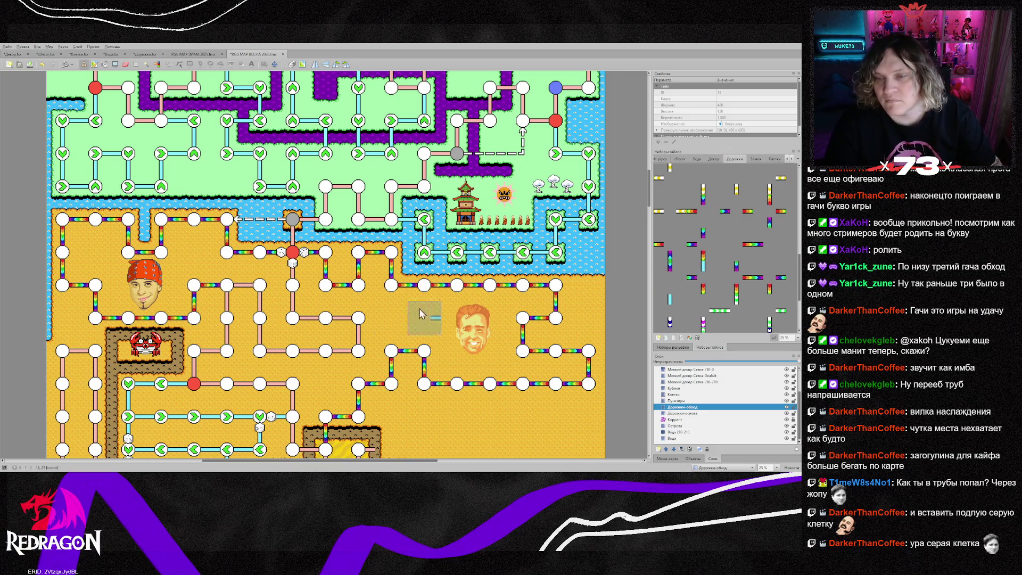
scroll(238, 343, down, 5)
scroll(238, 343, down, 5)
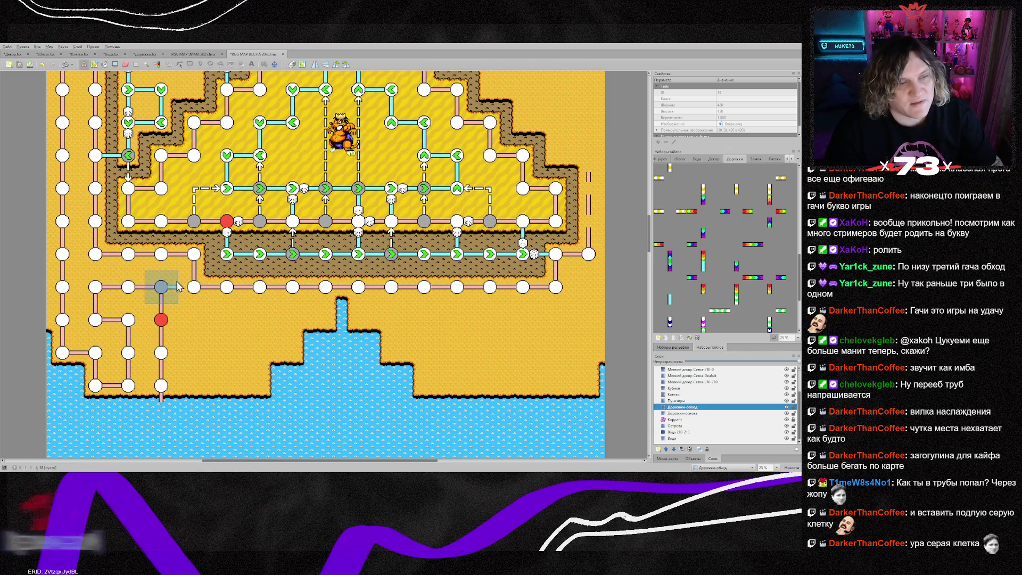
scroll(165, 290, up, 3)
scroll(154, 296, up, 3)
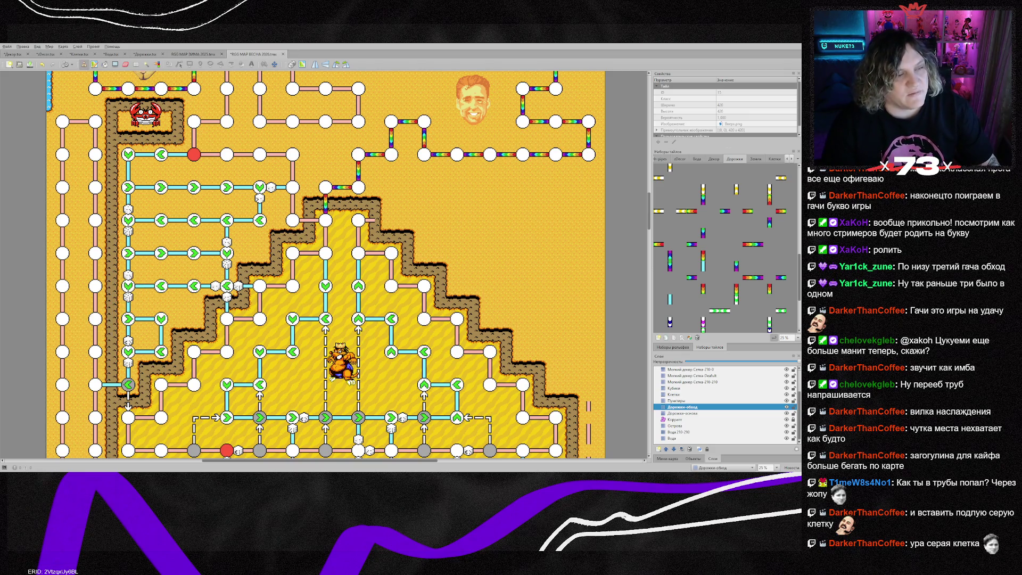
scroll(227, 303, down, 3)
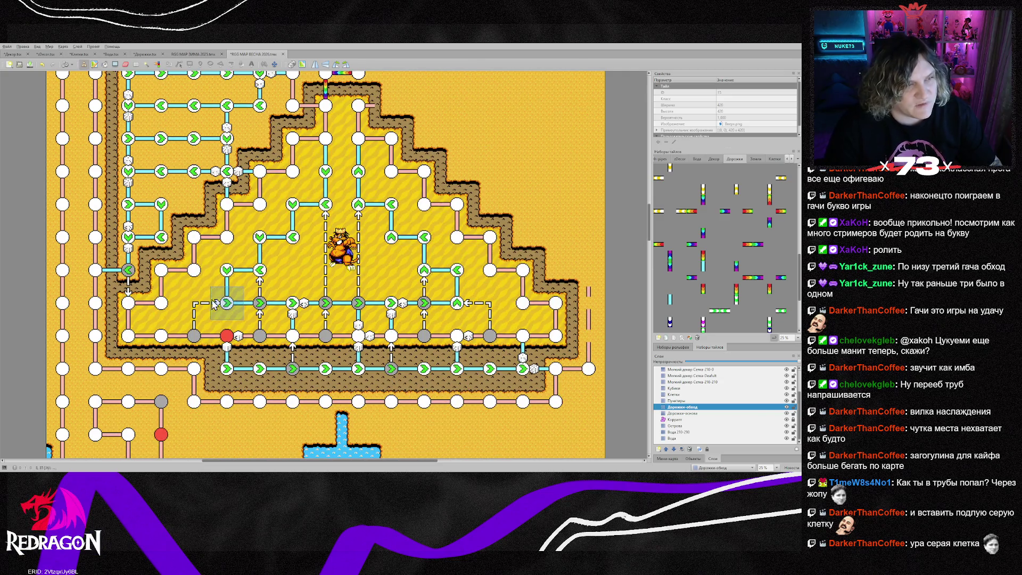
scroll(216, 304, up, 3)
scroll(192, 309, down, 5)
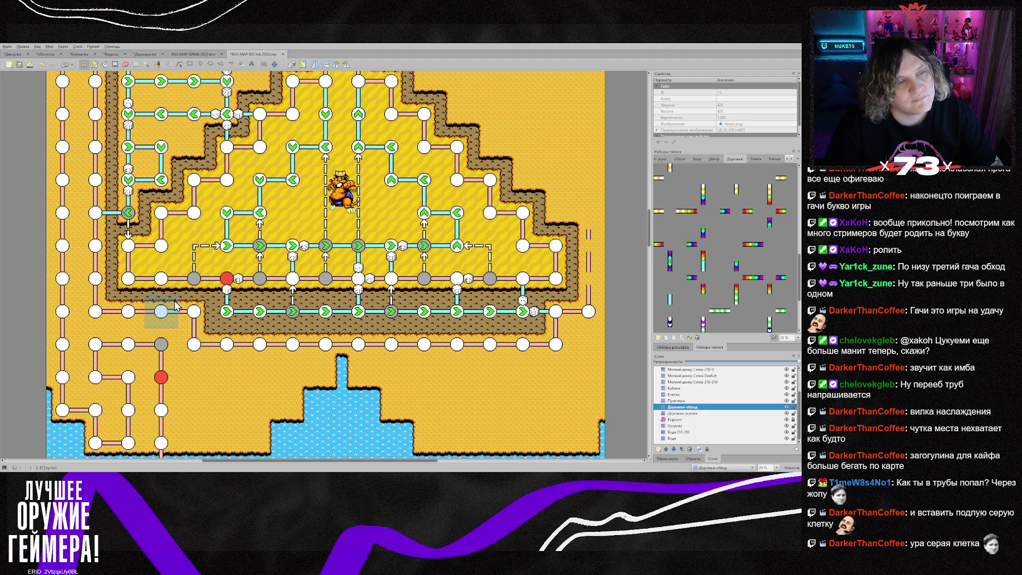
scroll(176, 306, down, 4)
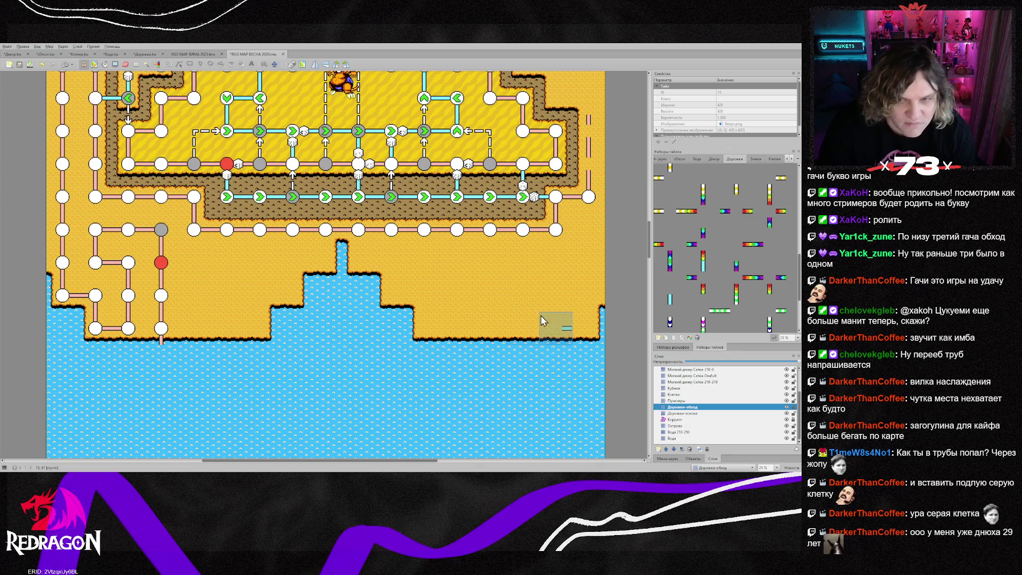
- Try rainbow path pieces such as ГачиПлюсОбход, Гачи-03 and Гачи-01 in the tileset
click(743, 213)
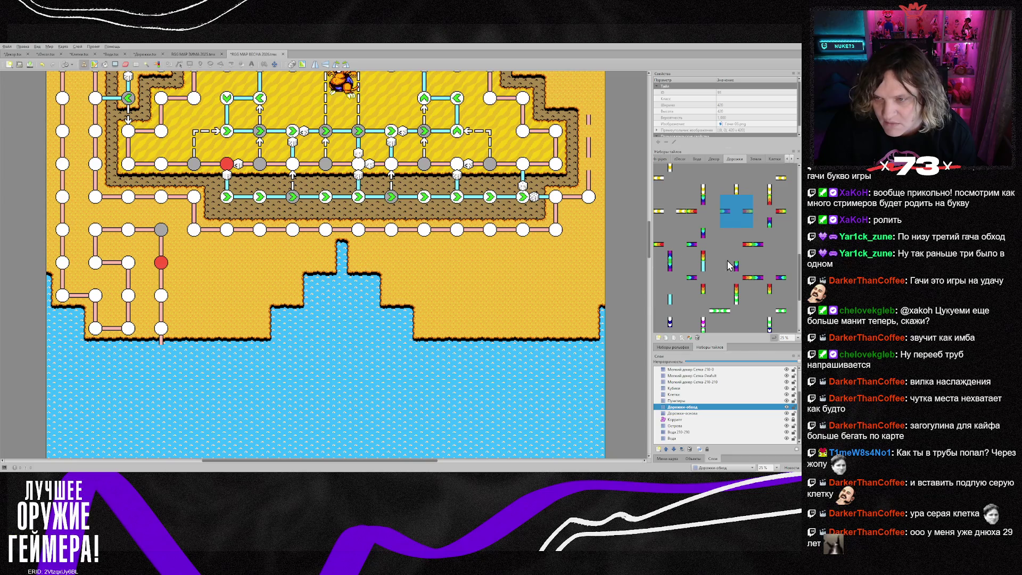
scroll(730, 265, down, 1)
click(776, 254)
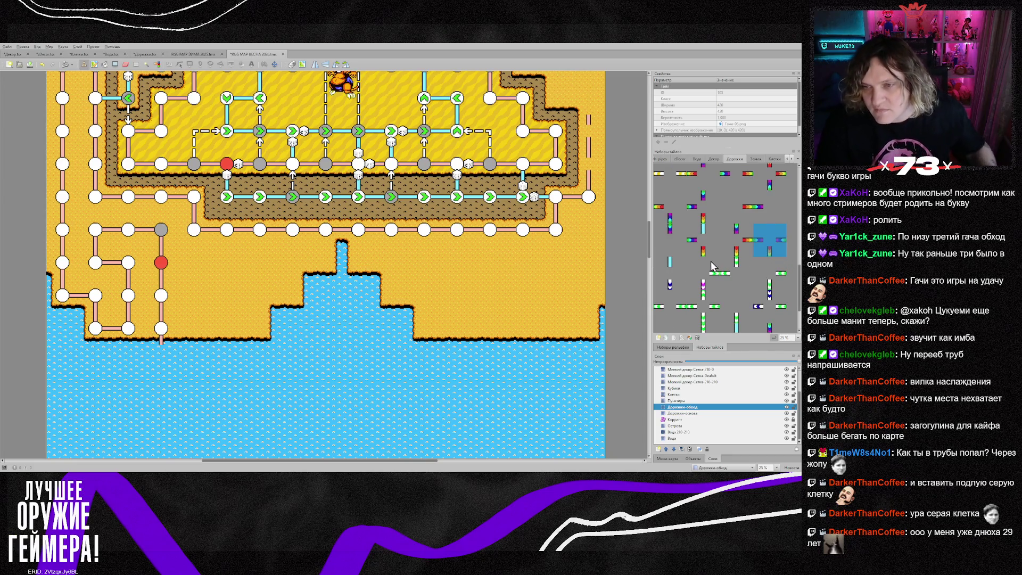
click(703, 242)
scroll(690, 277, up, 1)
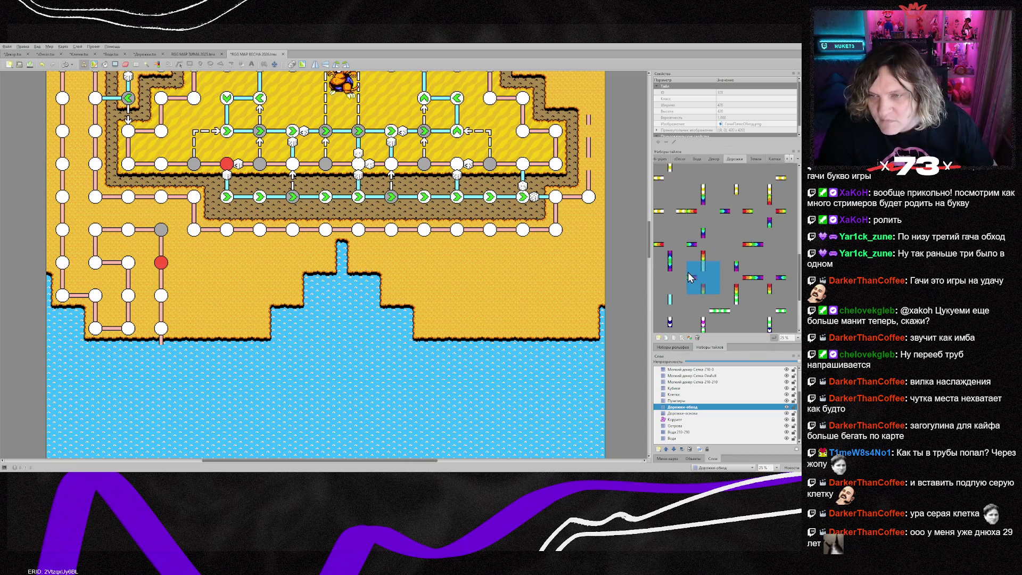
scroll(675, 258, up, 2)
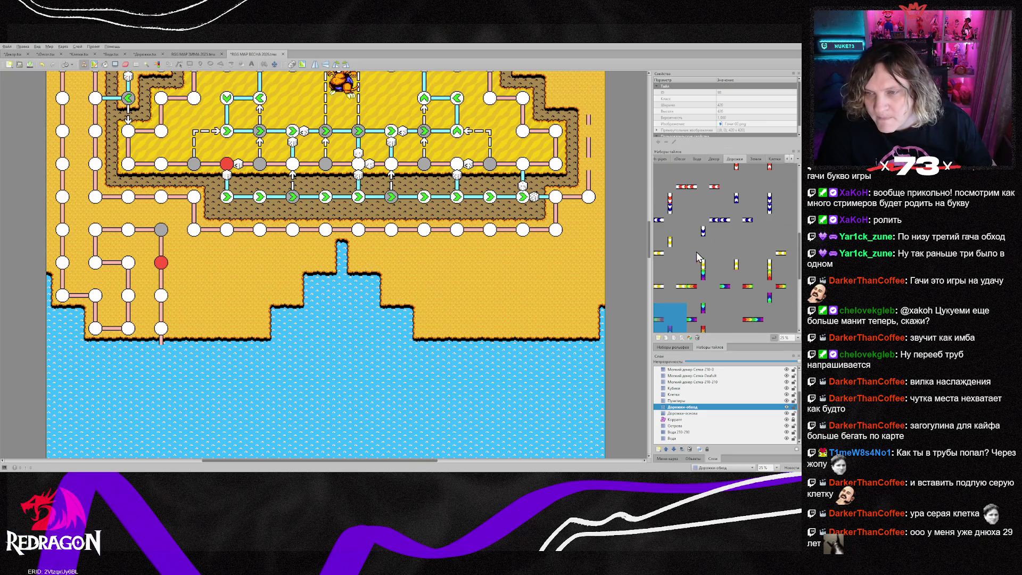
click(749, 288)
click(708, 286)
- Select the rainbow path-end piece and place it right of the red node
scroll(729, 288, down, 2)
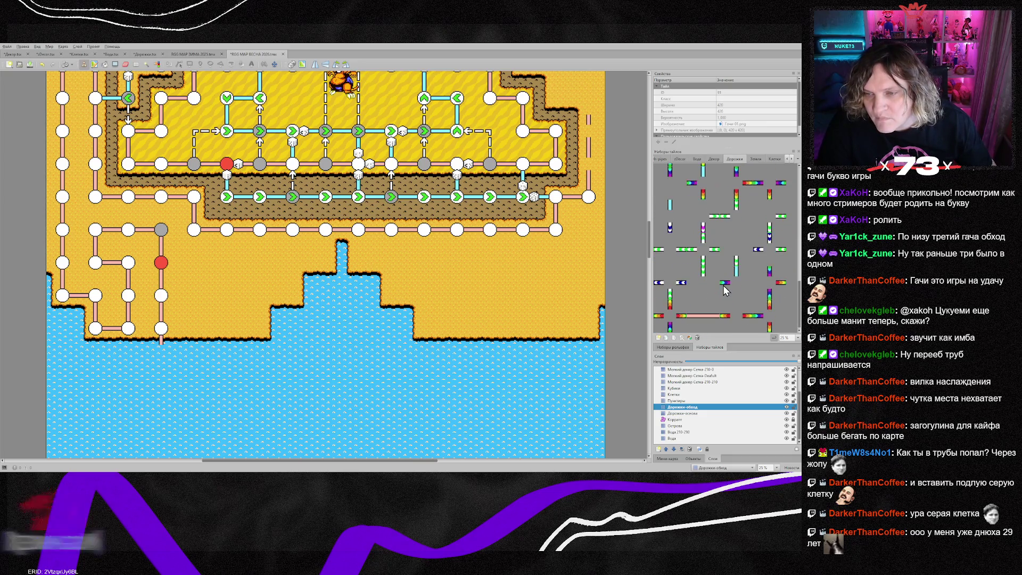
scroll(691, 314, up, 2)
scroll(689, 312, down, 2)
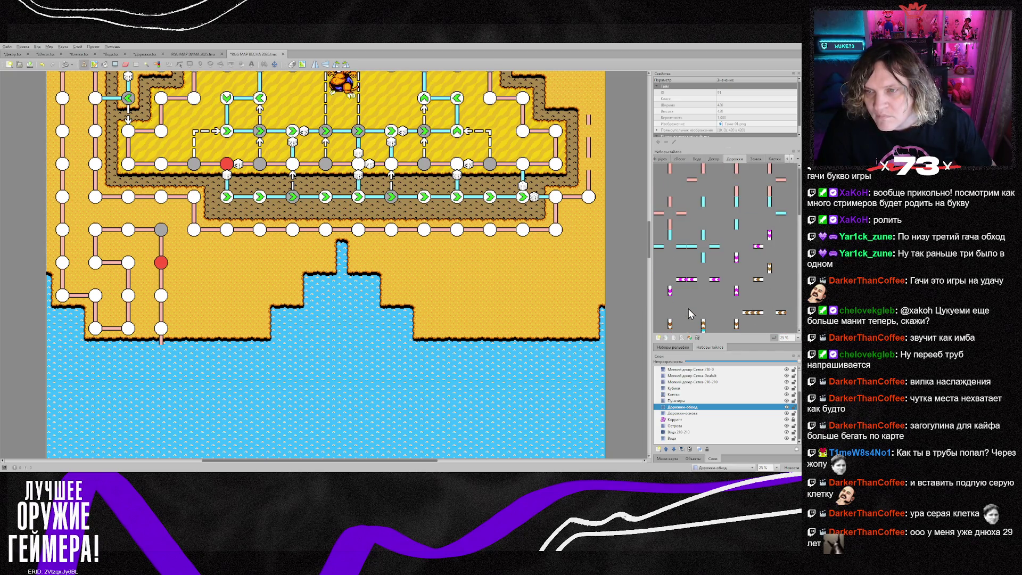
scroll(688, 308, up, 3)
click(751, 259)
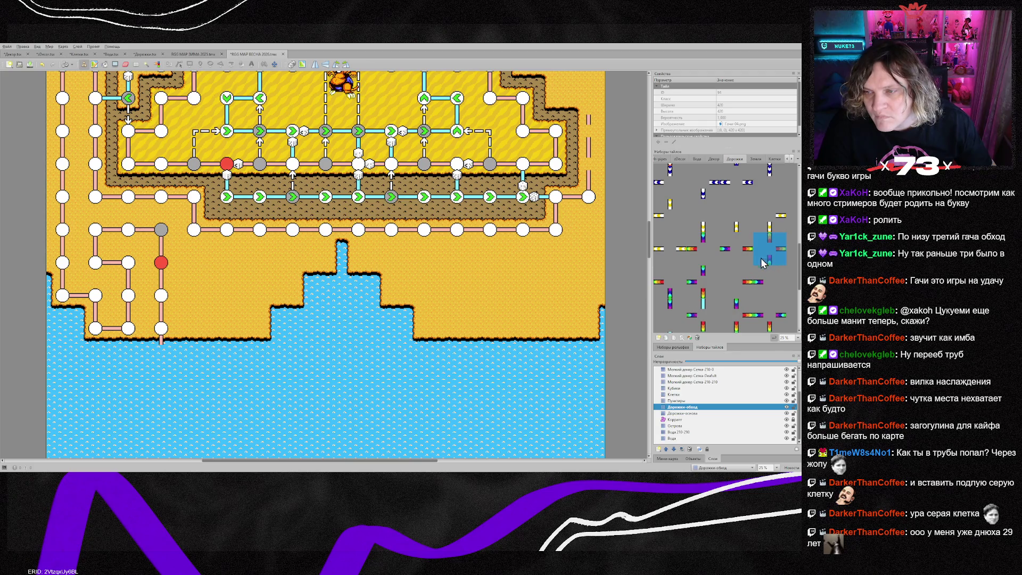
click(669, 282)
scroll(698, 314, down, 1)
click(671, 281)
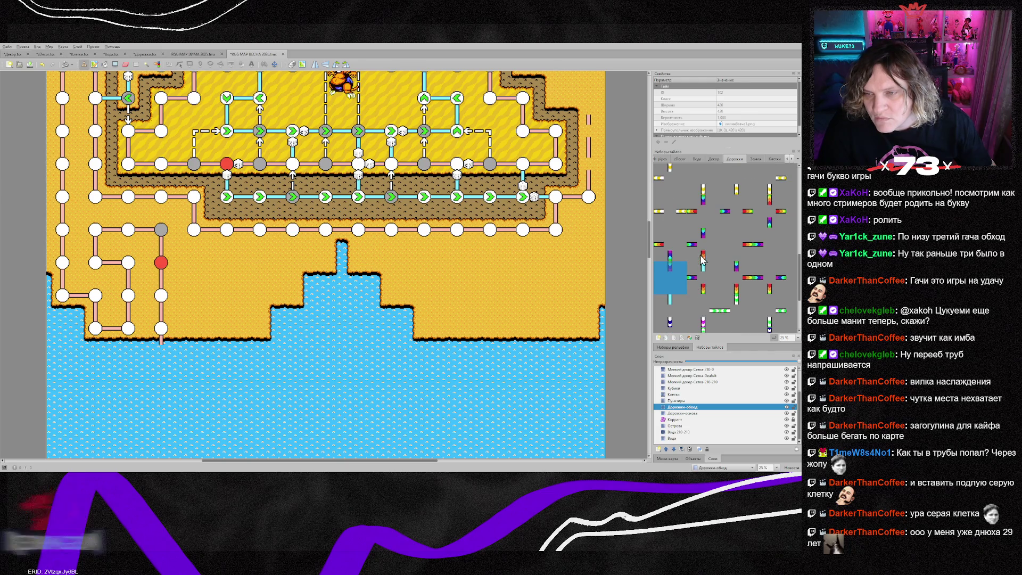
click(733, 251)
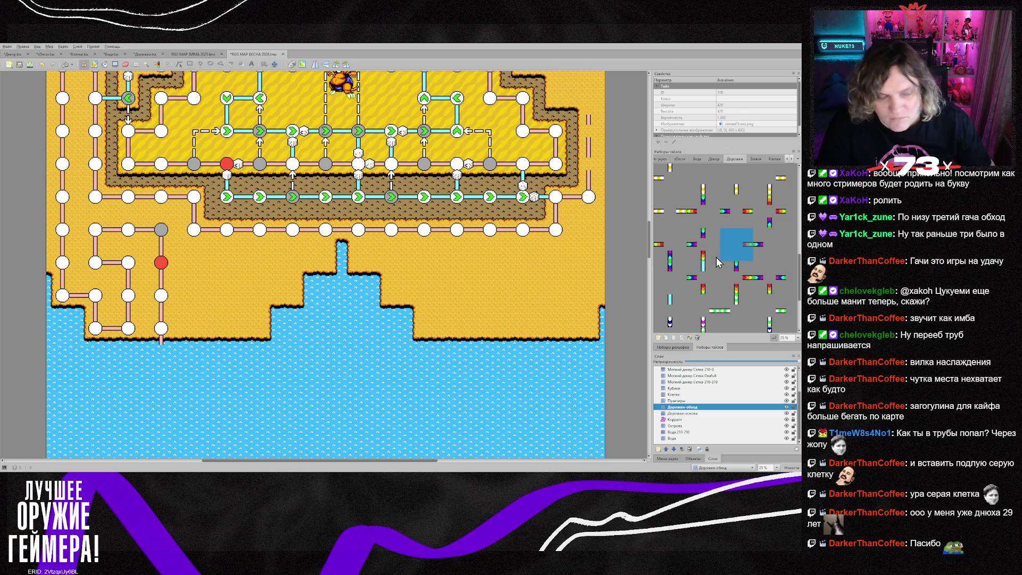
click(165, 265)
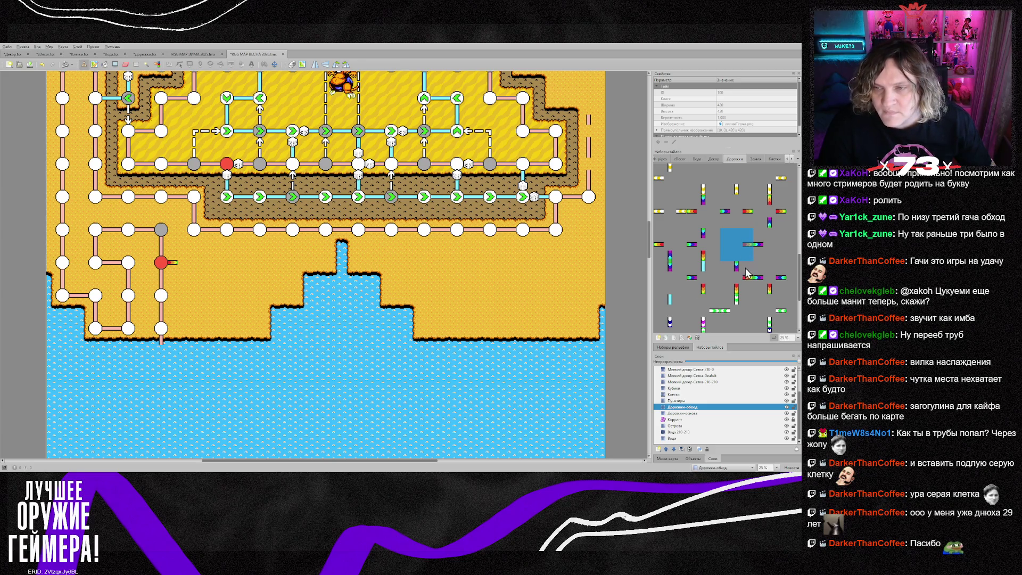
- Stamp a vertical rainbow piece below the stub, then Z-rotated bend pieces further down
scroll(356, 250, up, 5)
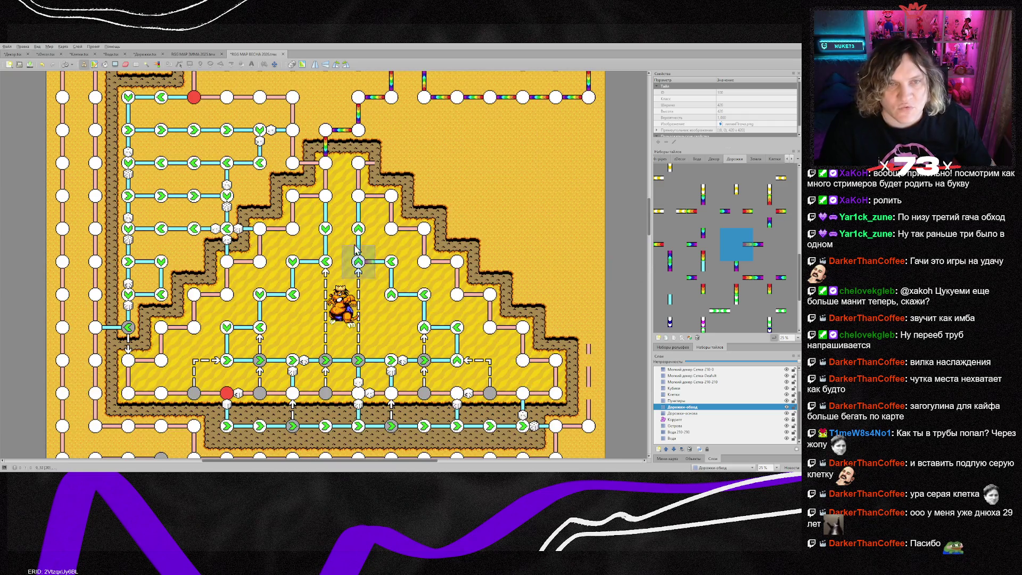
click(670, 244)
scroll(201, 331, down, 4)
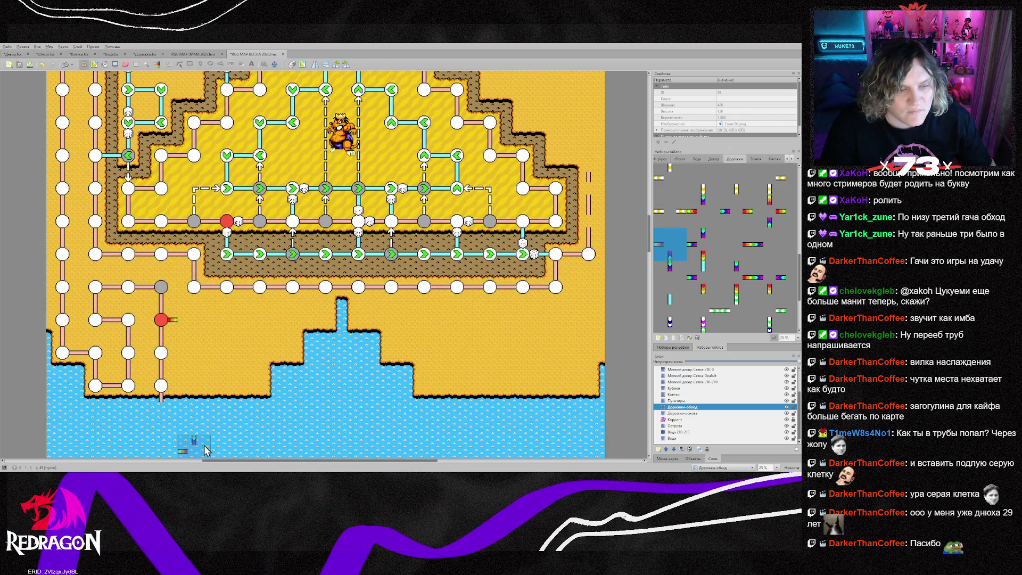
click(201, 331)
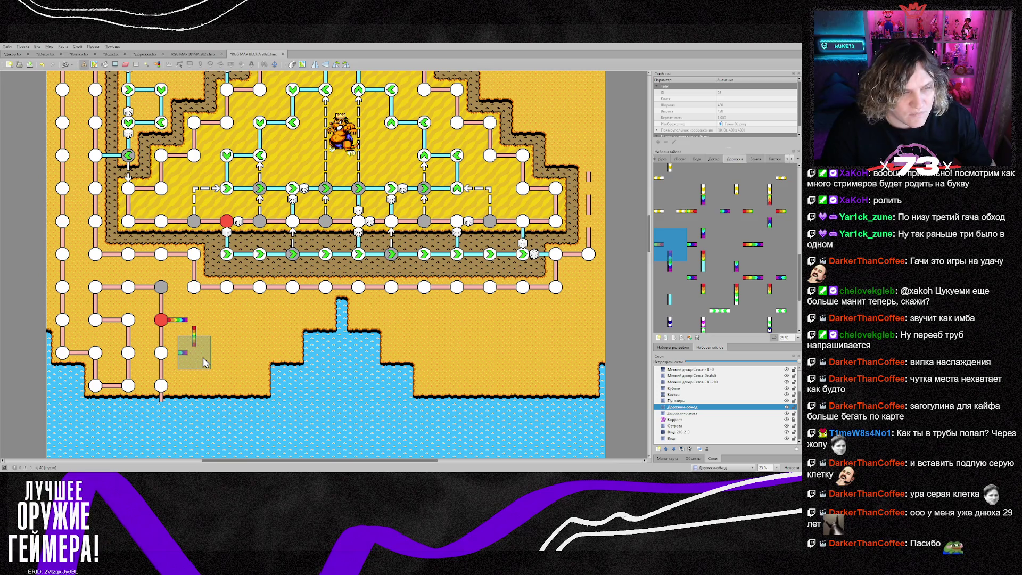
click(203, 357)
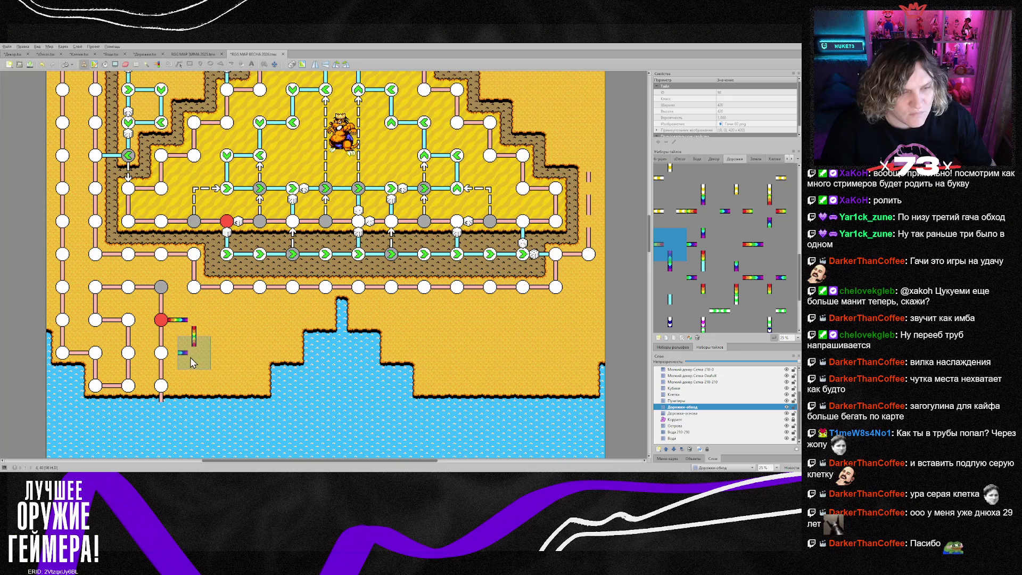
key(z)
click(188, 357)
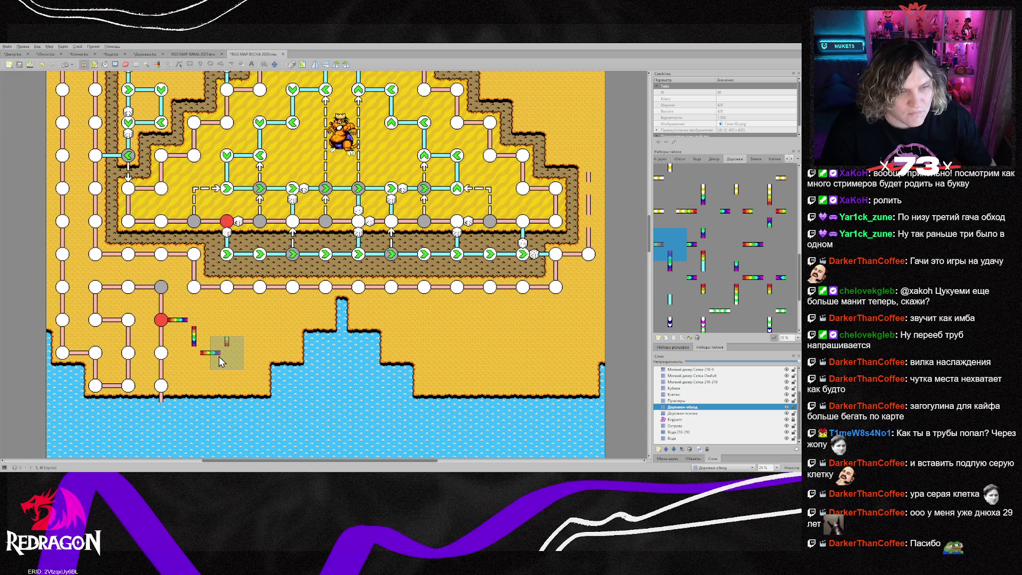
key(z)
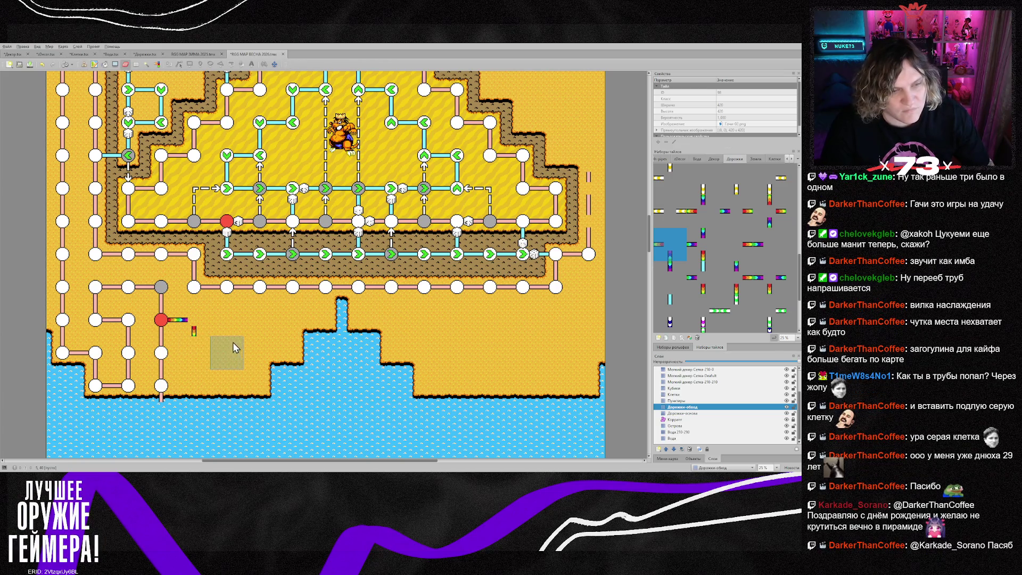
scroll(210, 328, up, 10)
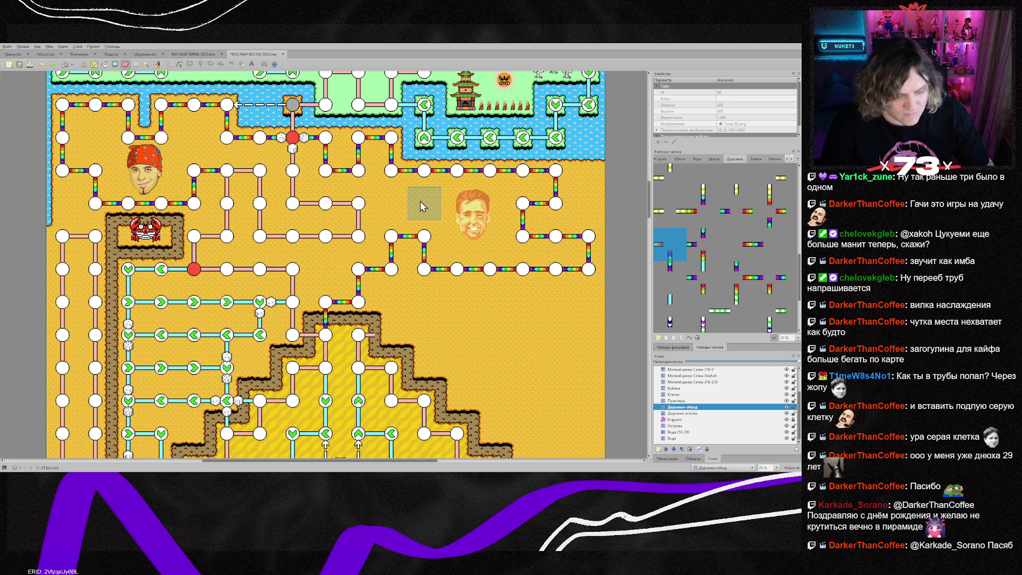
- Paint a rainbow path right from the red node, add a corner, and run vertical tiles into the water
scroll(372, 319, down, 10)
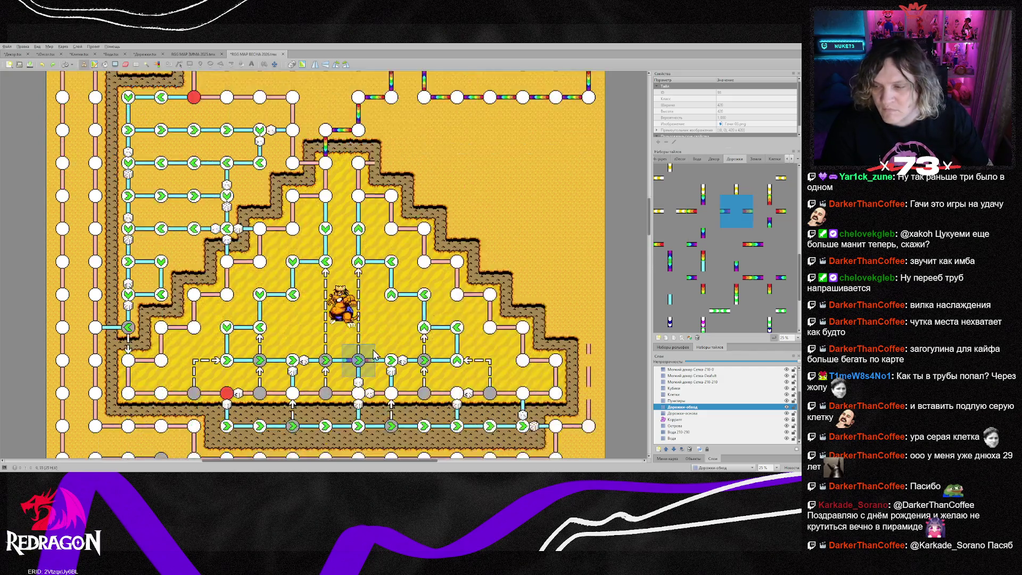
drag(187, 262, 546, 264)
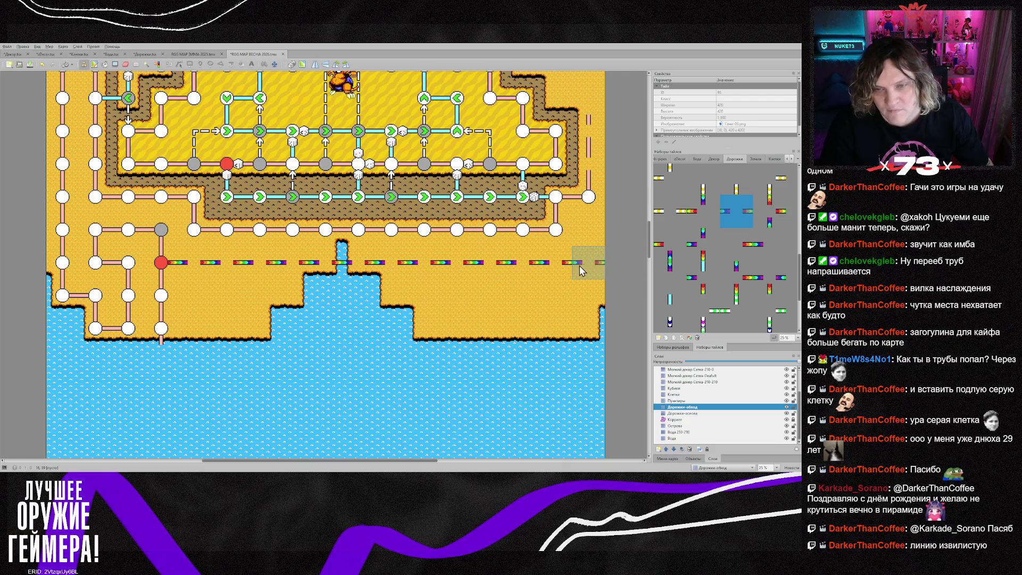
scroll(406, 285, up, 5)
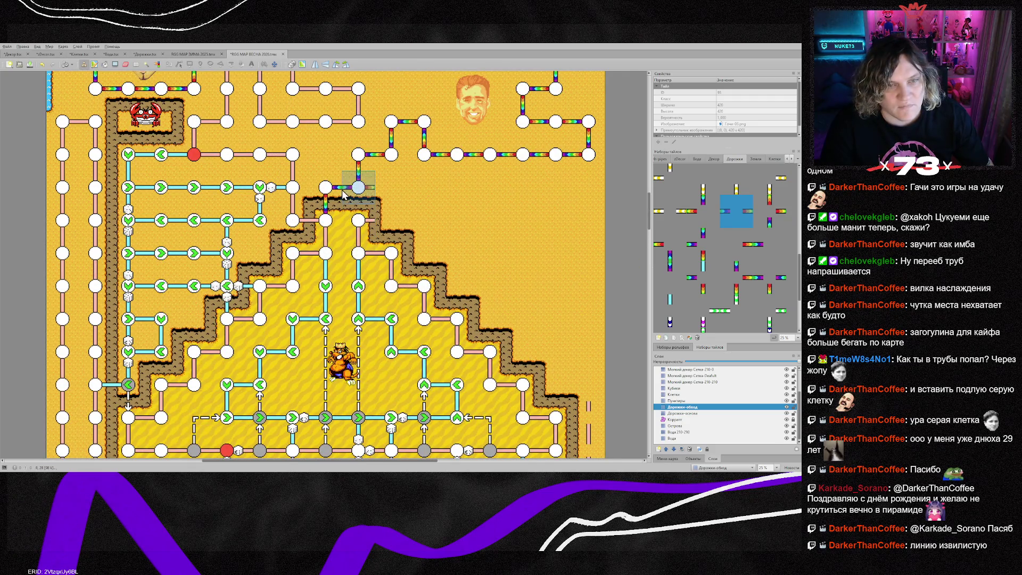
scroll(411, 231, down, 5)
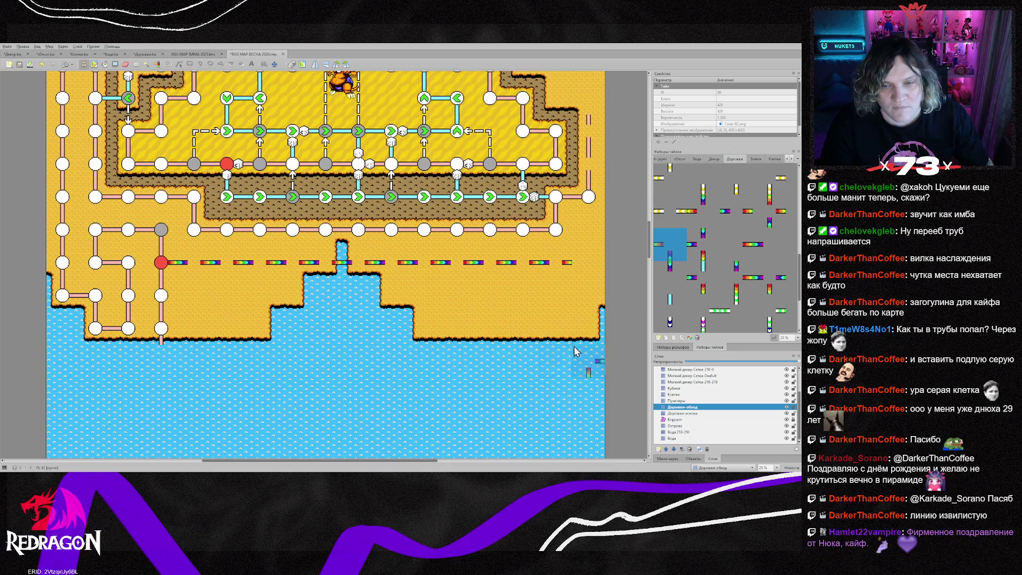
click(582, 273)
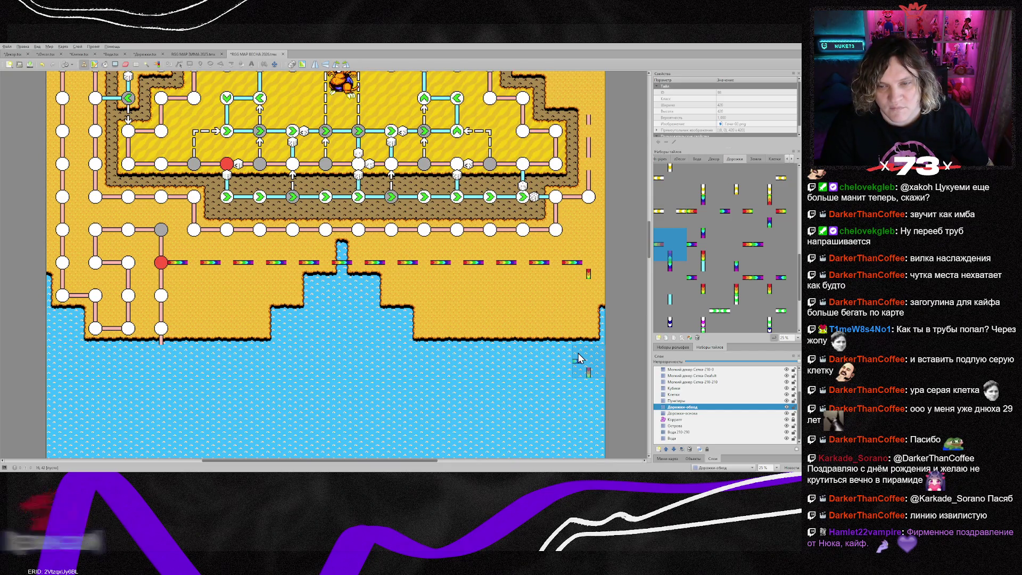
right_click(555, 262)
key(z)
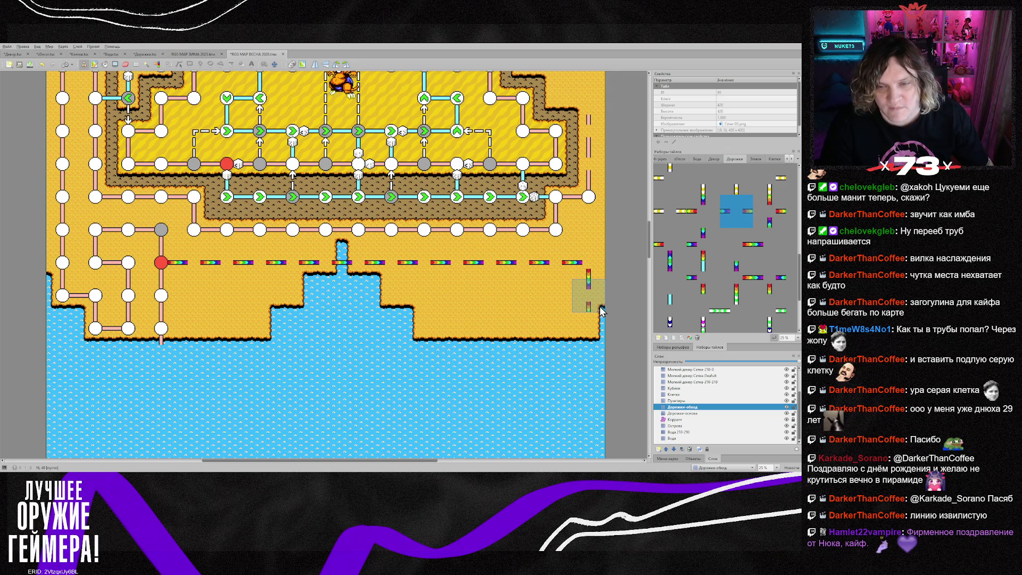
click(588, 296)
click(595, 351)
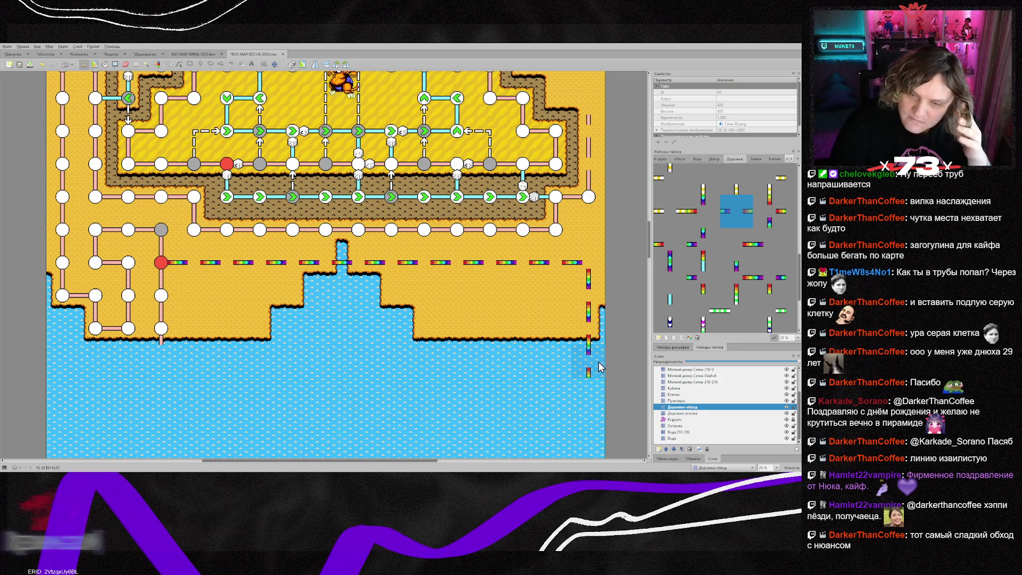
- Erase the rainbow tiles in the water and stamp a flipped corner piece turning left at the shore
scroll(599, 366, down, 10)
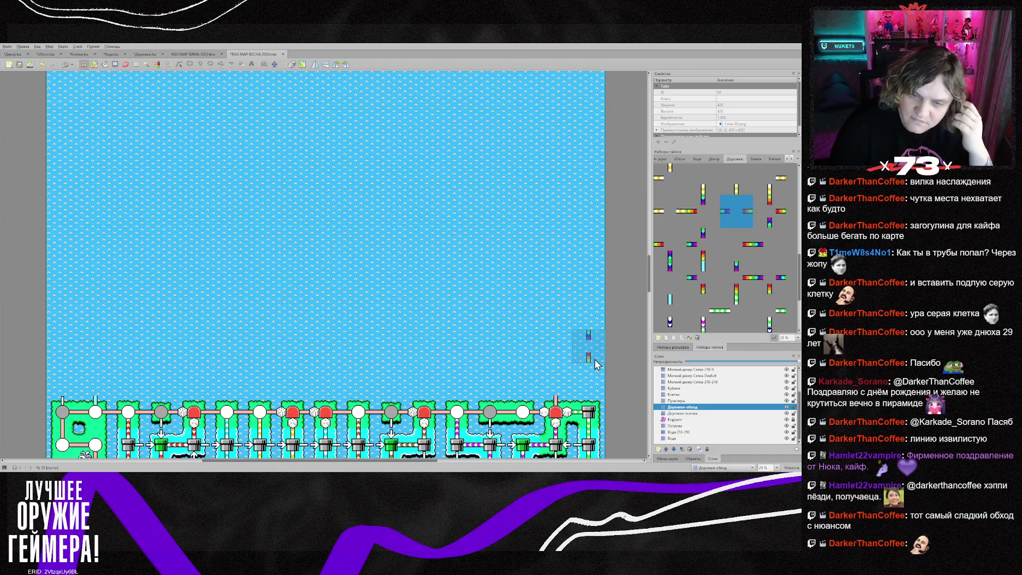
scroll(596, 365, up, 10)
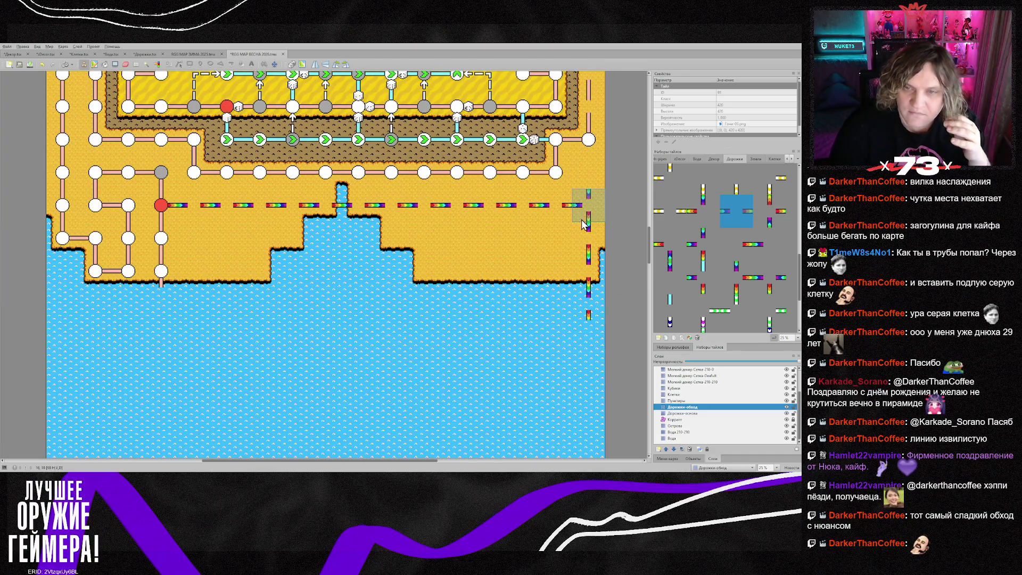
right_click(584, 224)
click(585, 279)
right_click(591, 304)
key(b)
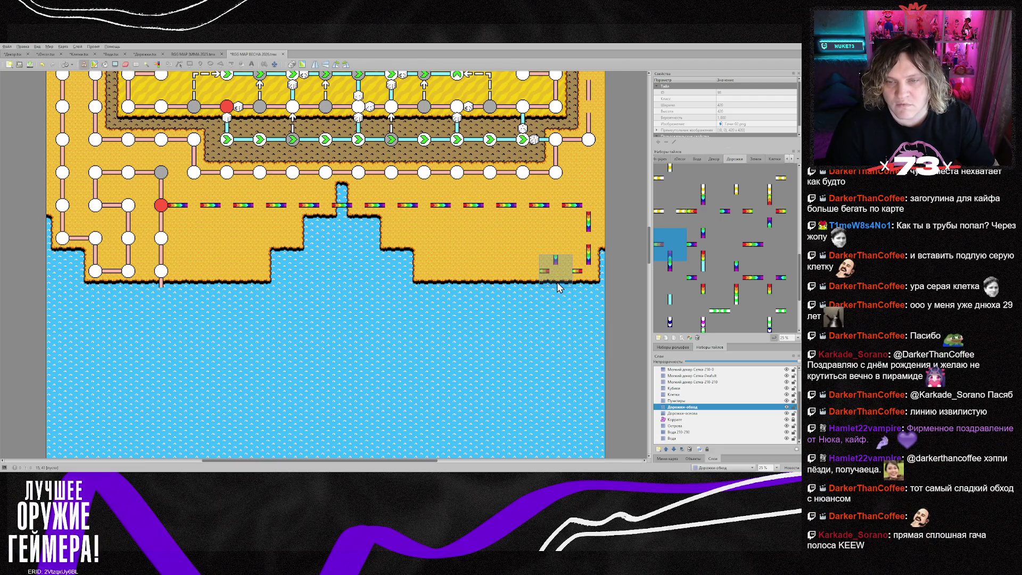
key(x)
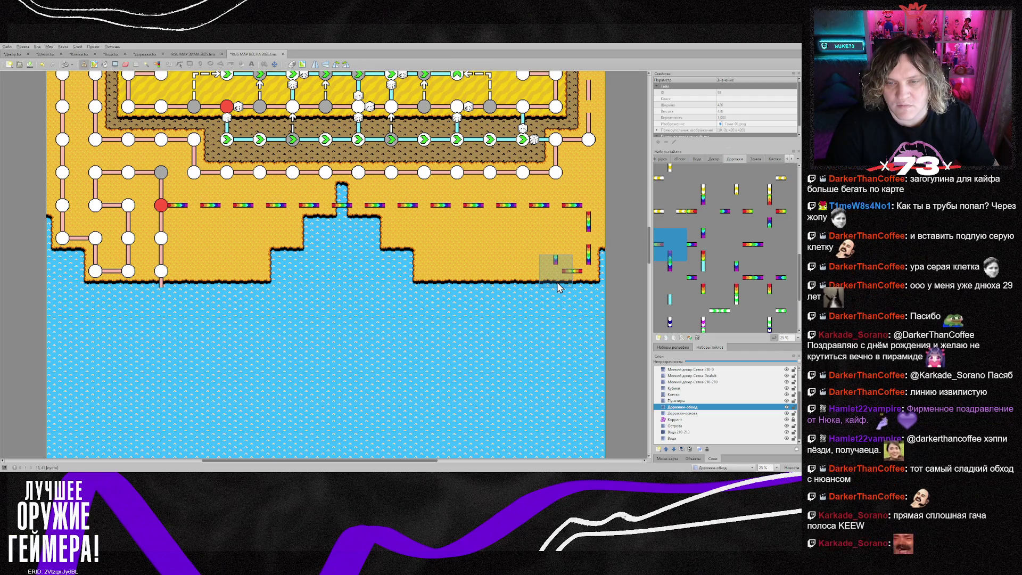
click(556, 274)
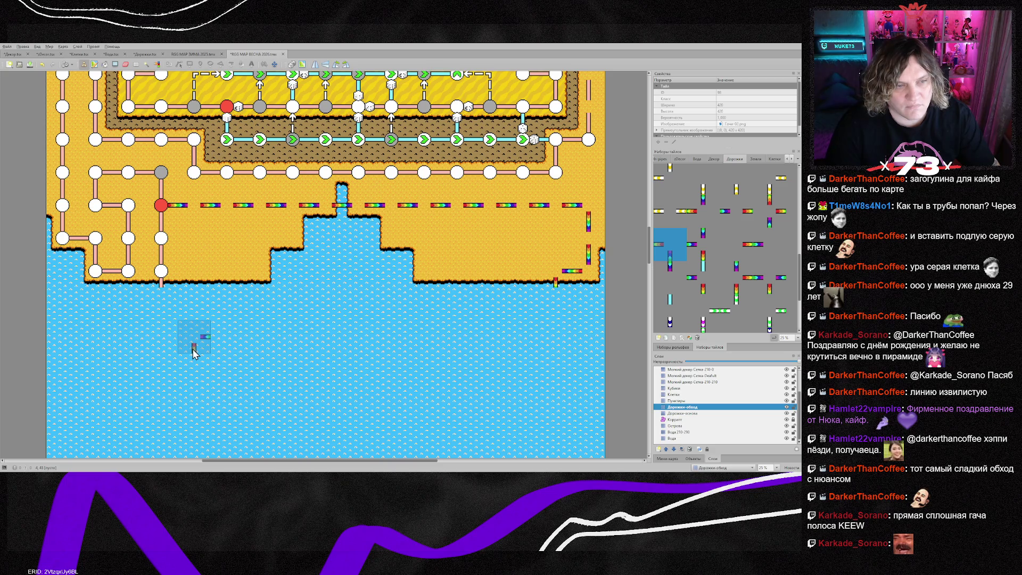
- On the Дорожки-основа layer, paint pink dash segments to the right of the lower nodes
key(ctrl+Page_Down)
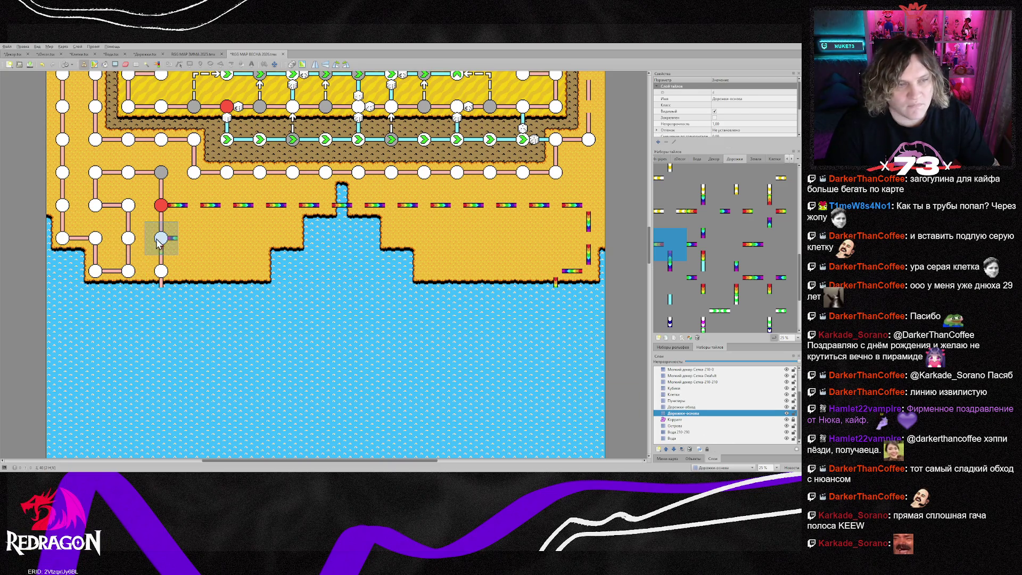
right_click(159, 240)
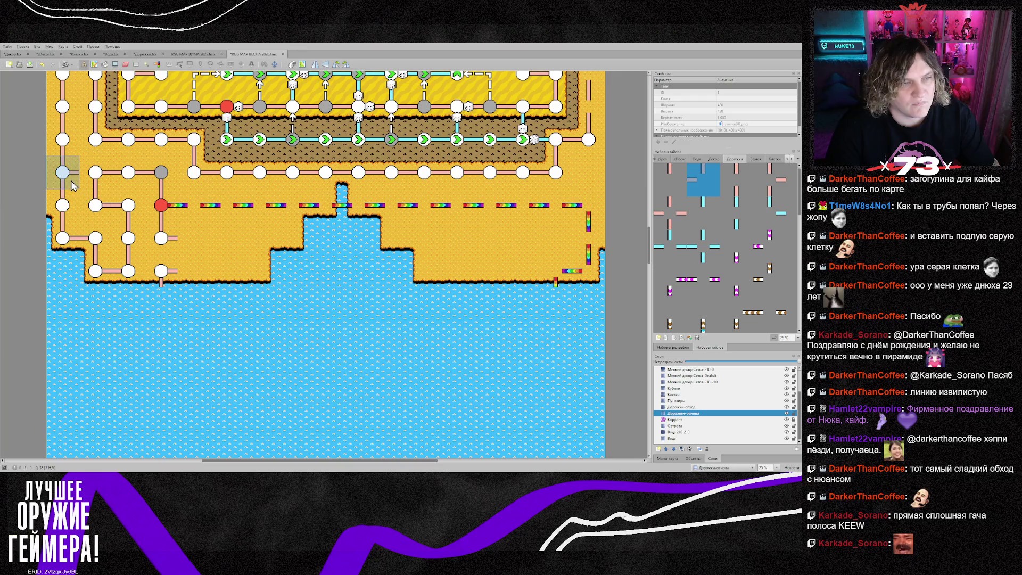
right_click(164, 238)
mouse_move(190, 234)
mouse_down()
mouse_move(230, 238)
mouse_move(195, 270)
mouse_up()
right_click(130, 270)
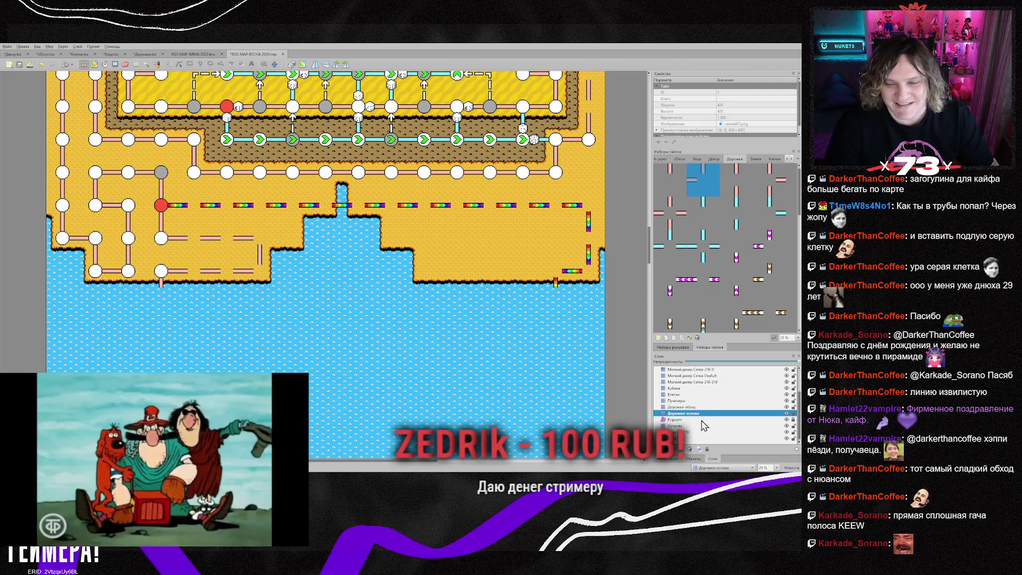
click(675, 394)
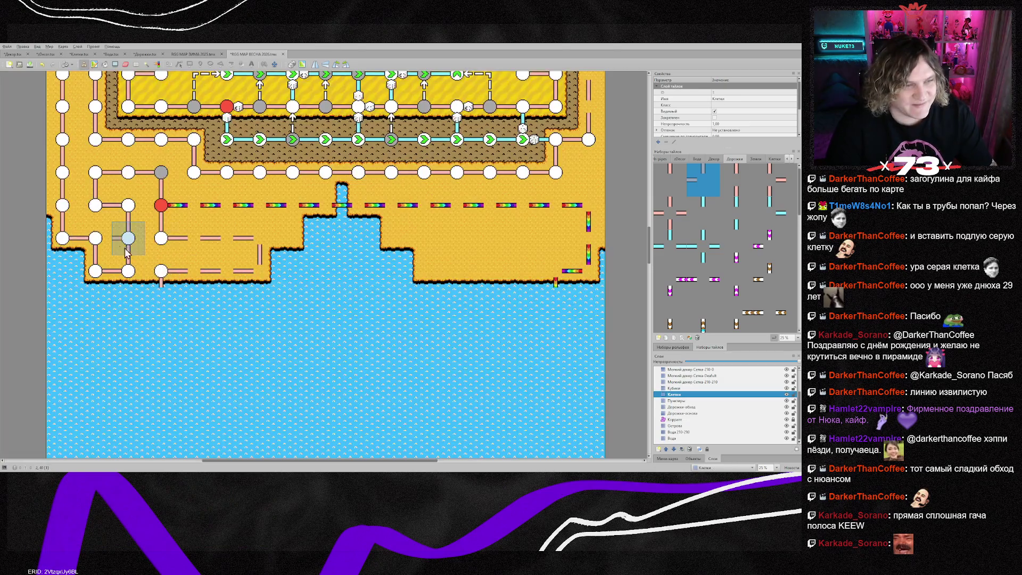
- Paint white cells along the lower pink paths and the rainbow shore row, then save with Ctrl+S
right_click(127, 240)
mouse_move(259, 249)
mouse_down()
mouse_move(227, 271)
mouse_move(194, 271)
mouse_up()
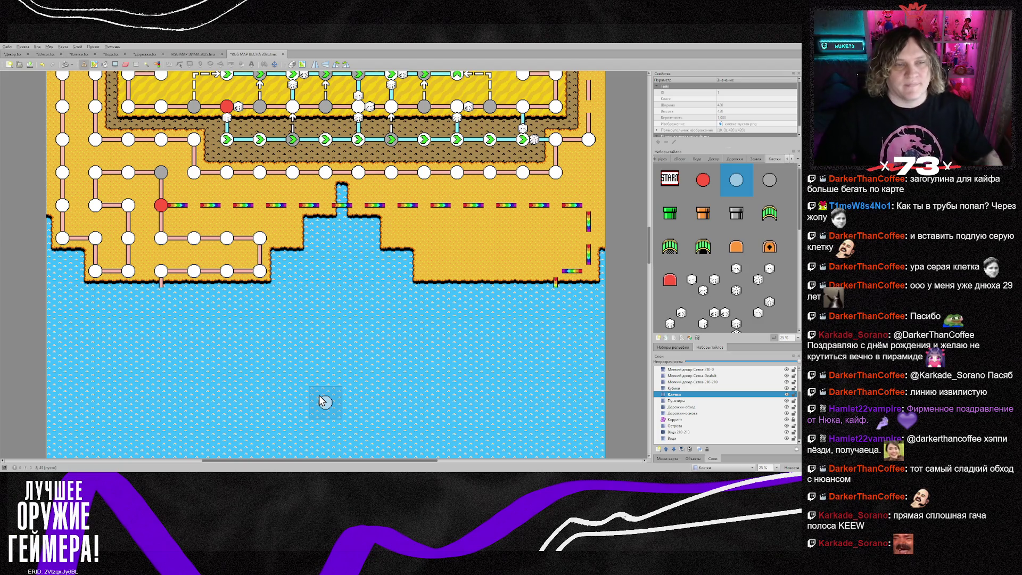
mouse_move(194, 204)
mouse_down()
mouse_move(589, 212)
mouse_move(588, 271)
mouse_move(556, 271)
mouse_up()
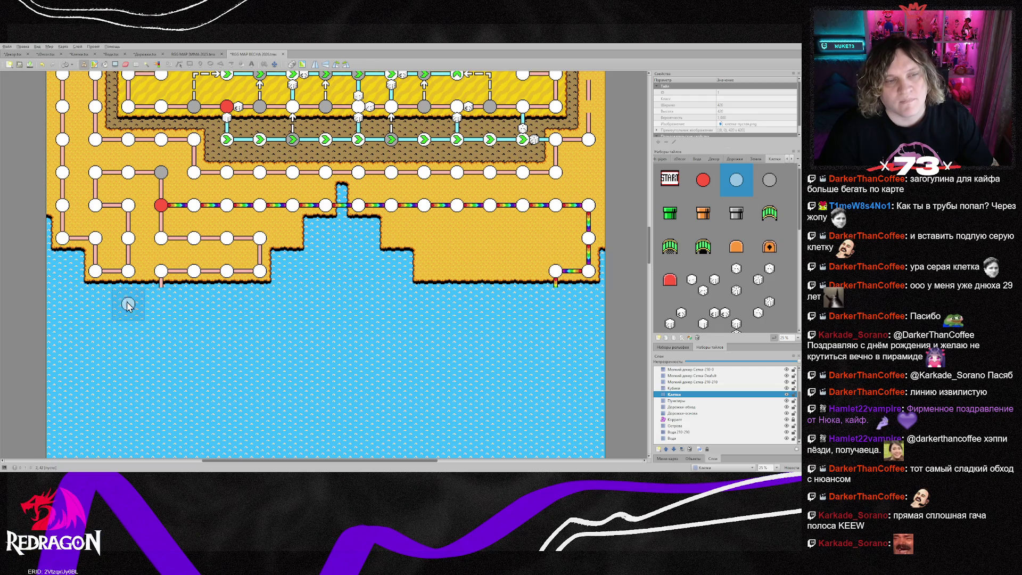
key(ctrl+s)
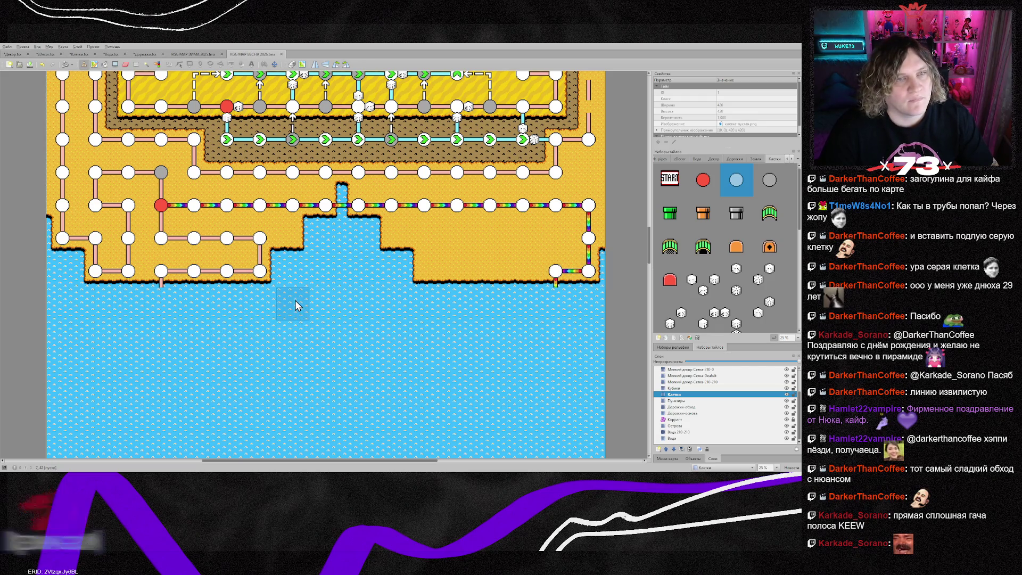
scroll(294, 301, up, 5)
scroll(295, 300, up, 3)
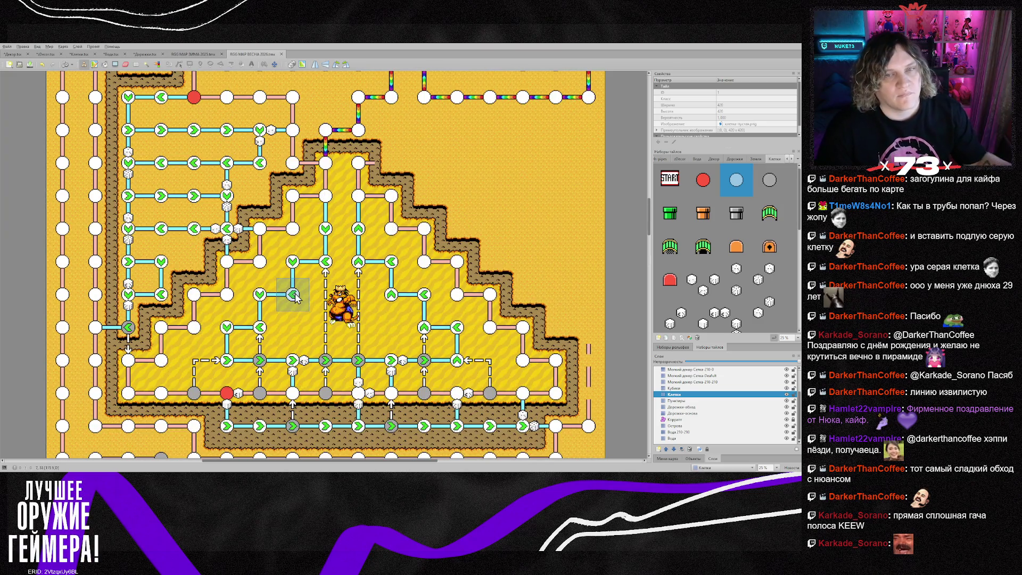
scroll(330, 301, up, 5)
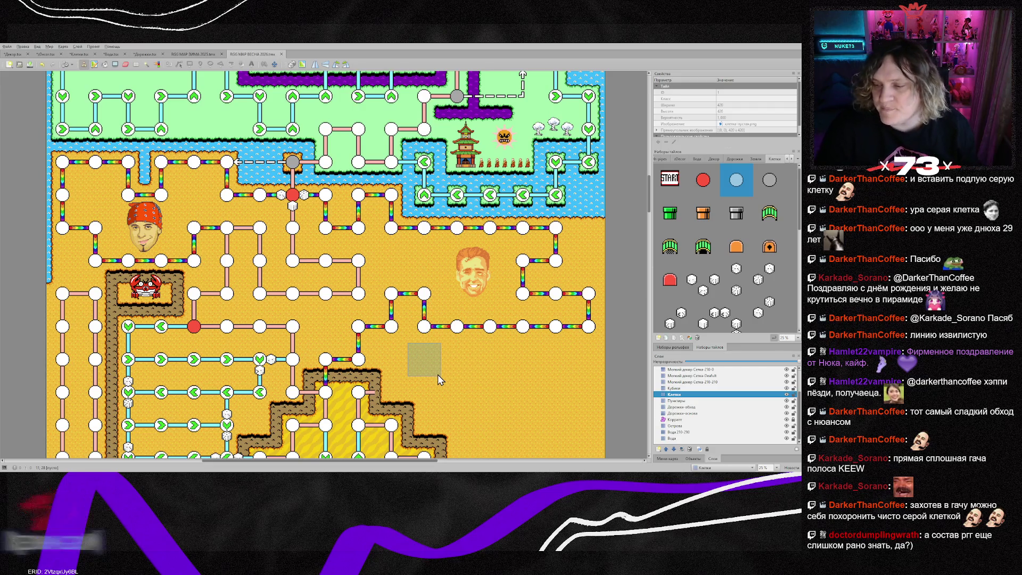
scroll(438, 375, down, 1)
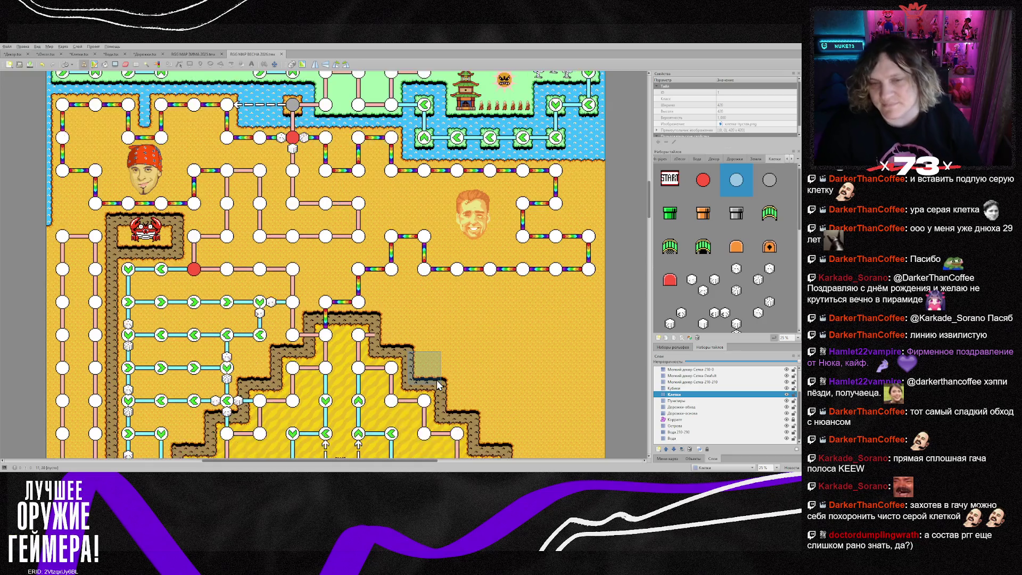
scroll(436, 379, down, 6)
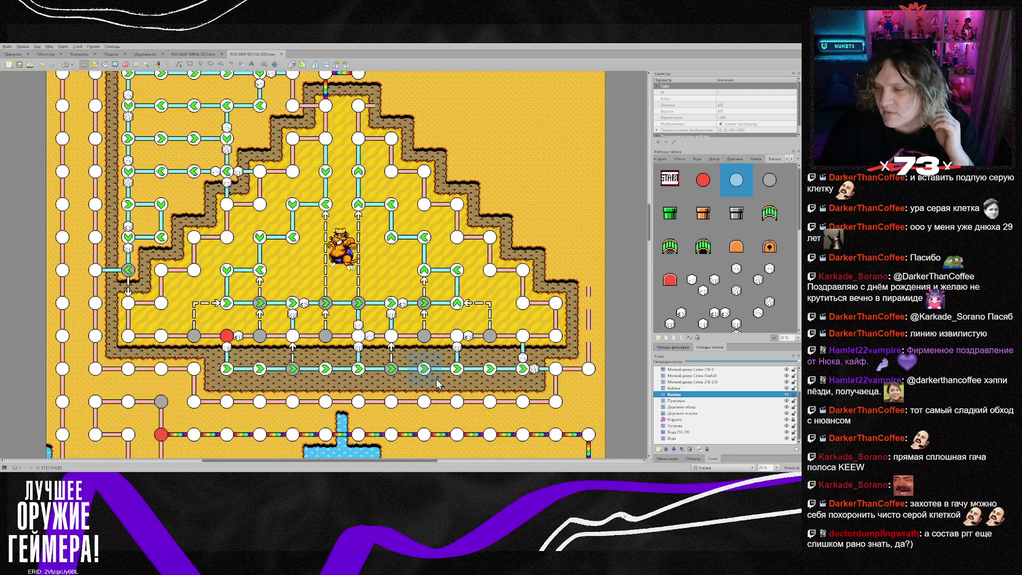
scroll(456, 373, up, 3)
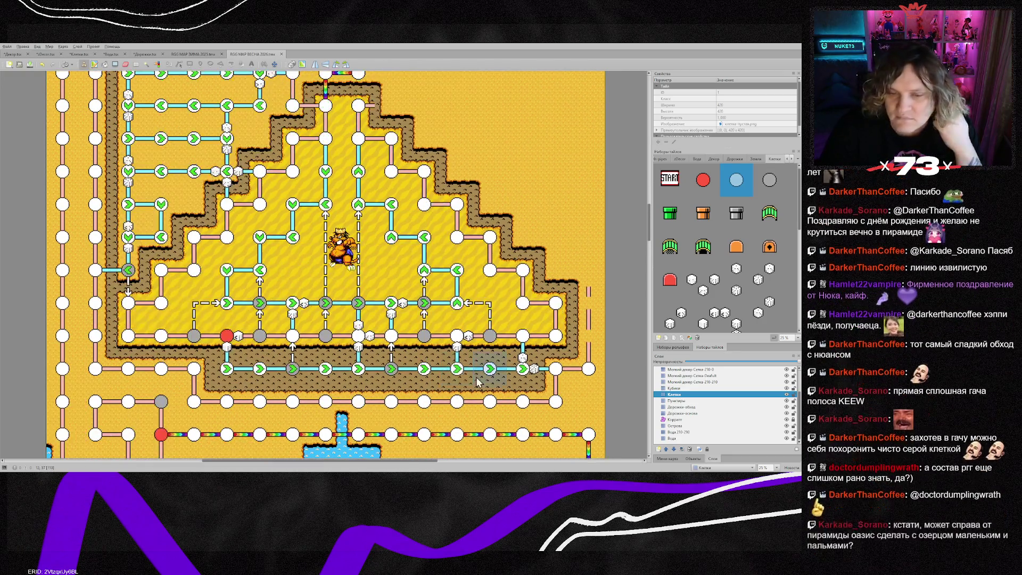
- Turn the rainbow path's right-end node grey with the grey cell tile
scroll(548, 377, down, 2)
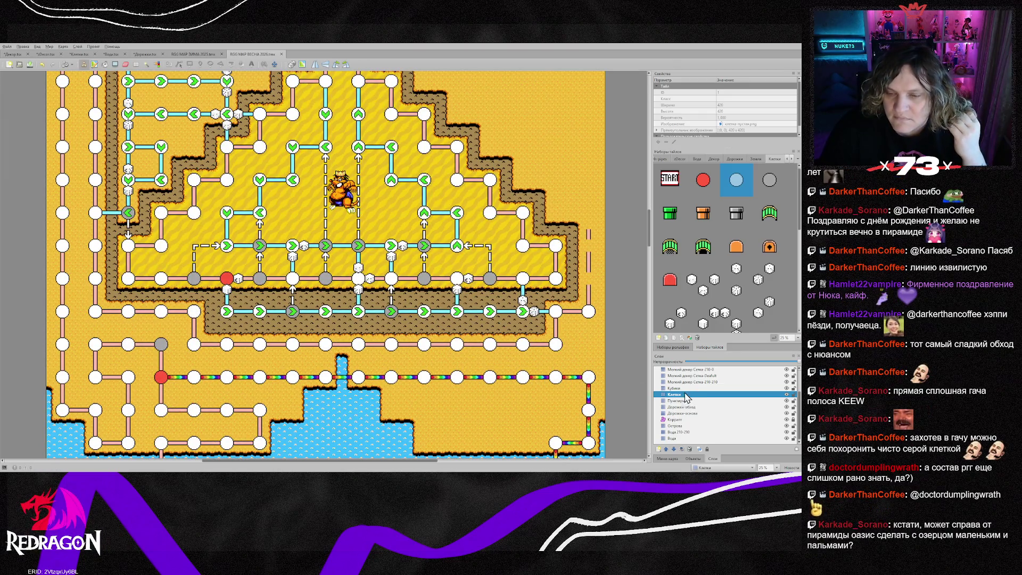
click(769, 180)
click(589, 377)
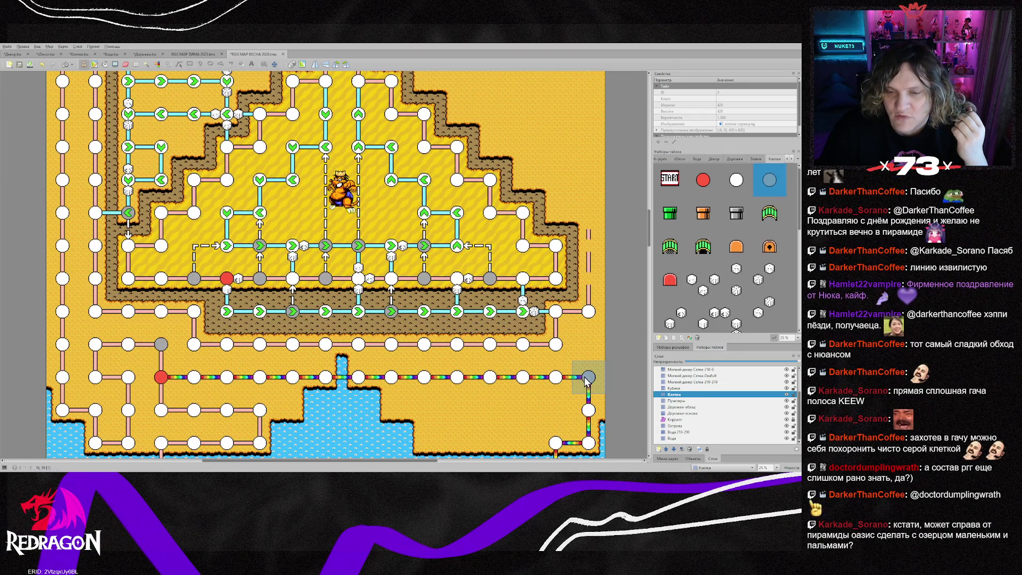
- On the Пунктиры layer, draw a dashed link between the right-column nodes
click(677, 400)
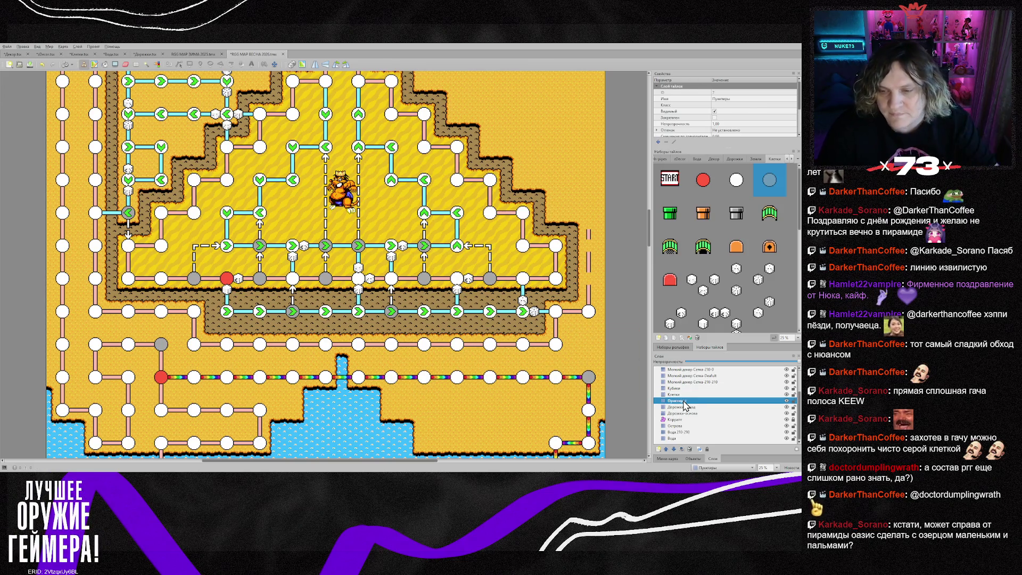
right_click(490, 278)
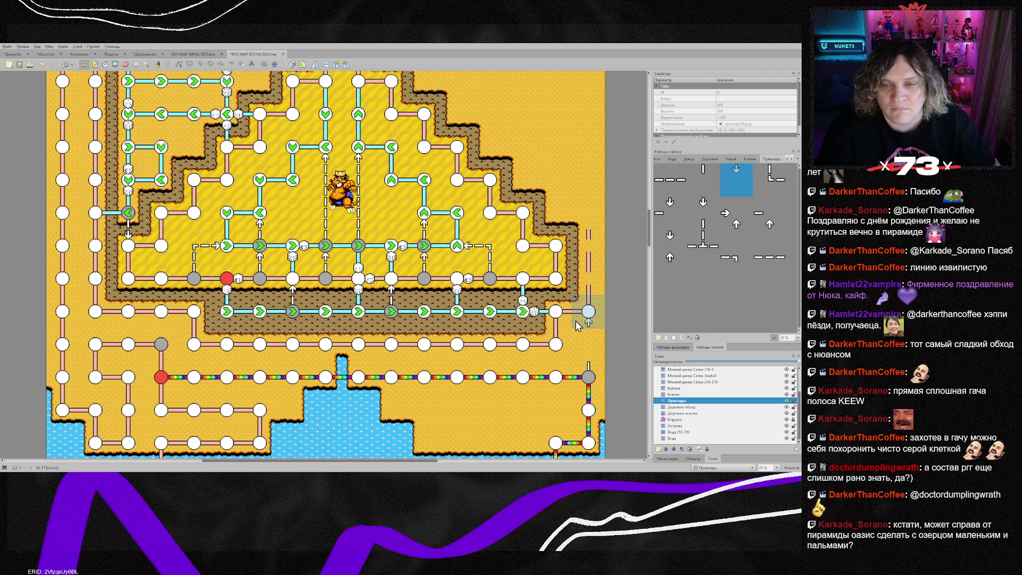
right_click(523, 306)
click(588, 344)
- Place a right-pointing arrow beside the grey node on the left sand
right_click(216, 245)
click(193, 344)
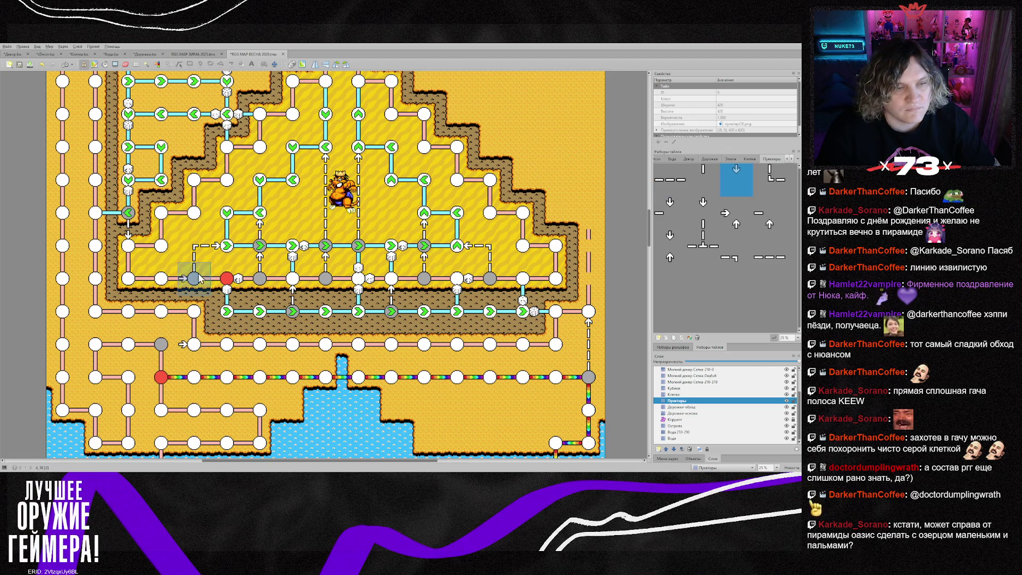
right_click(195, 274)
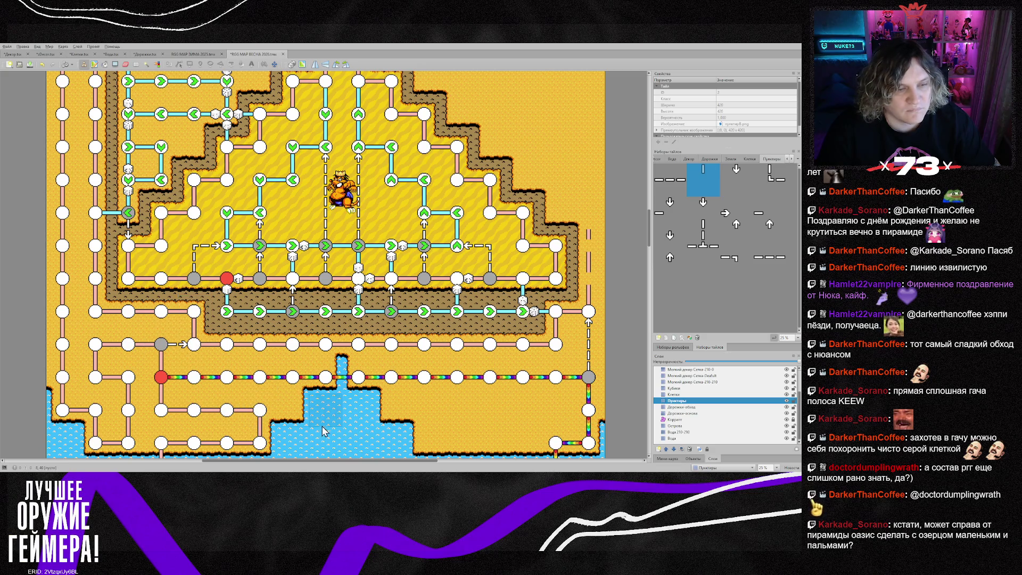
- Scroll up and down through the whole board, then select the Дорожки-основа layer
scroll(485, 430, down, 5)
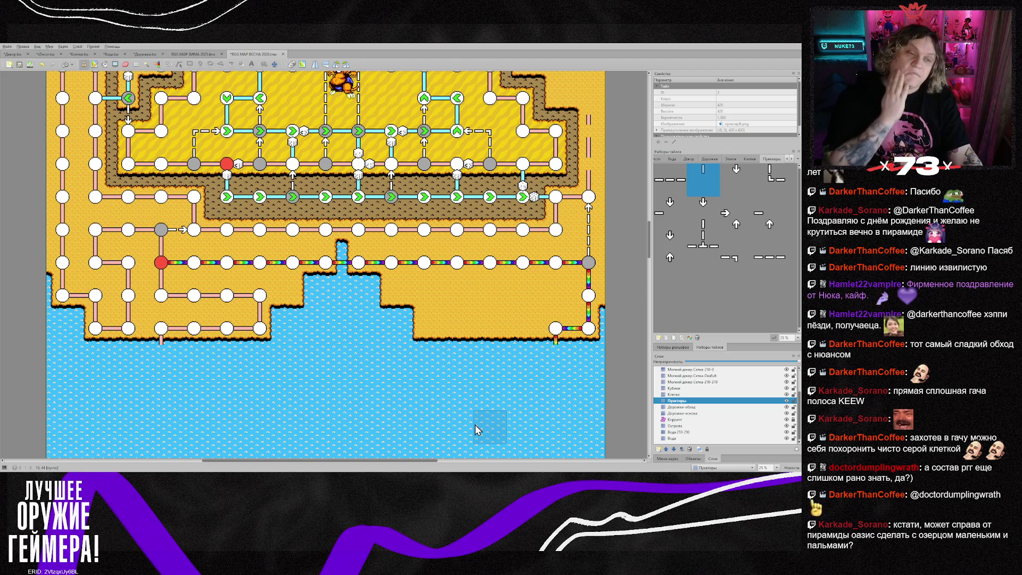
scroll(181, 412, down, 5)
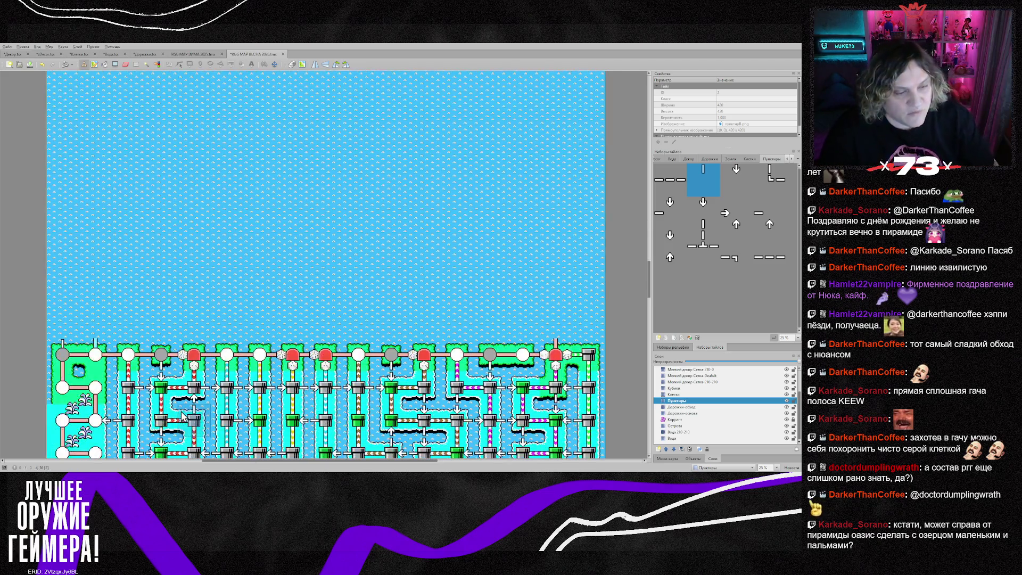
scroll(198, 387, up, 2)
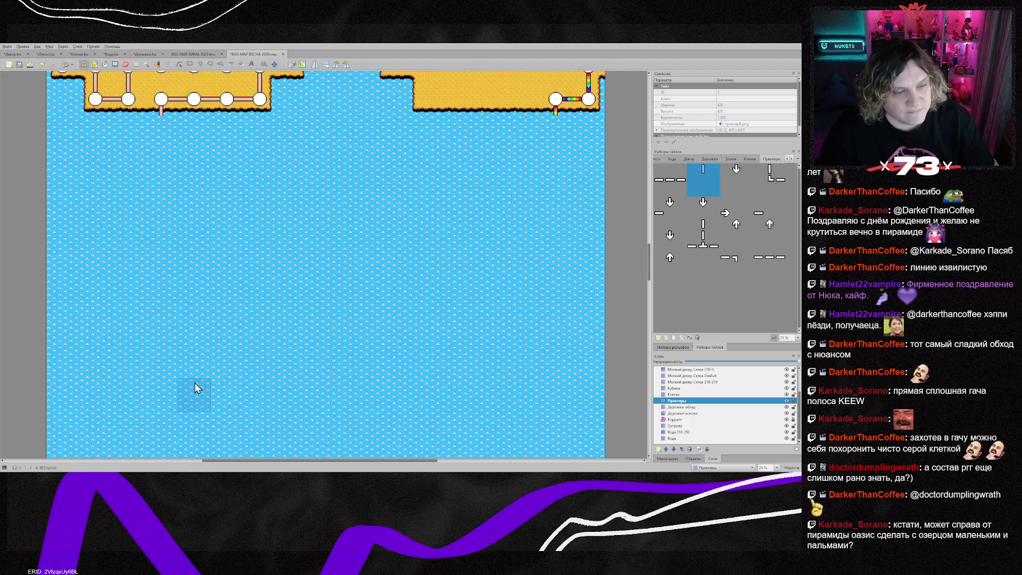
scroll(197, 388, down, 4)
scroll(196, 389, up, 4)
scroll(195, 388, down, 5)
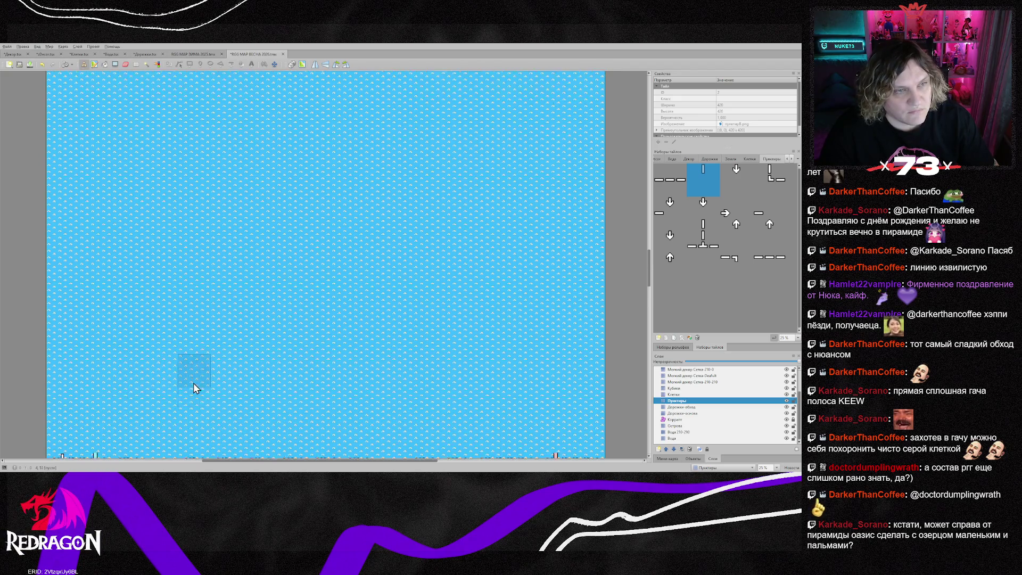
scroll(193, 386, up, 5)
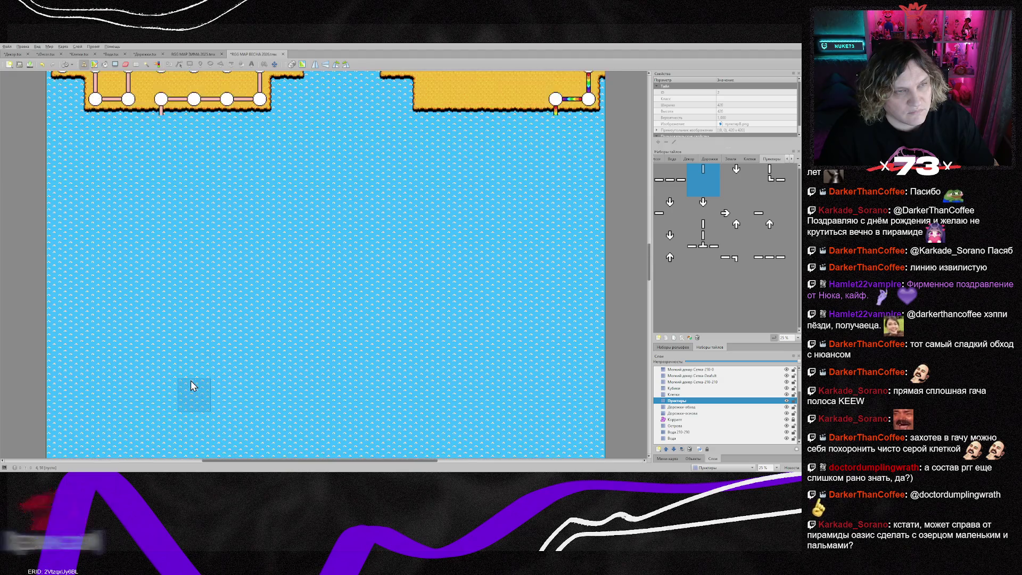
scroll(193, 386, up, 4)
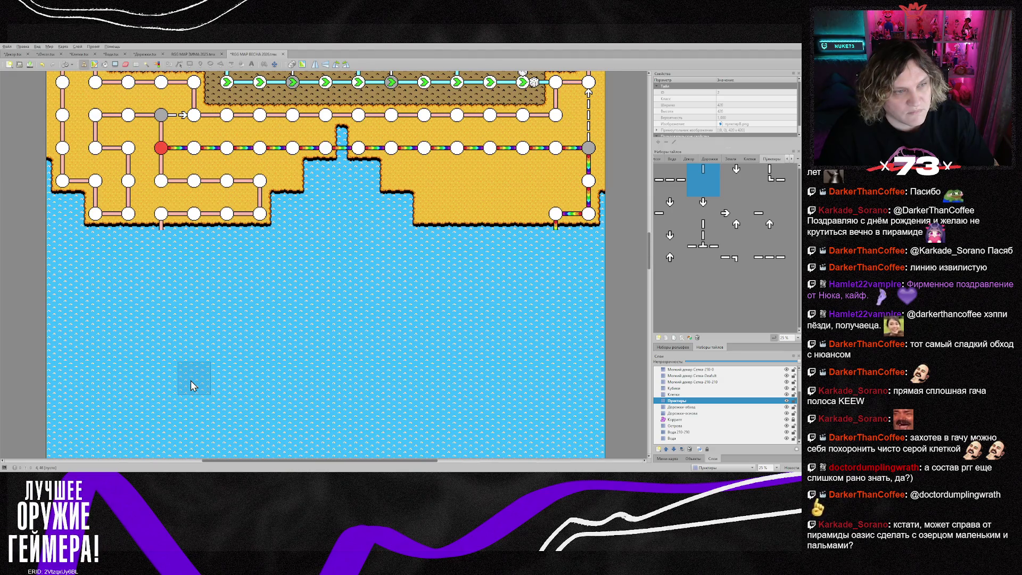
scroll(194, 336, down, 9)
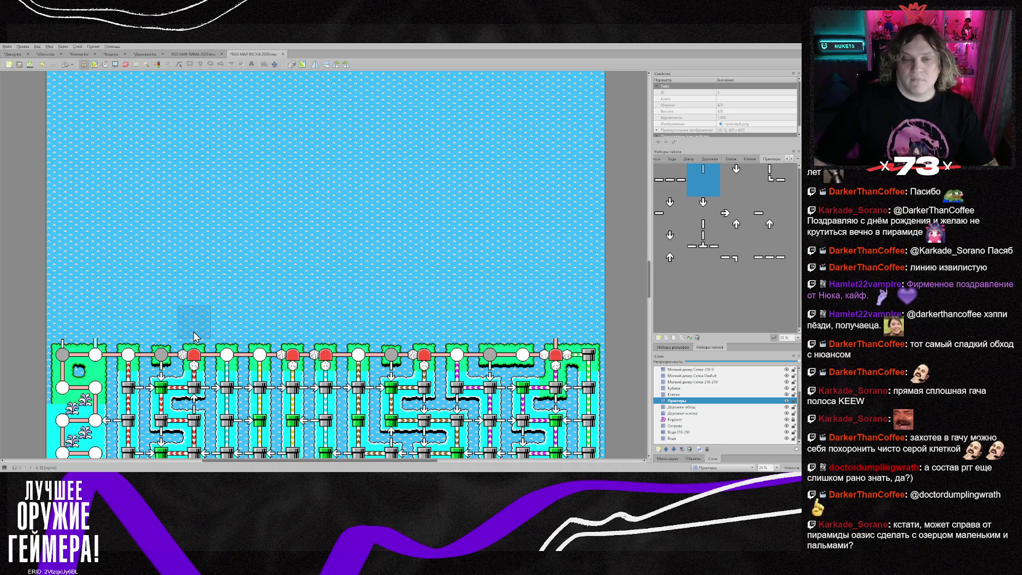
scroll(143, 295, up, 5)
scroll(149, 287, up, 3)
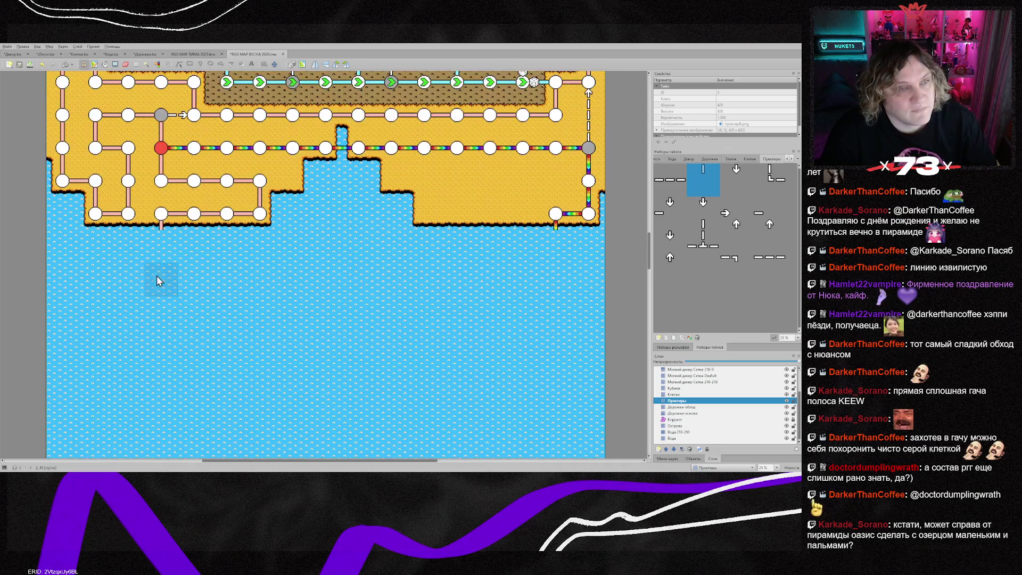
scroll(168, 255, down, 5)
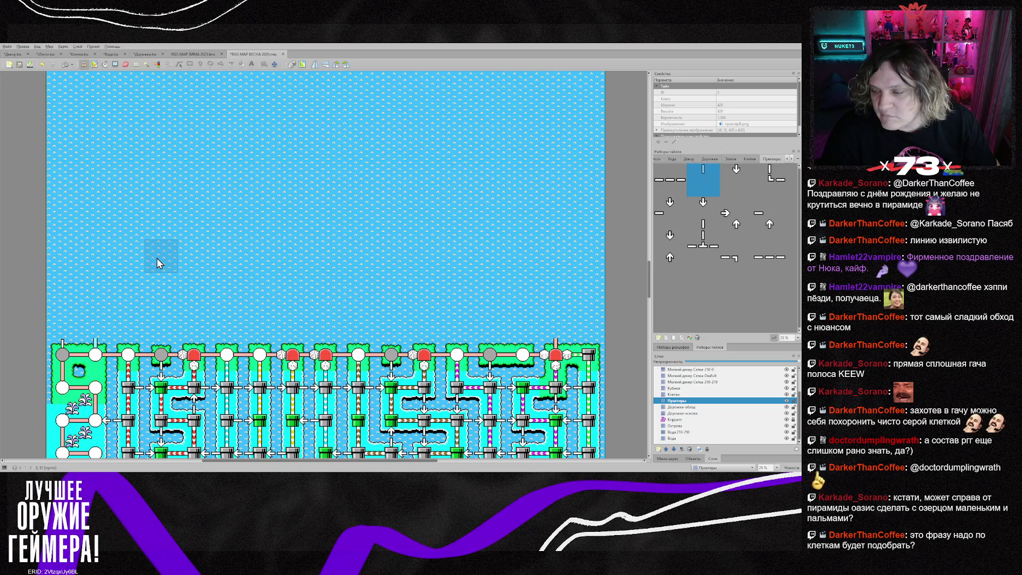
scroll(158, 263, up, 6)
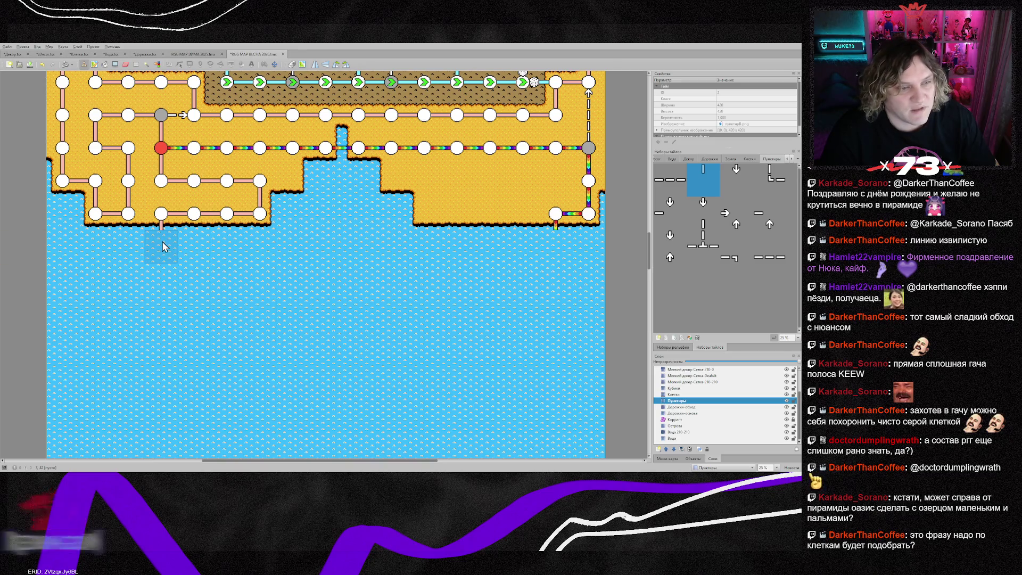
click(688, 414)
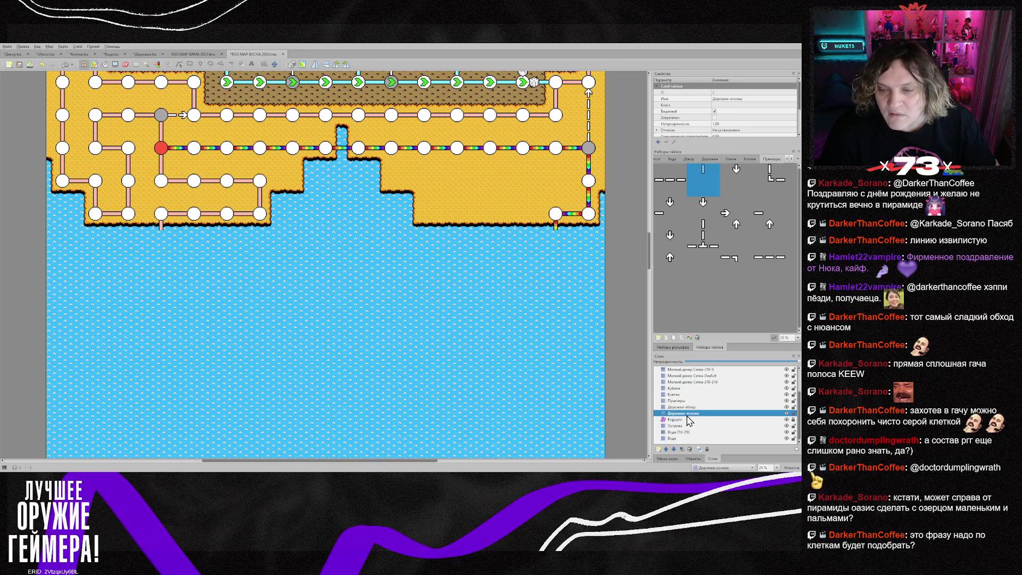
- Paint a horizontal row of pink dashed path tiles across the water below the island
click(709, 159)
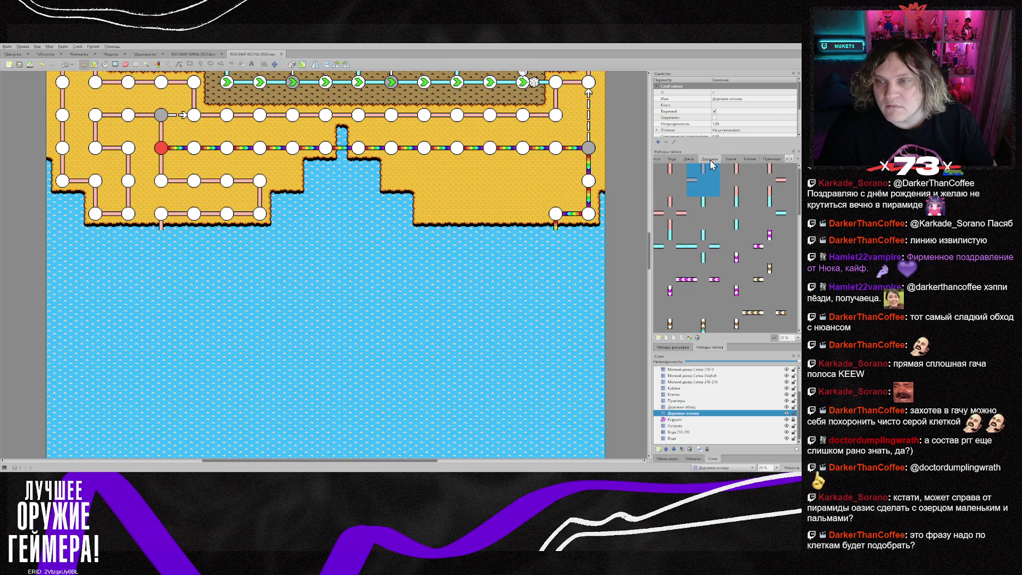
click(690, 191)
click(162, 249)
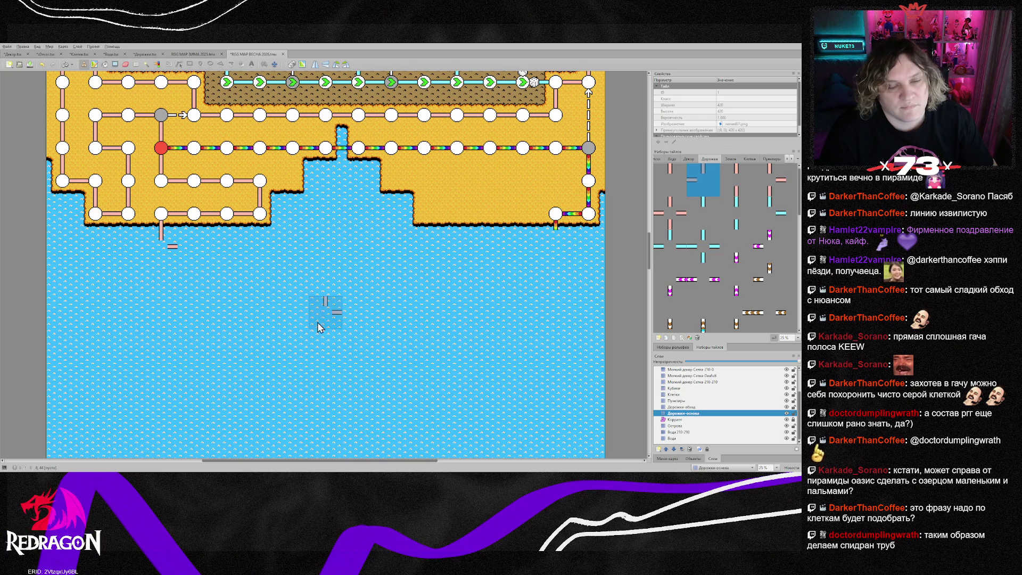
scroll(325, 314, down, 10)
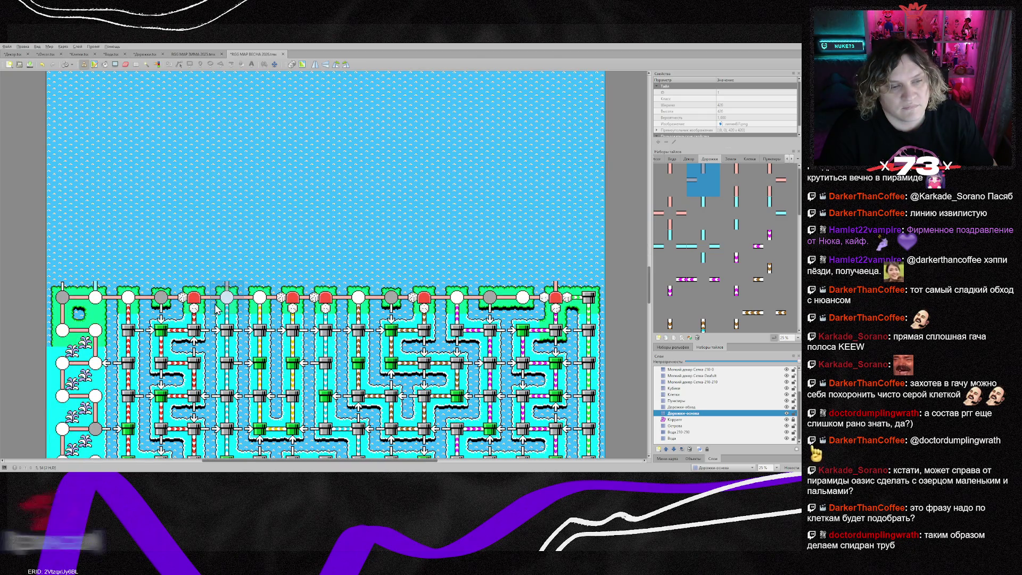
click(737, 183)
scroll(387, 213, up, 10)
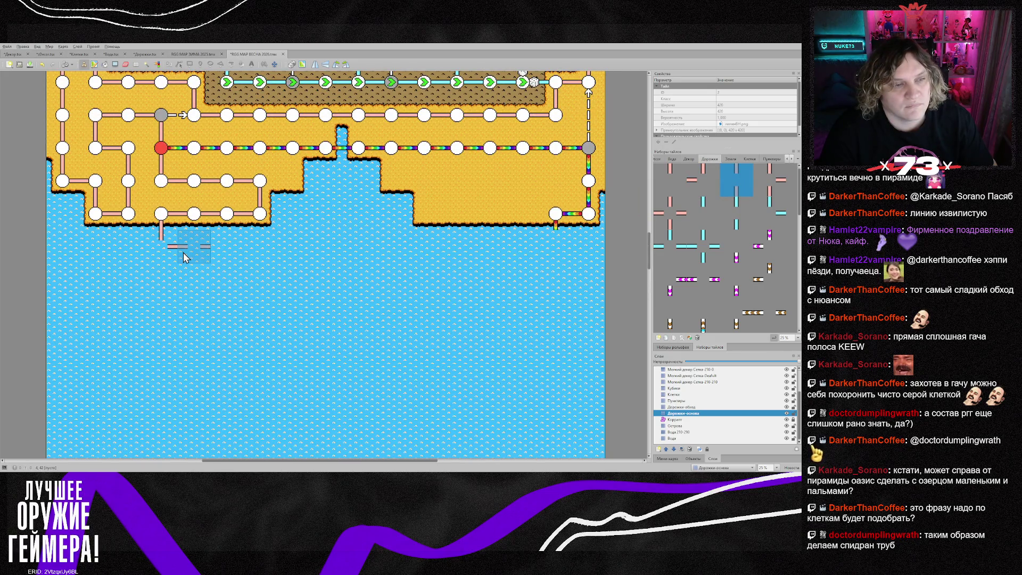
drag(184, 252, 542, 250)
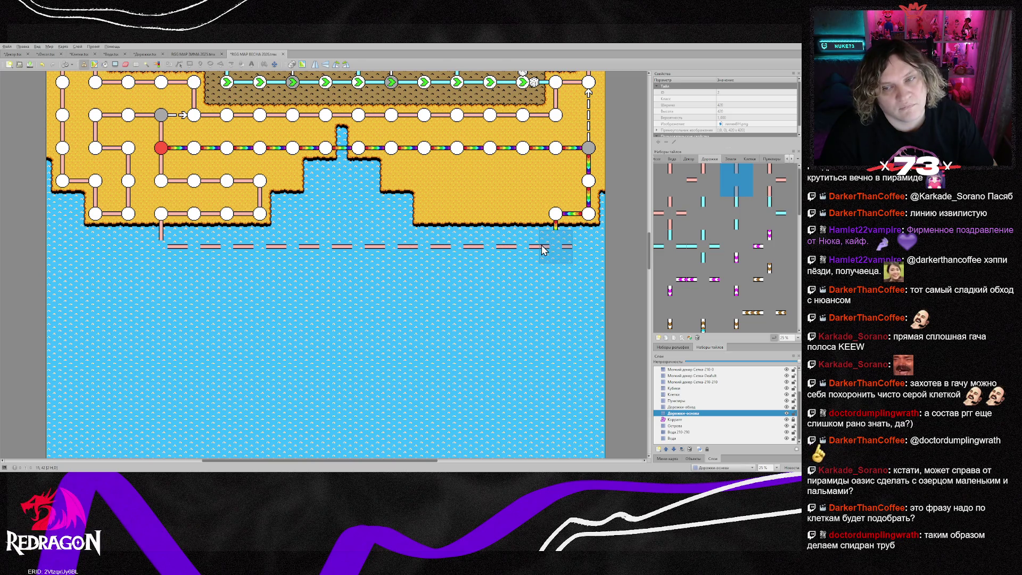
scroll(506, 292, down, 5)
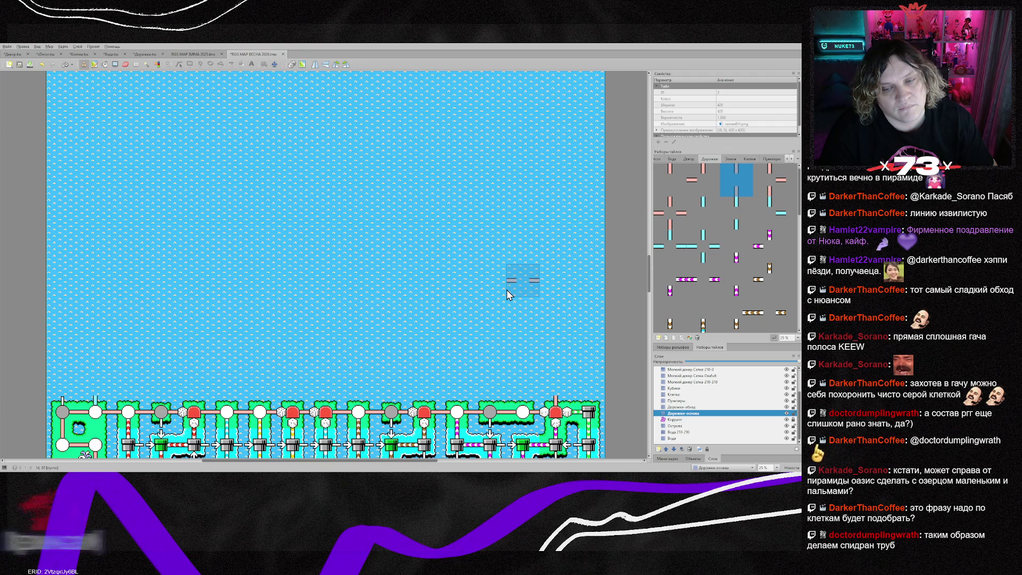
scroll(509, 290, up, 5)
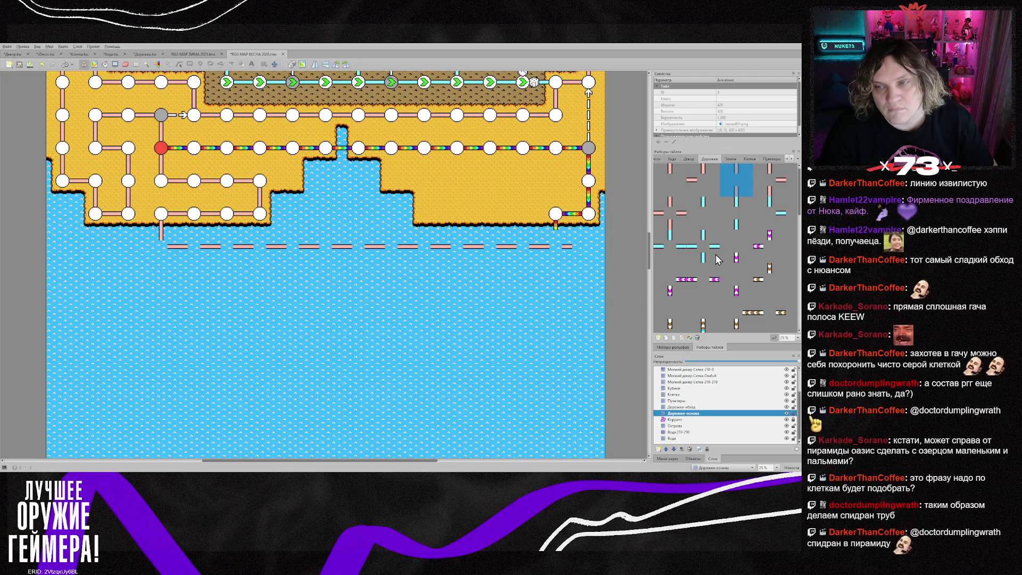
scroll(720, 250, down, 5)
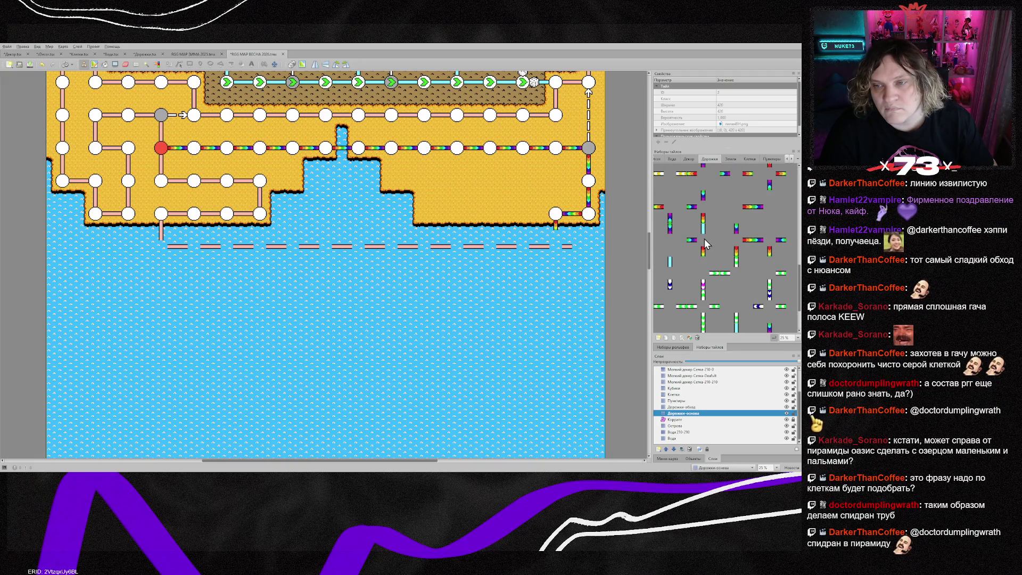
- Try several rainbow path tiles, stamp one below the right node, then undo it
click(668, 254)
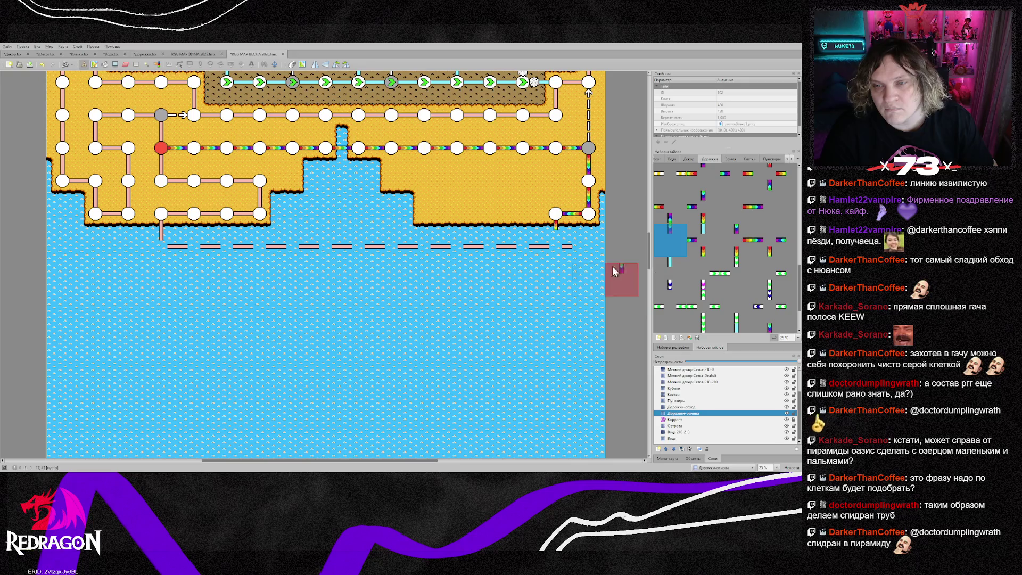
click(670, 273)
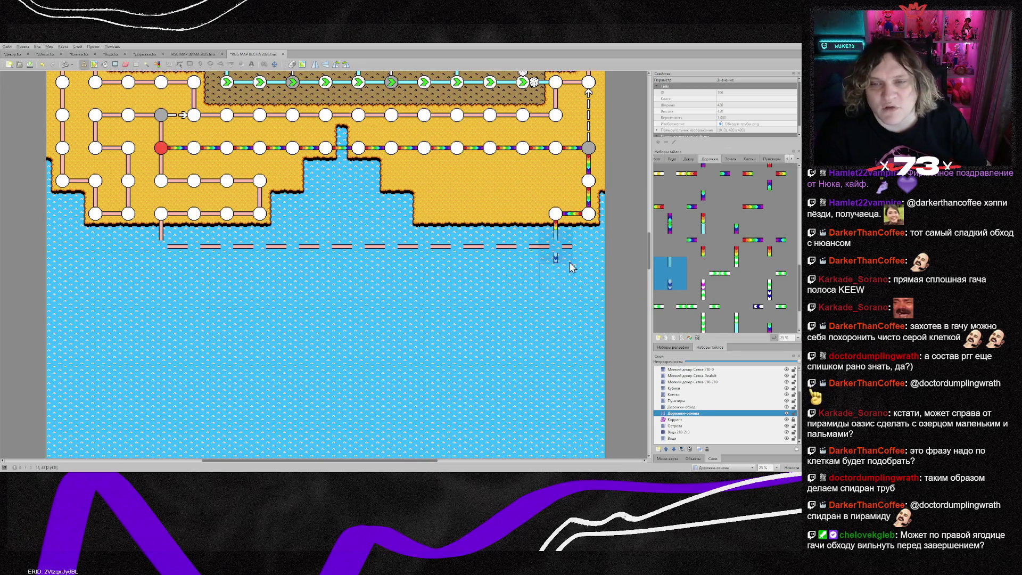
scroll(698, 241, up, 2)
click(704, 272)
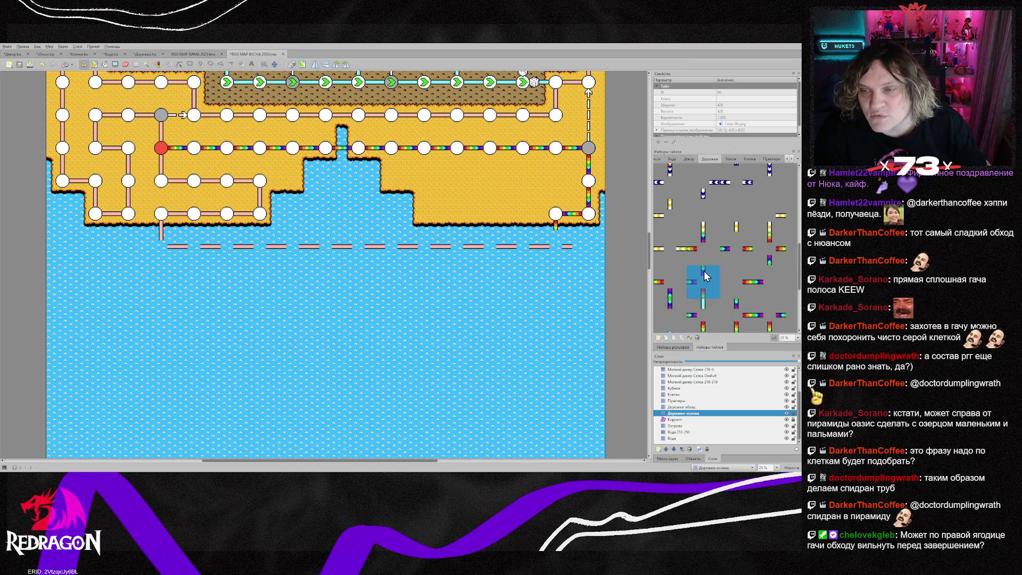
scroll(735, 284, down, 1)
scroll(732, 280, down, 2)
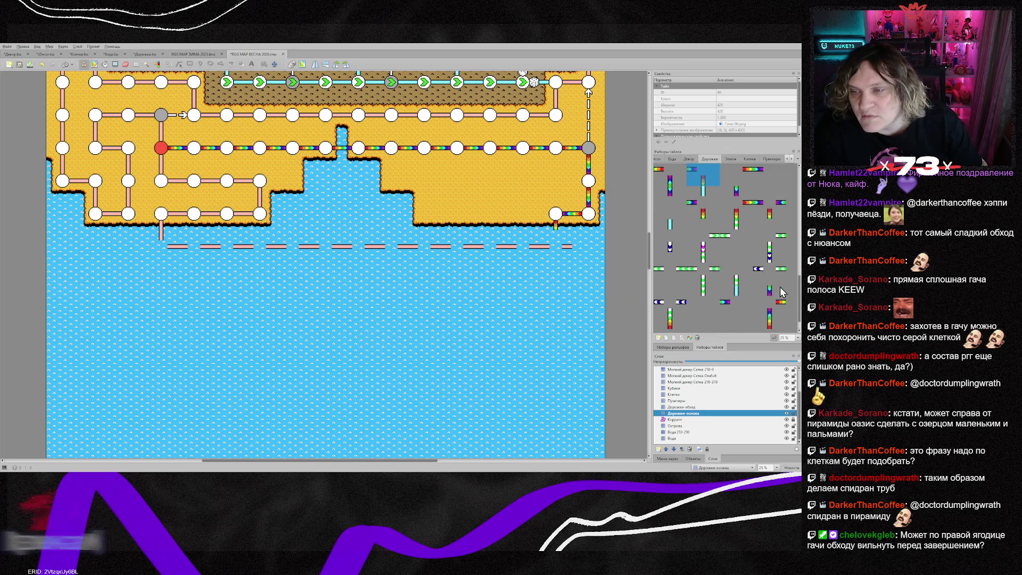
scroll(756, 298, down, 1)
click(711, 285)
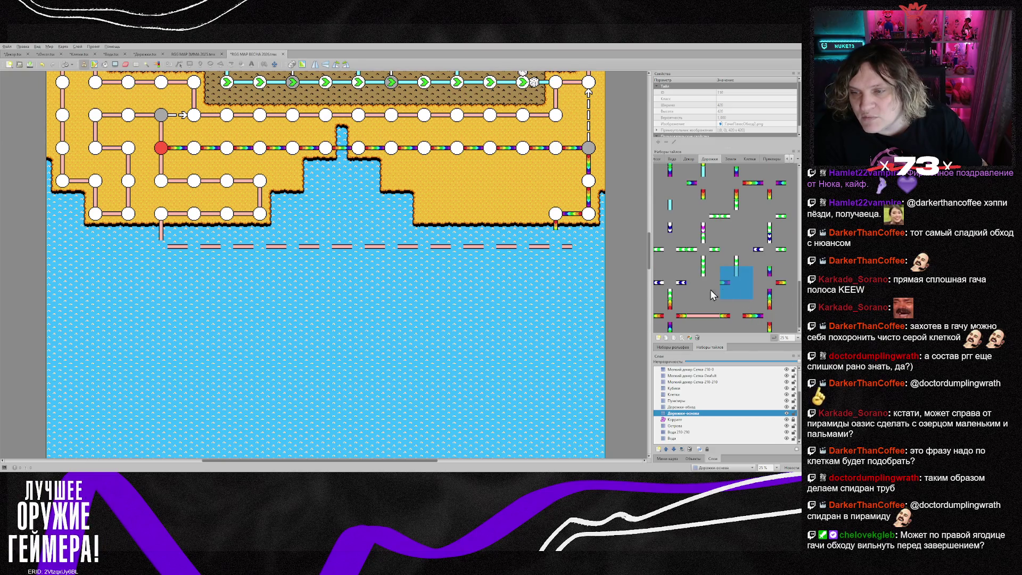
click(558, 253)
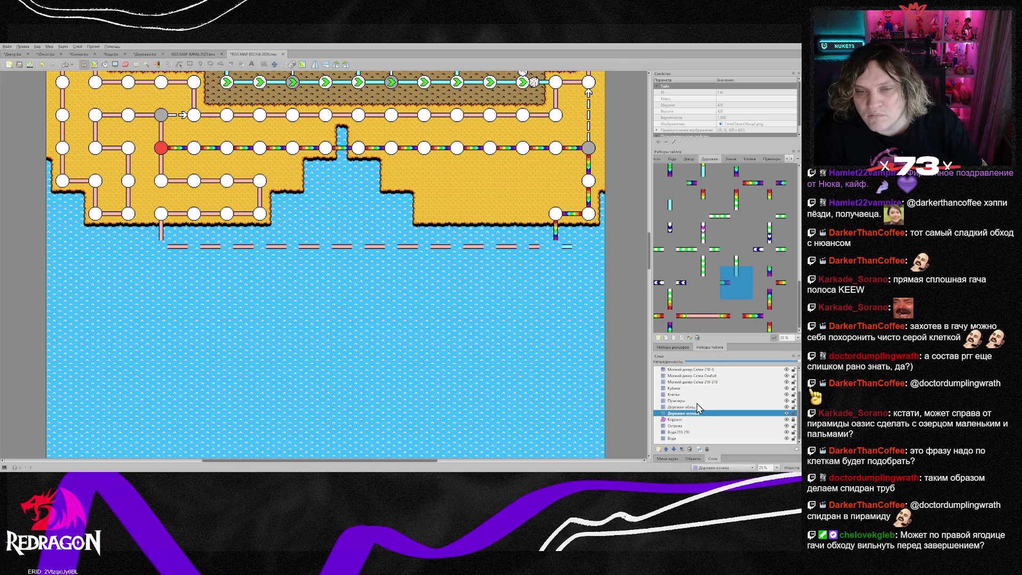
key(ctrl+z)
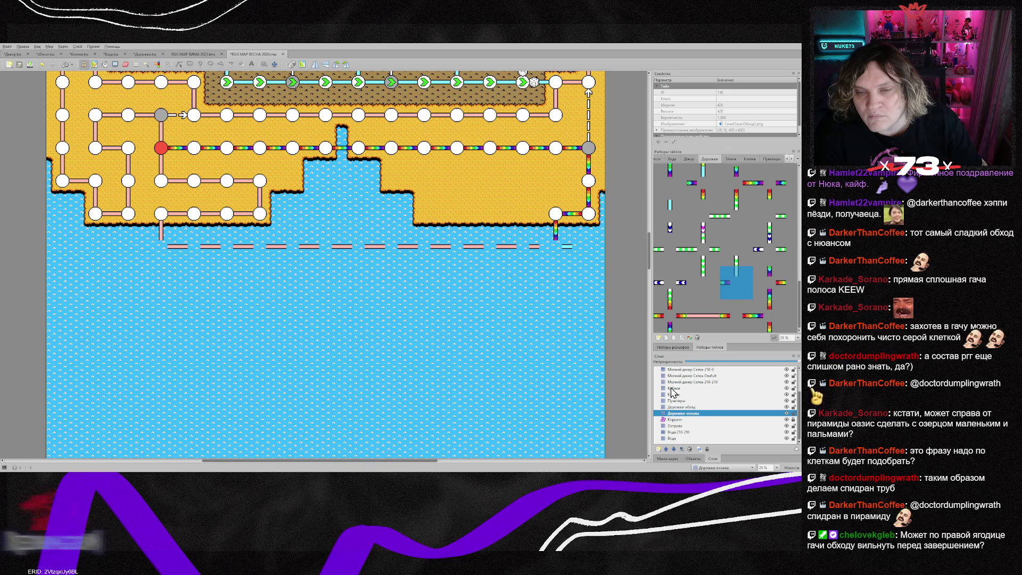
- Add a vertical path stub below the right island node using a tile sampled from the map
click(687, 406)
click(562, 258)
click(689, 413)
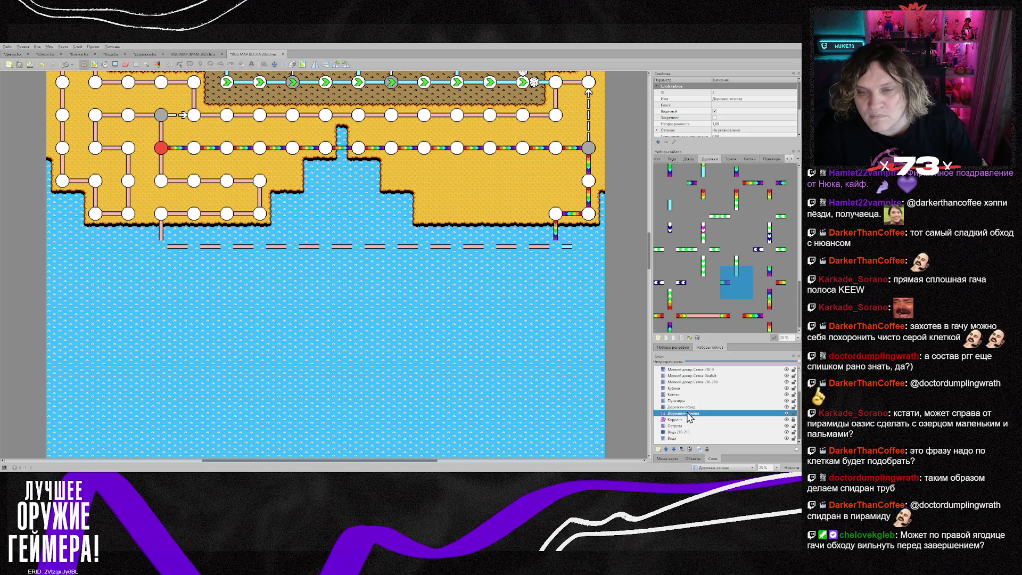
right_click(154, 247)
click(551, 262)
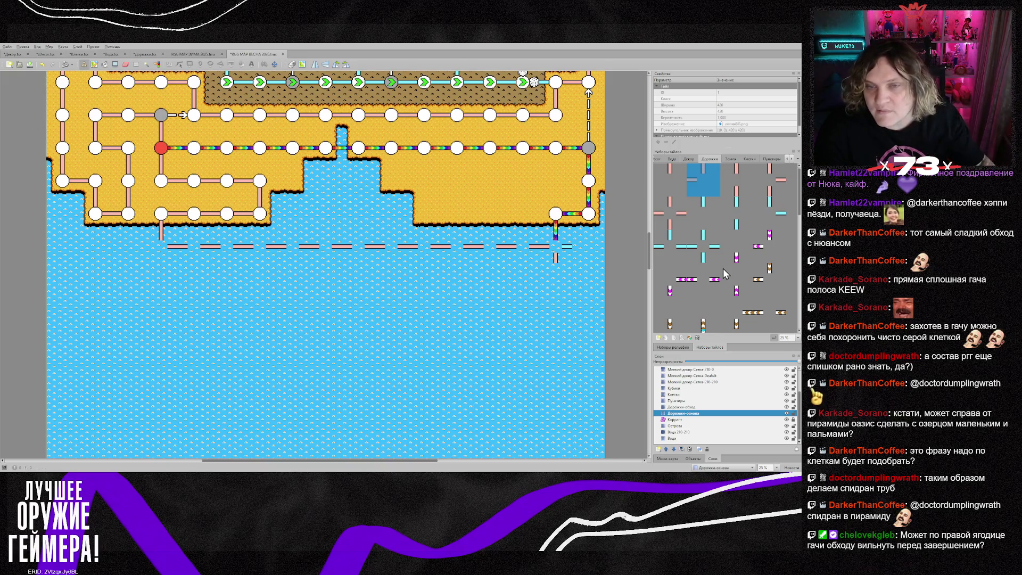
scroll(535, 331, down, 5)
scroll(535, 330, up, 5)
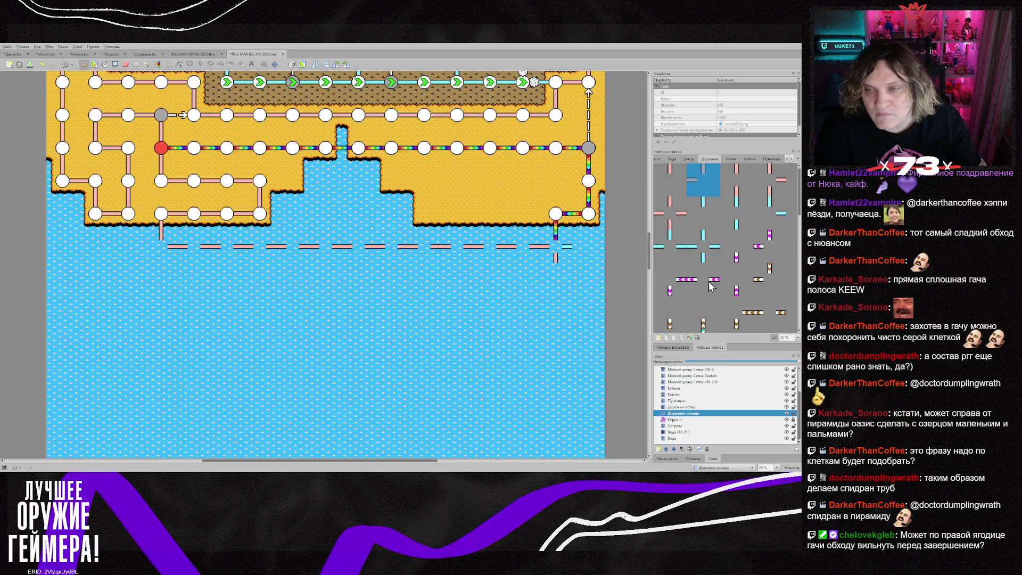
scroll(708, 282, down, 3)
scroll(708, 287, down, 3)
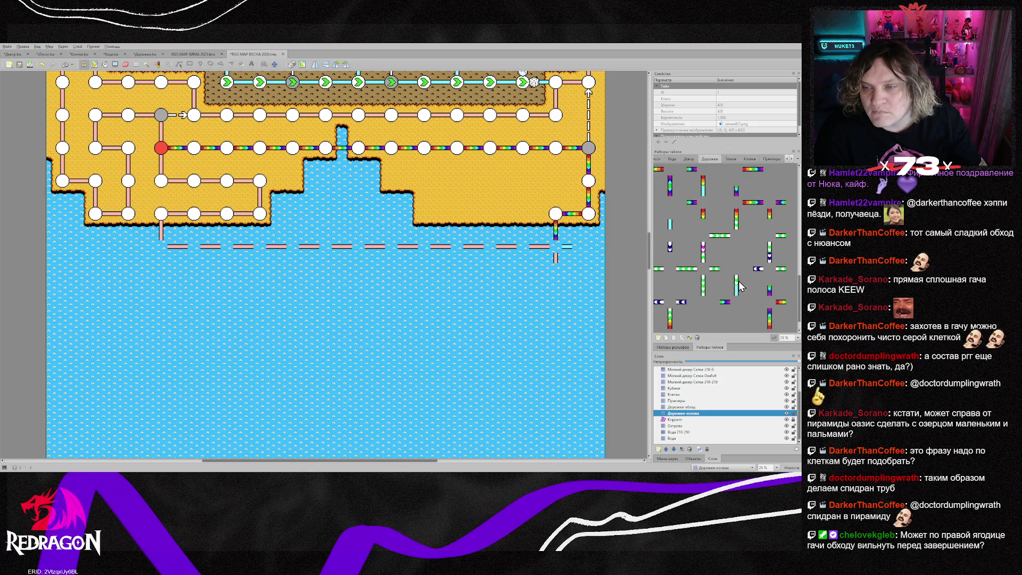
- Pick through several other path tiles in the Дорожки tileset
click(743, 301)
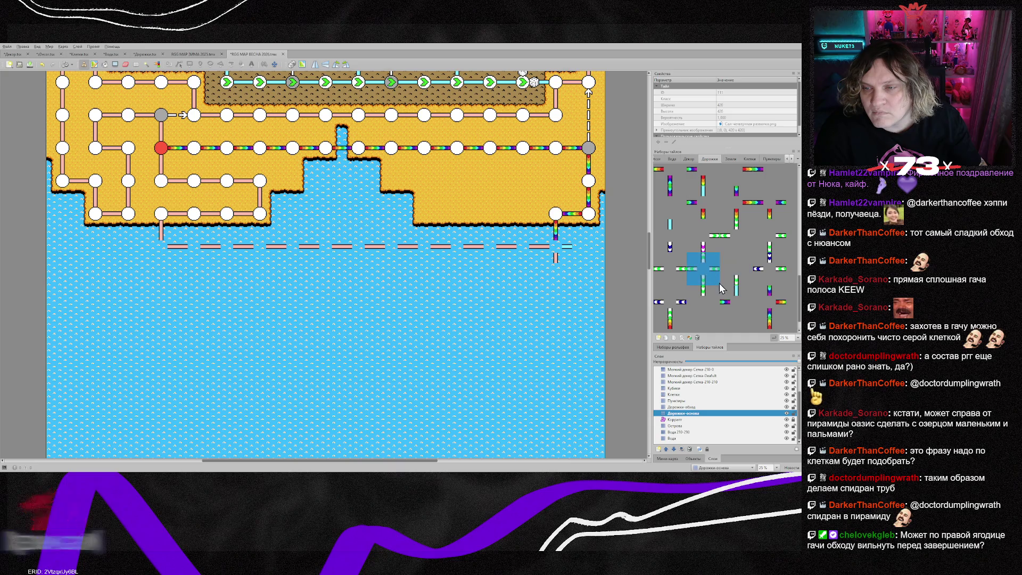
click(775, 274)
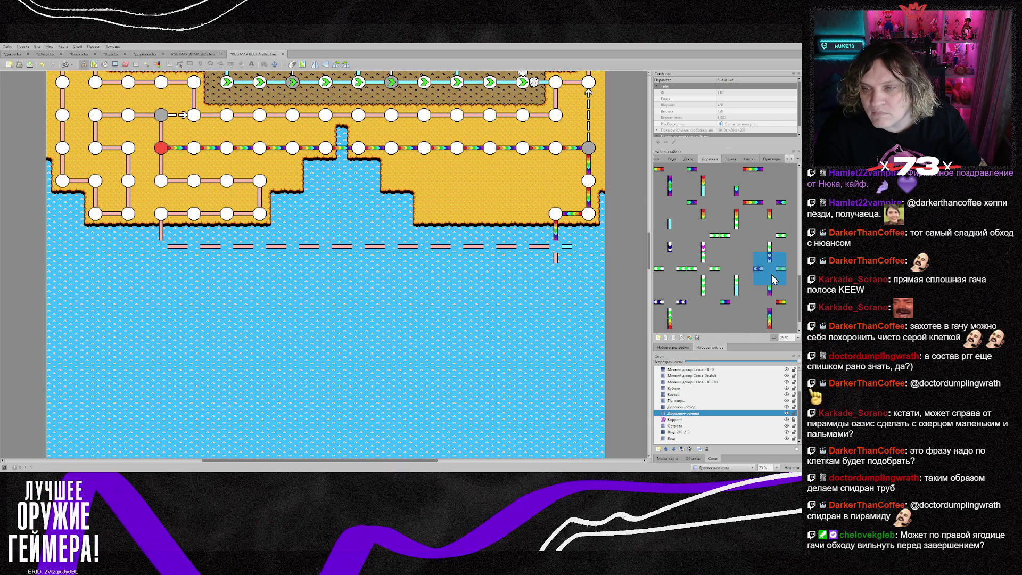
click(730, 281)
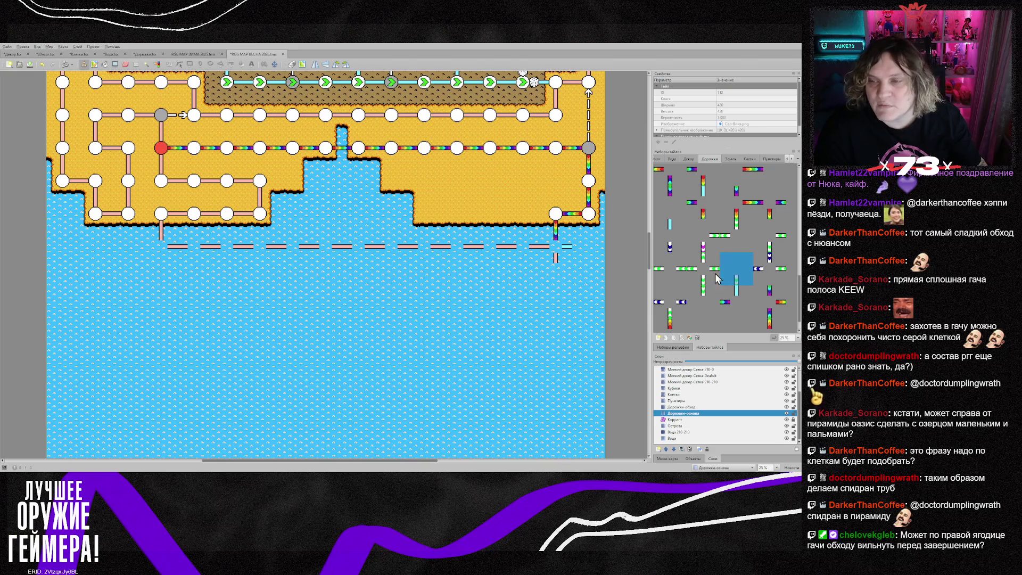
click(732, 241)
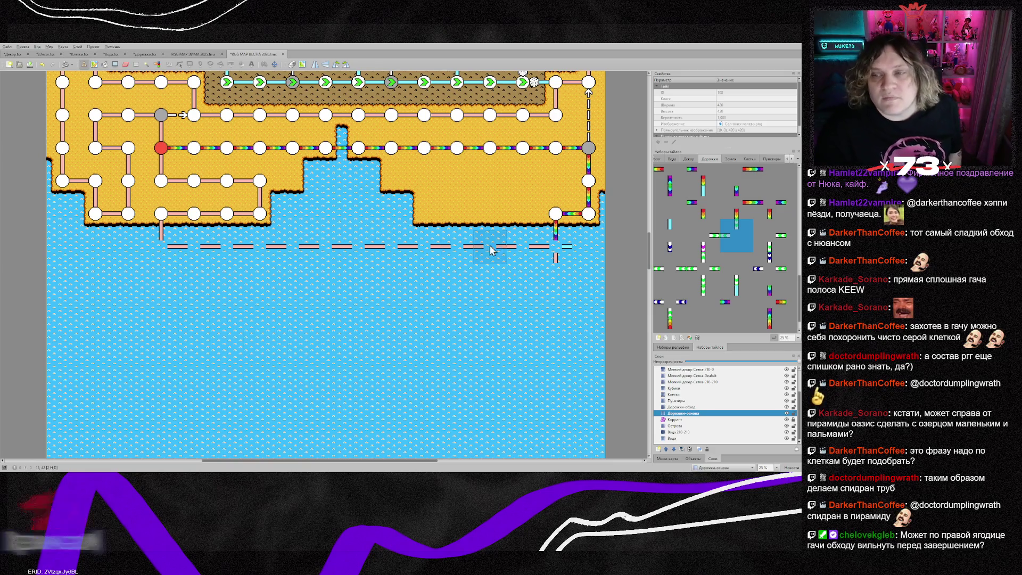
click(678, 226)
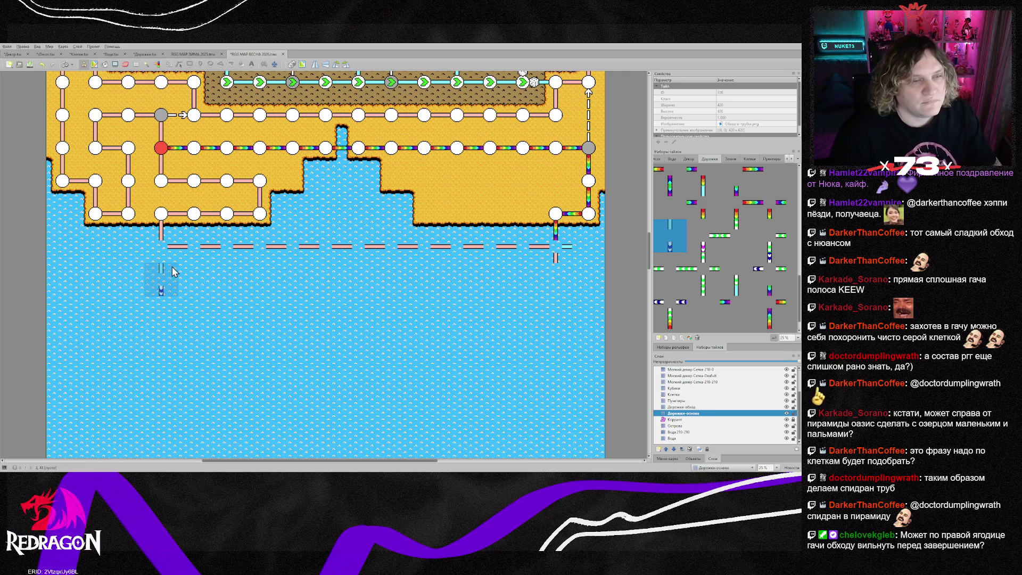
- On the Клетки layer, place red node cells at both ends of the dashed water line
click(679, 395)
click(748, 159)
click(703, 182)
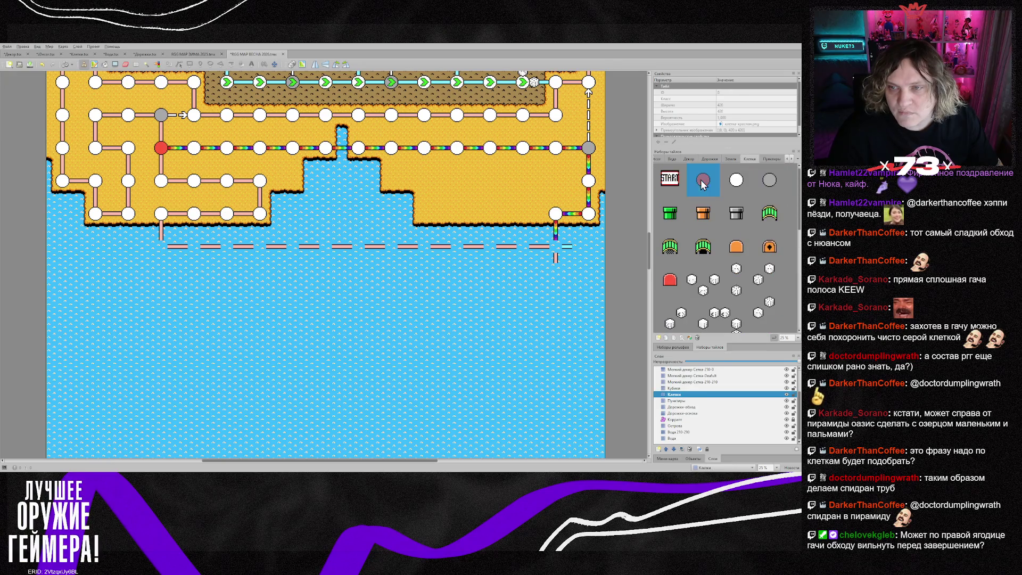
click(158, 247)
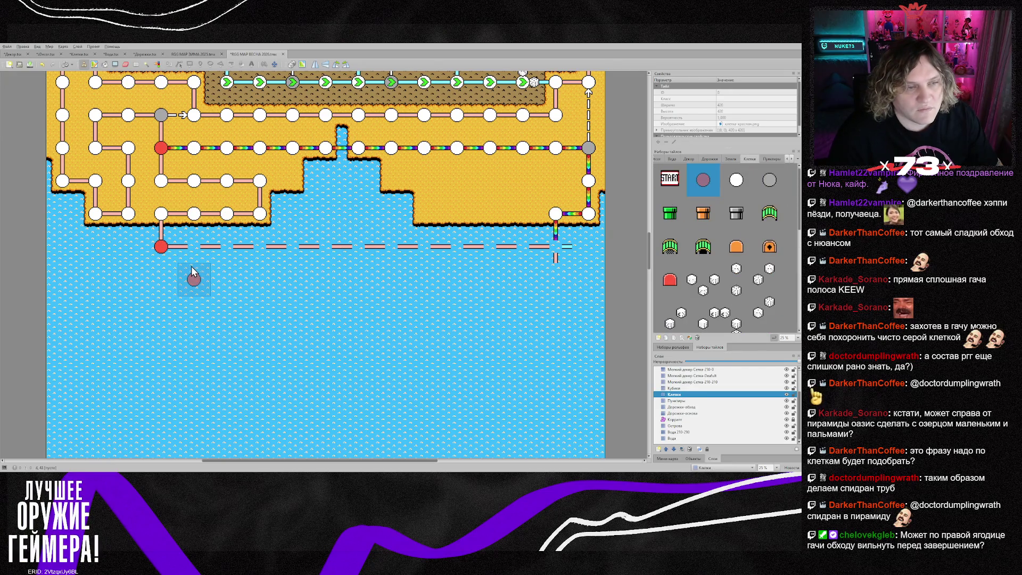
click(555, 245)
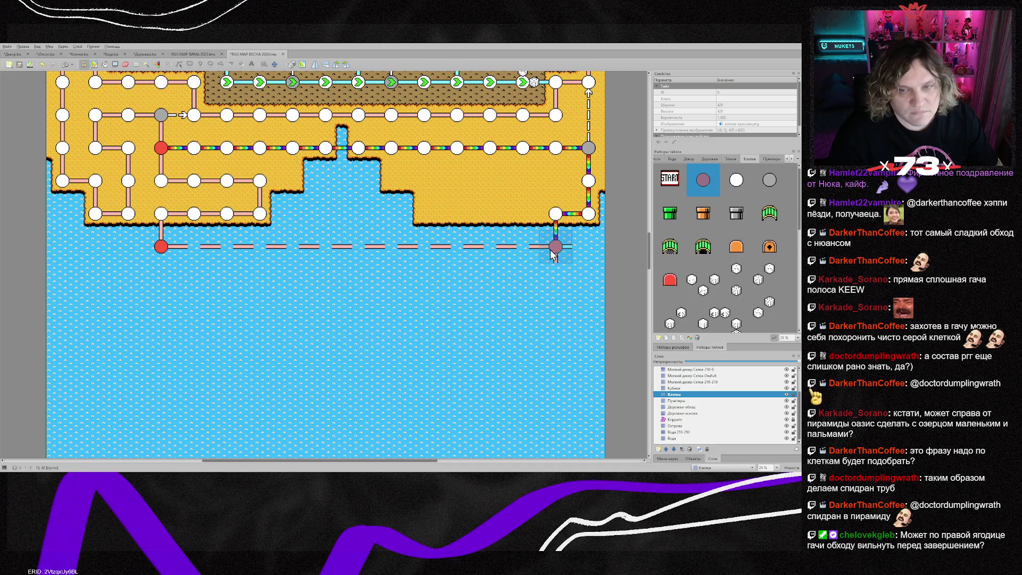
- Fill the dashed line between the red ends with white circle nodes
click(735, 191)
drag(200, 259, 520, 256)
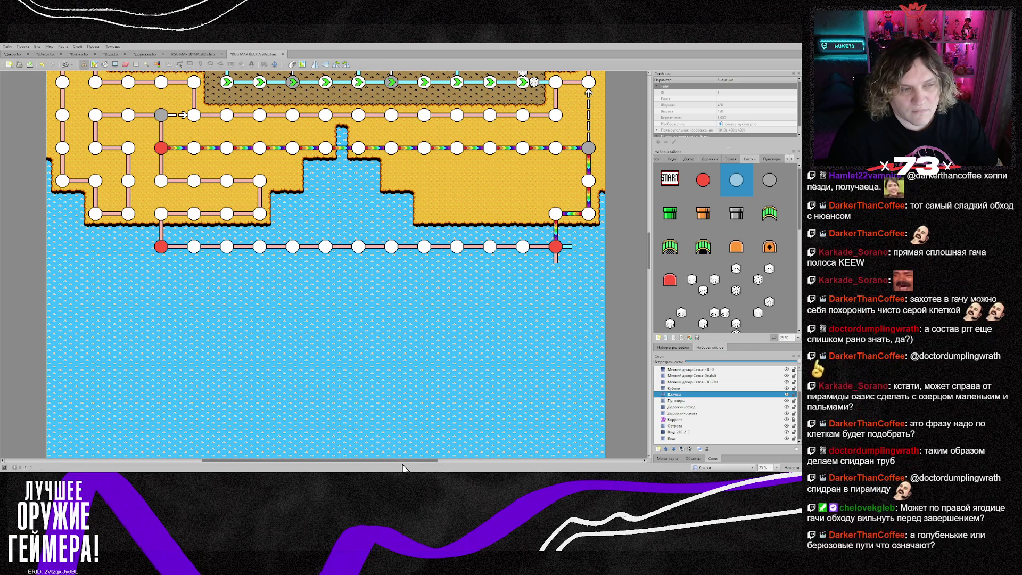
drag(374, 460, 360, 462)
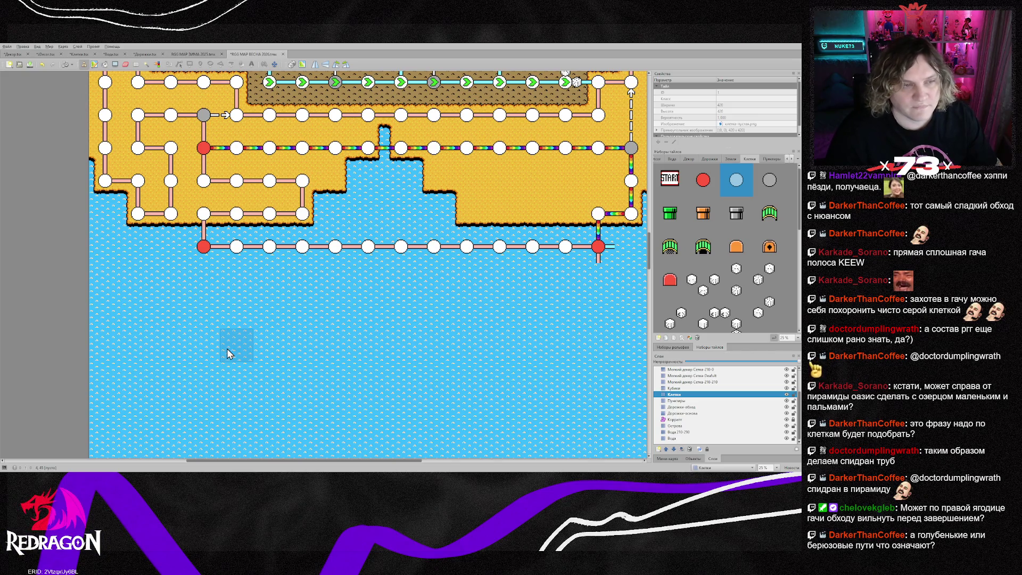
scroll(227, 350, down, 5)
scroll(226, 348, up, 5)
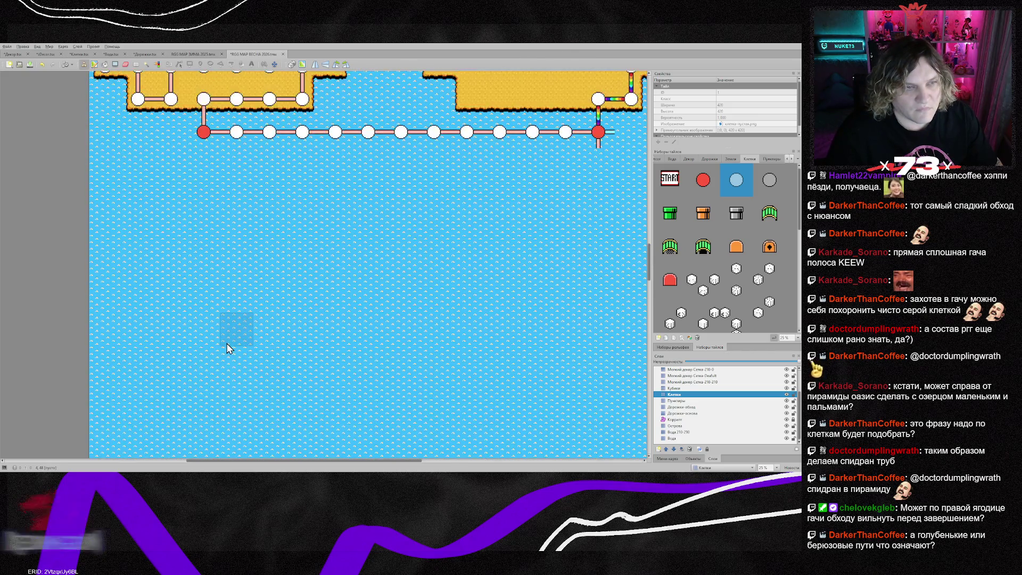
scroll(226, 348, down, 4)
scroll(225, 343, up, 5)
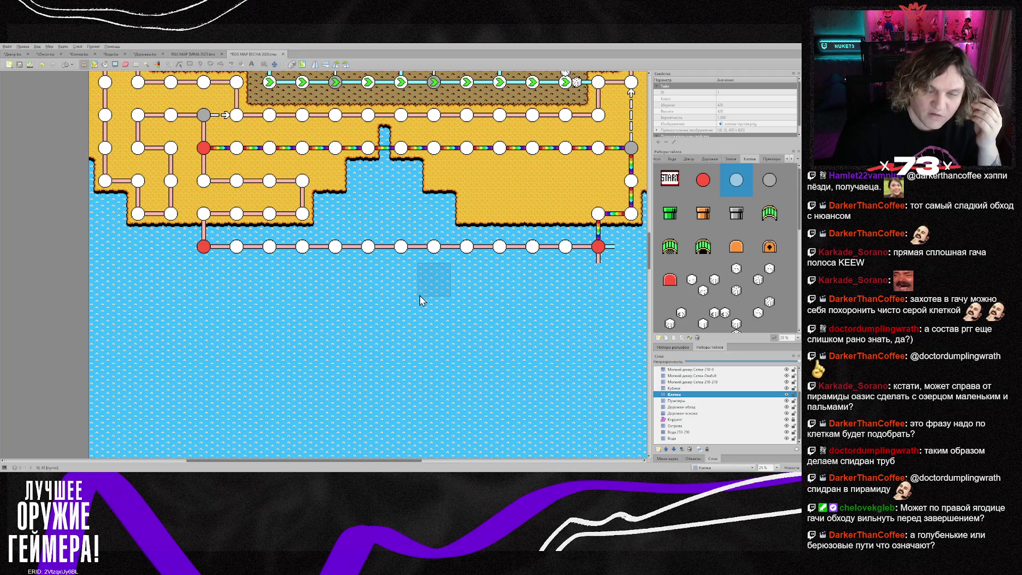
scroll(419, 300, down, 5)
scroll(420, 300, up, 10)
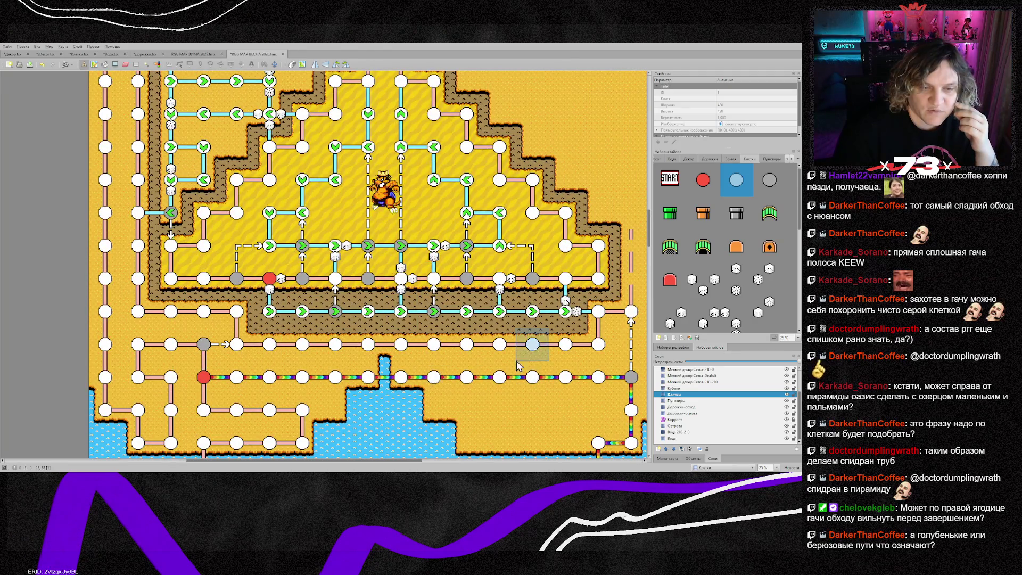
scroll(392, 347, down, 15)
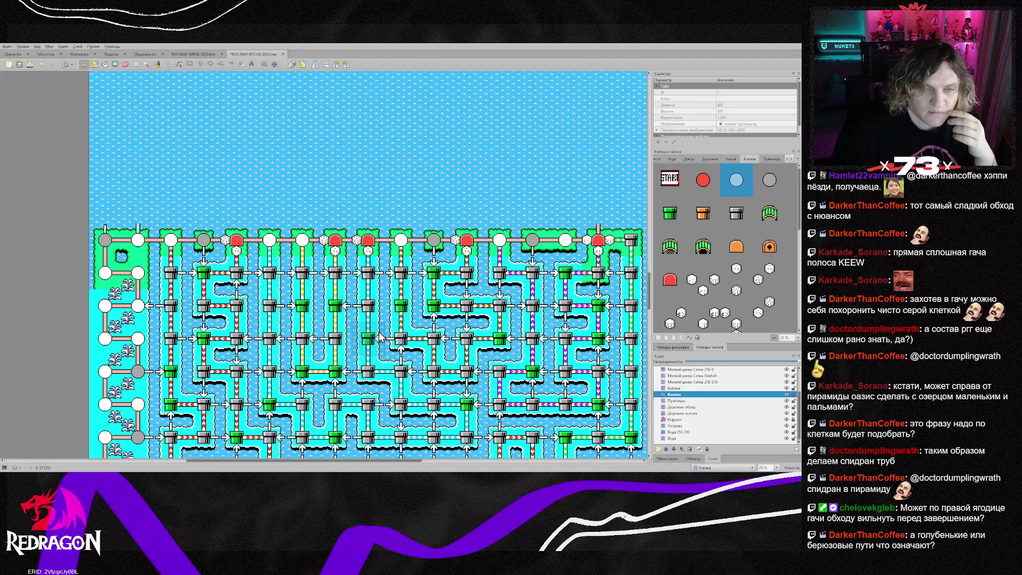
scroll(379, 335, down, 1)
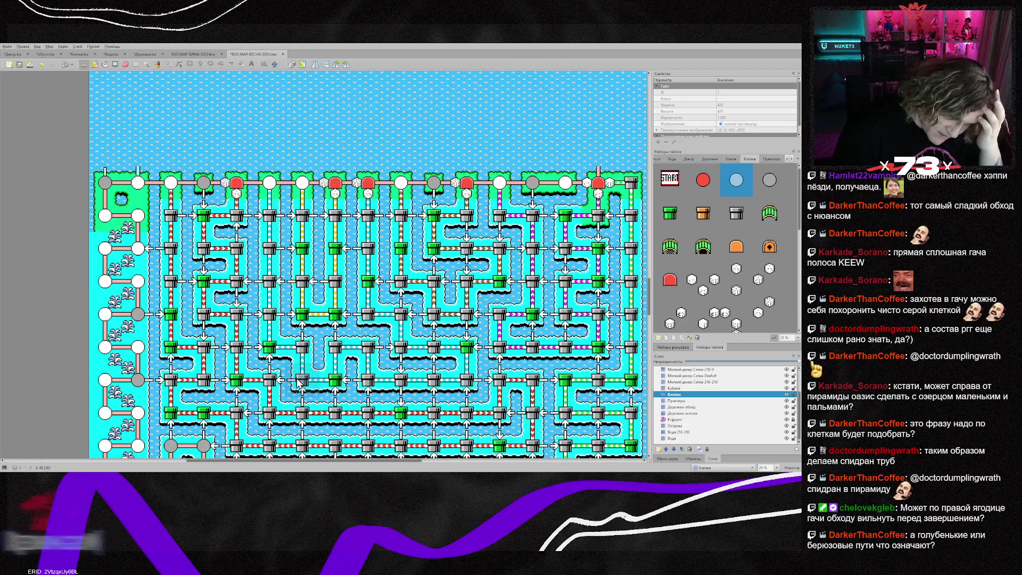
scroll(268, 373, down, 2)
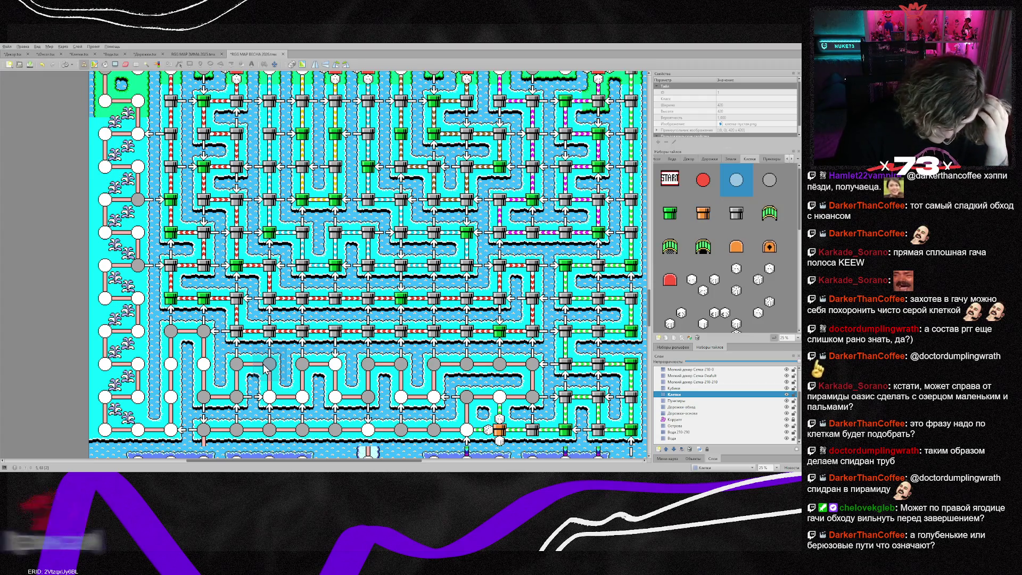
scroll(264, 369, down, 1)
scroll(264, 369, down, 1)
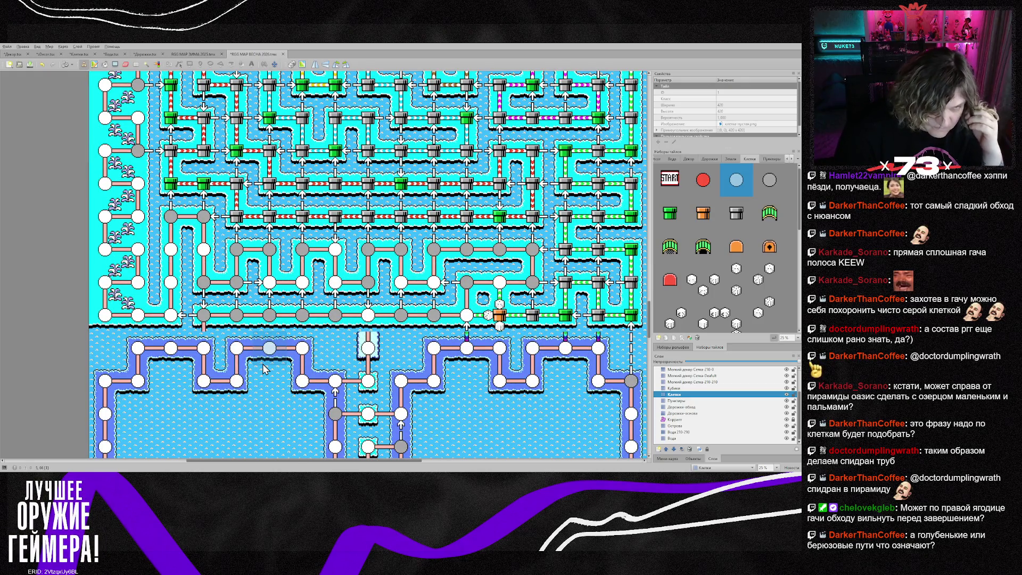
scroll(265, 368, up, 1)
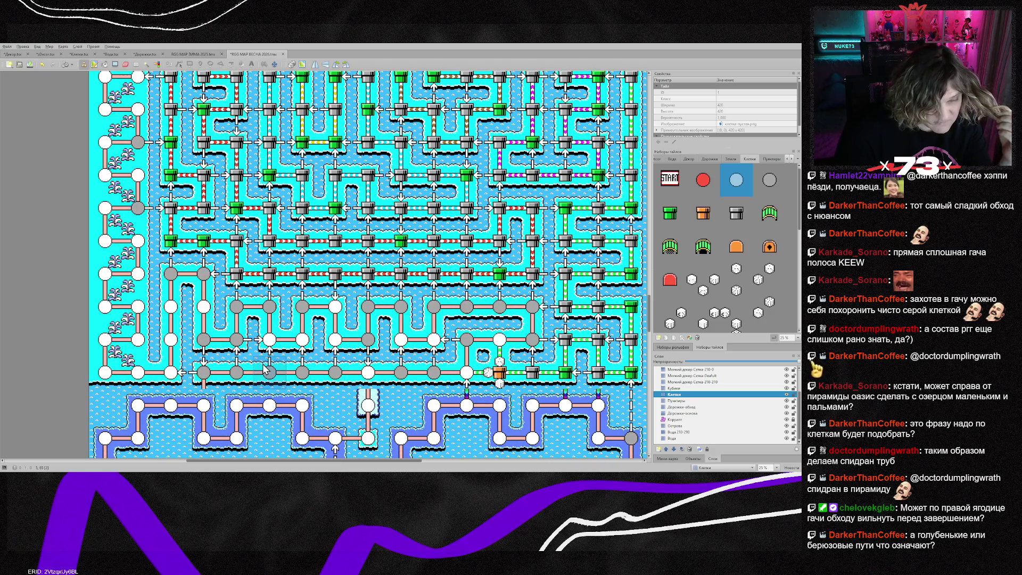
scroll(264, 369, up, 4)
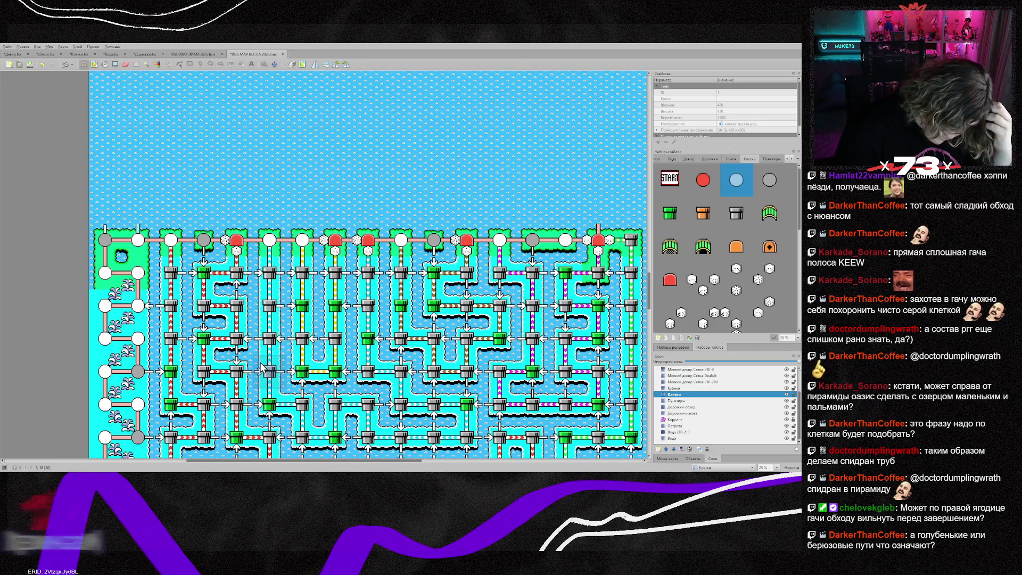
scroll(262, 368, up, 1)
scroll(261, 368, up, 5)
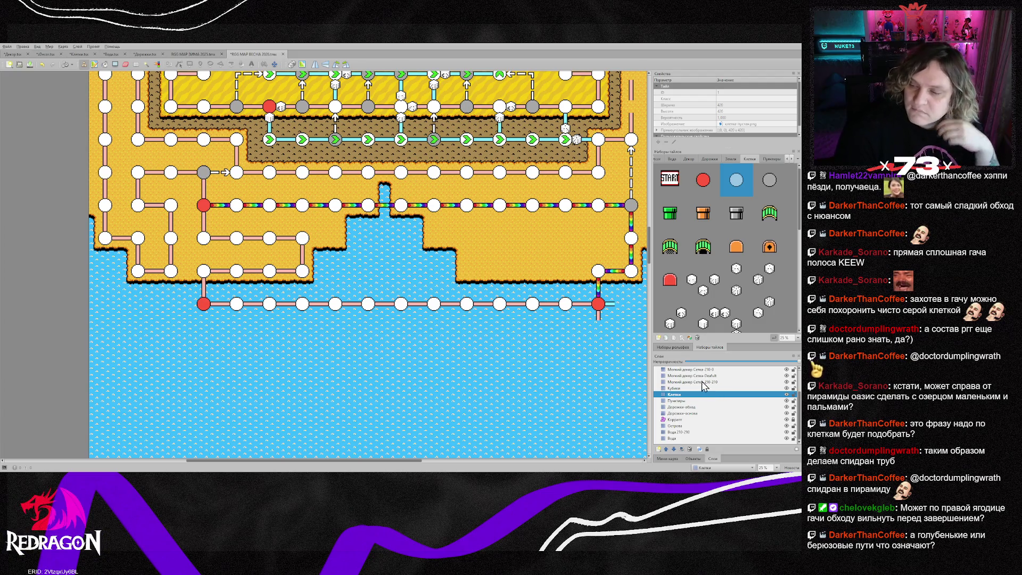
scroll(701, 314, down, 1)
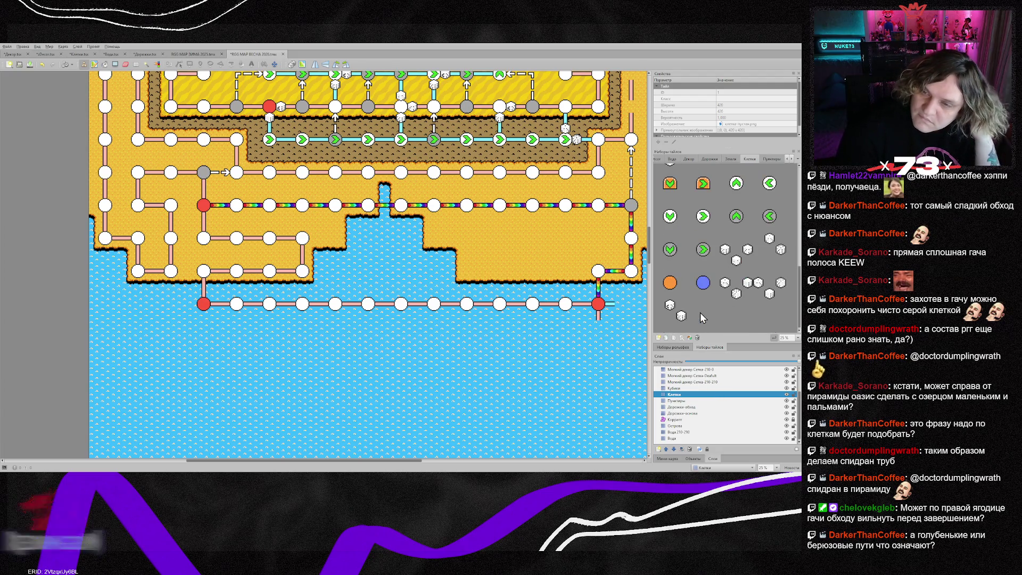
- Select the Дорожки-обход layer and pick the right-to-left path tile from the Дорожки tileset
scroll(701, 314, up, 1)
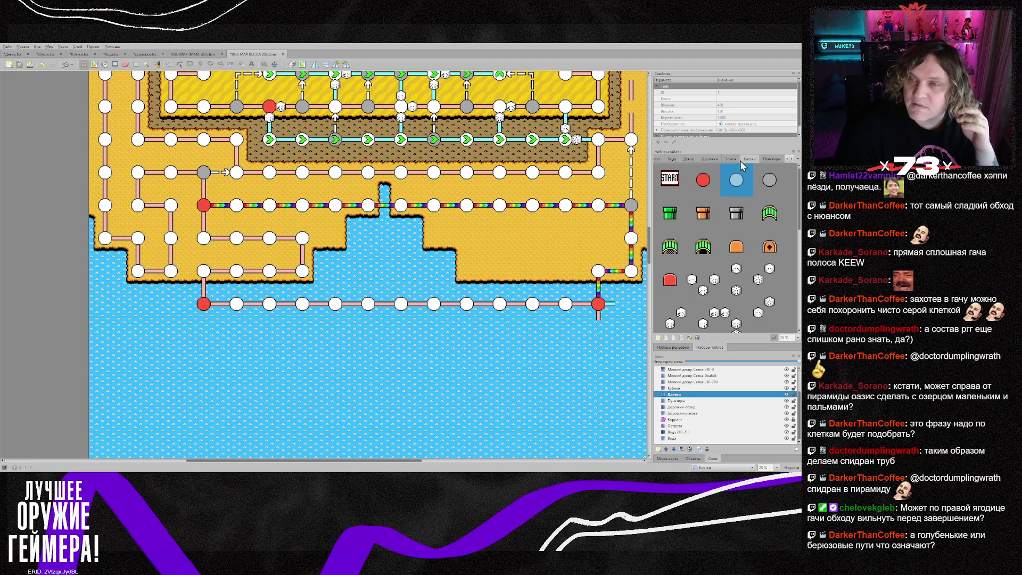
click(692, 407)
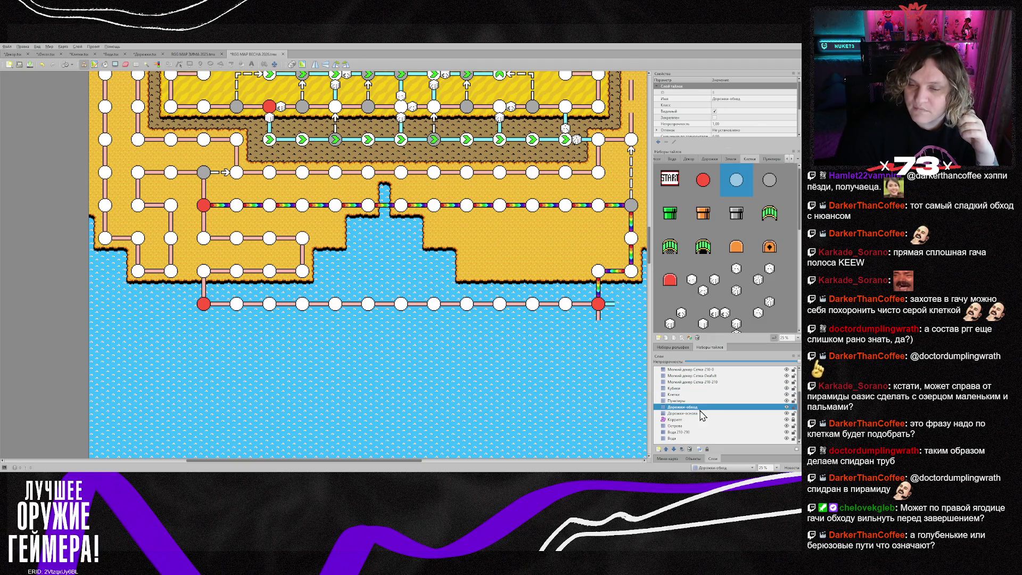
click(715, 159)
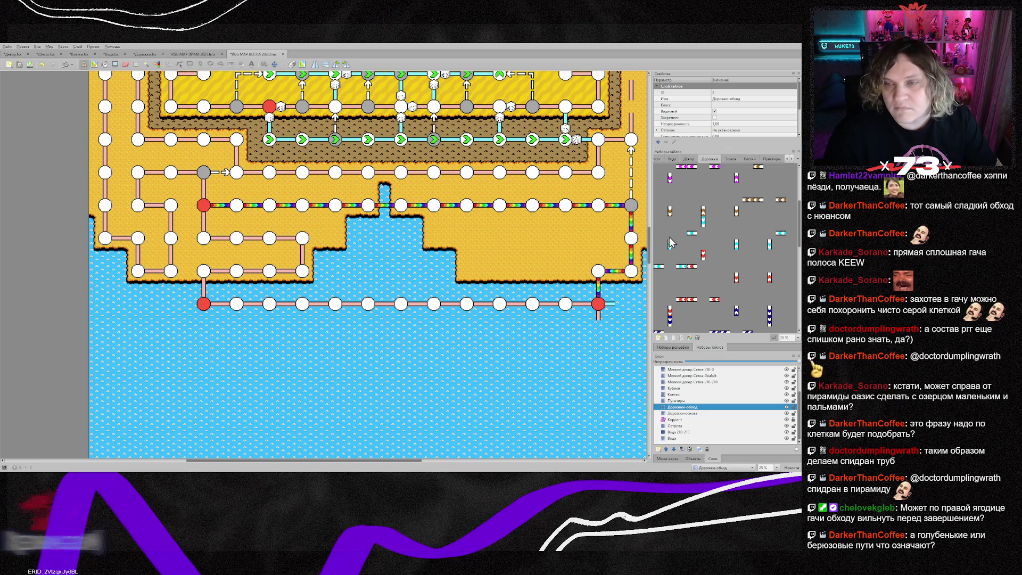
click(670, 175)
scroll(674, 217, up, 3)
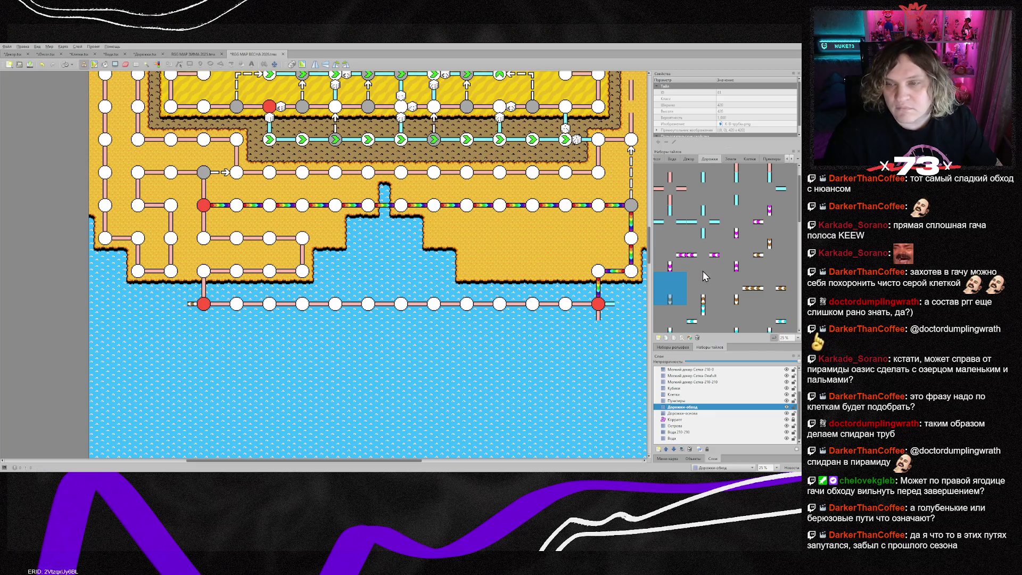
click(763, 293)
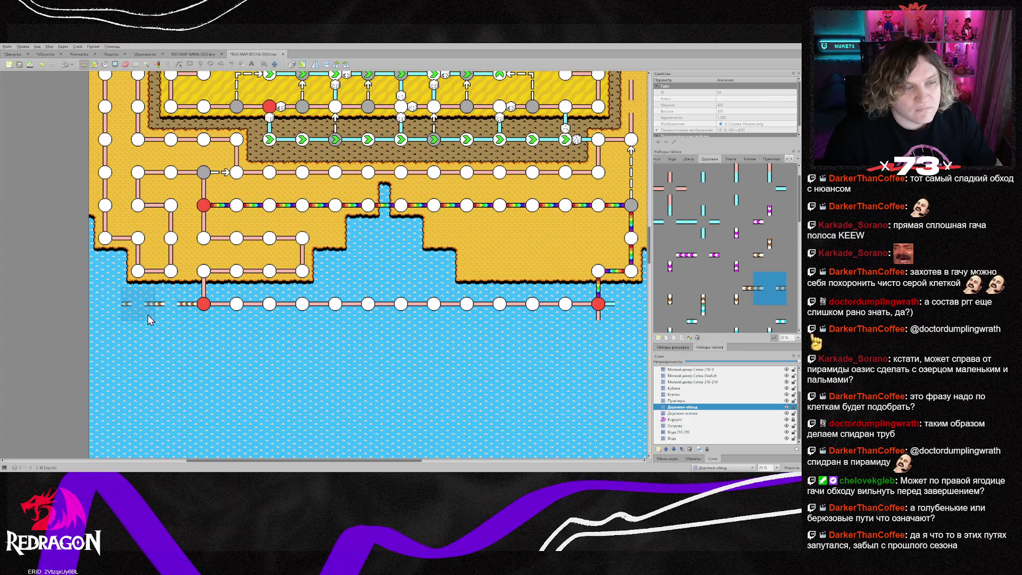
- Stamp a dotted side path descending the water's left edge, rotating and mirroring pieces
key(z)
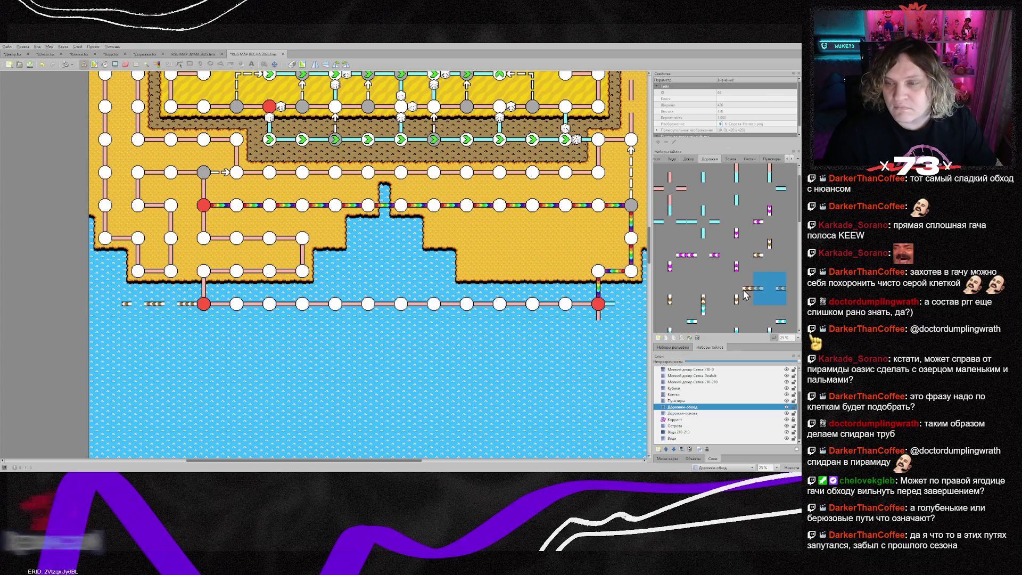
click(106, 306)
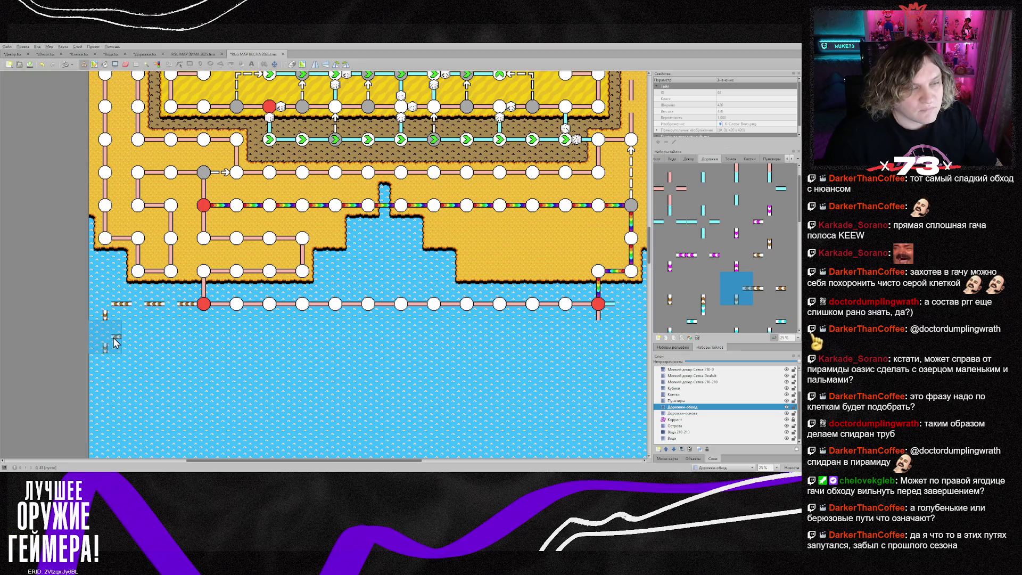
click(124, 338)
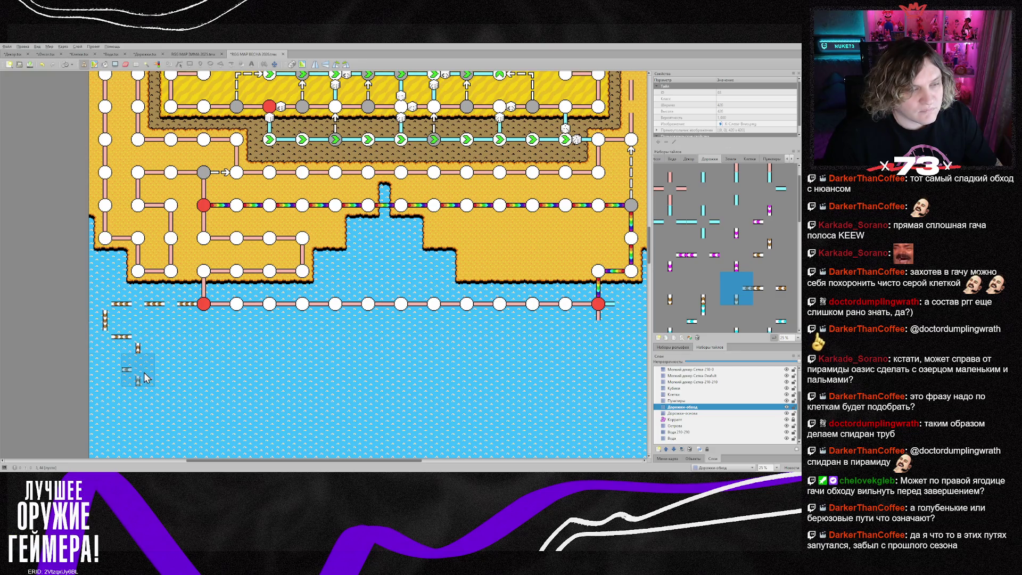
click(138, 355)
click(140, 373)
click(118, 384)
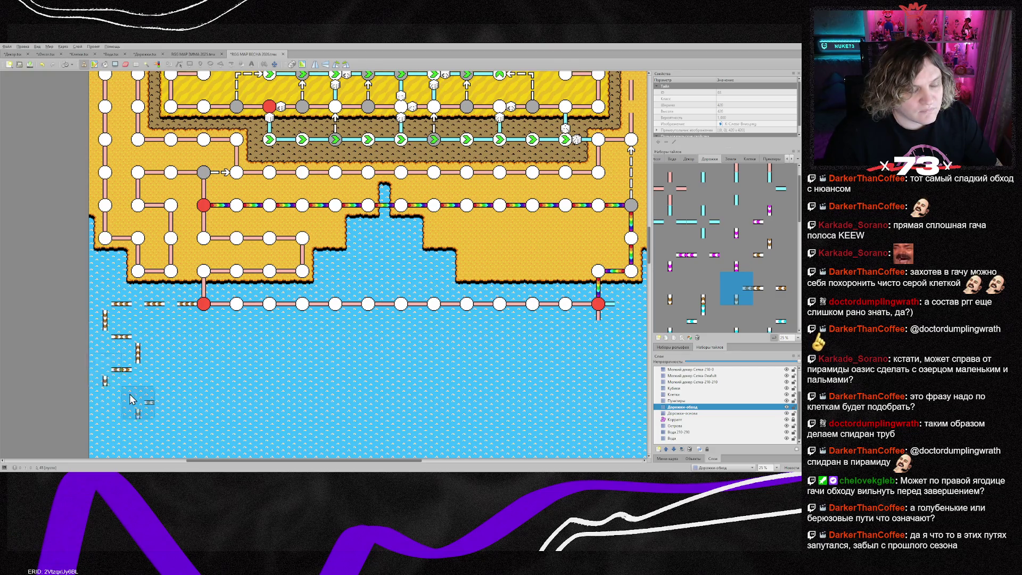
scroll(118, 394, down, 2)
key(x)
click(117, 352)
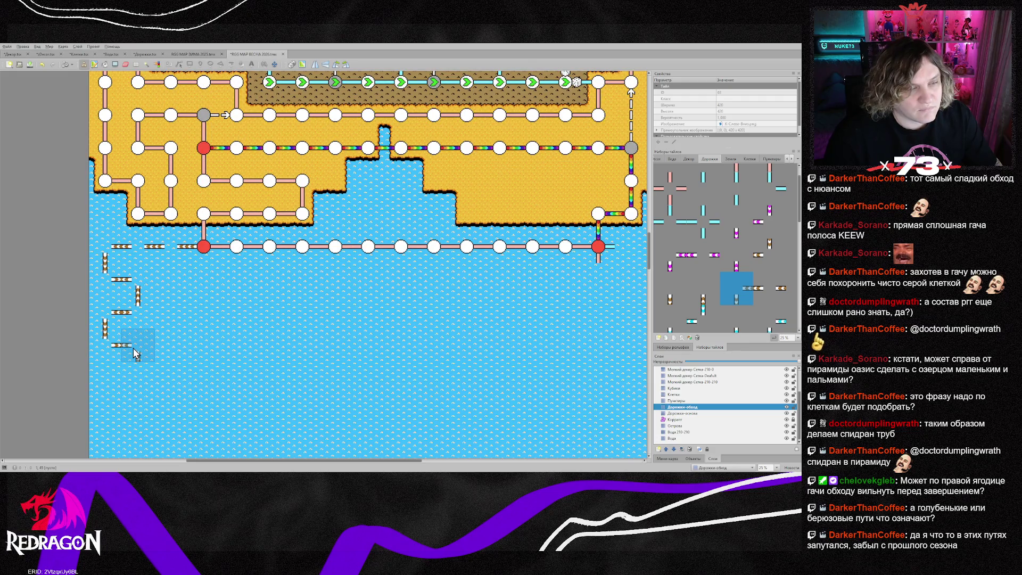
scroll(198, 386, down, 12)
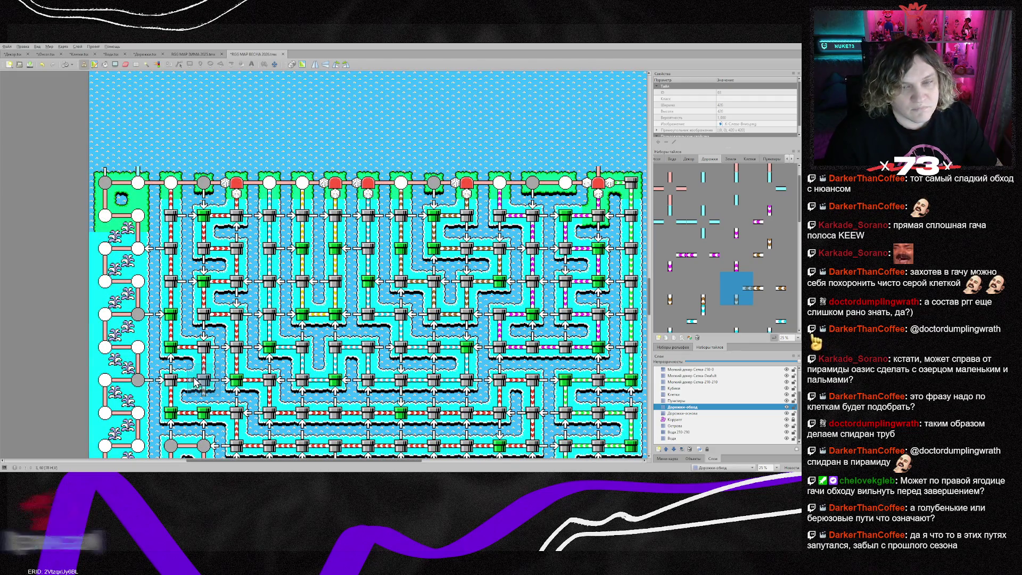
scroll(197, 373, up, 14)
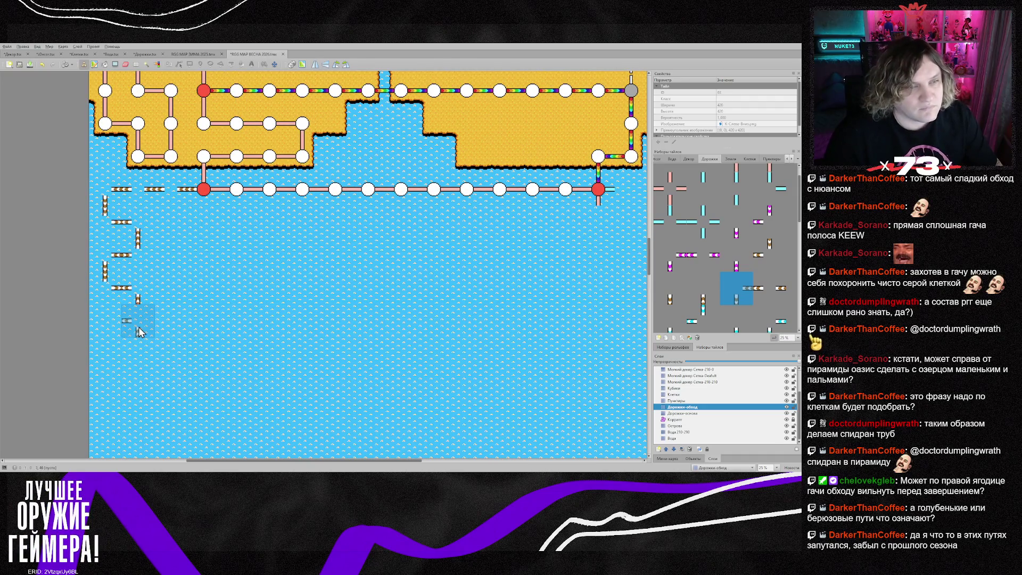
- Add more pipe and path pieces to the water side paths below the node row
click(121, 326)
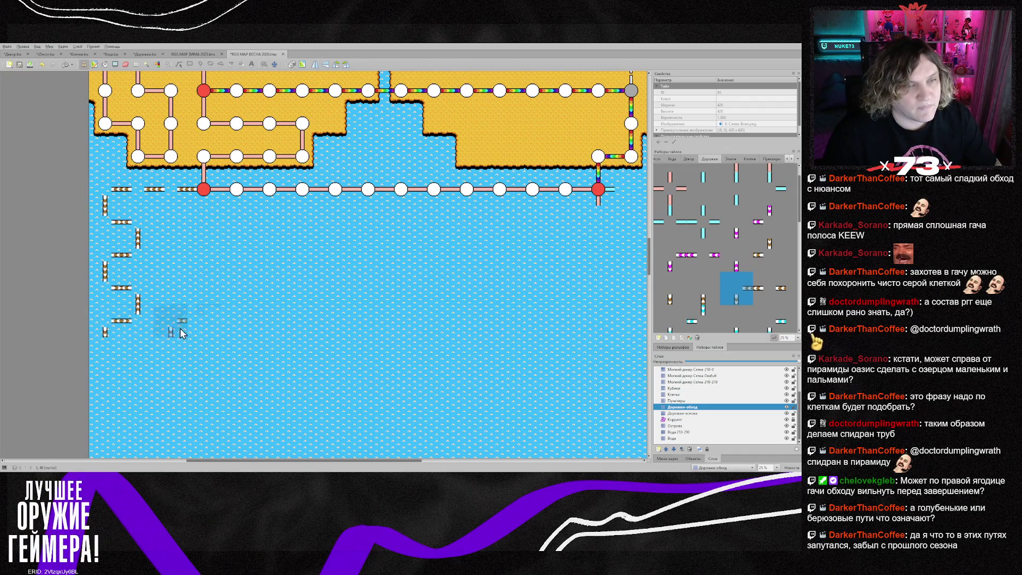
click(706, 323)
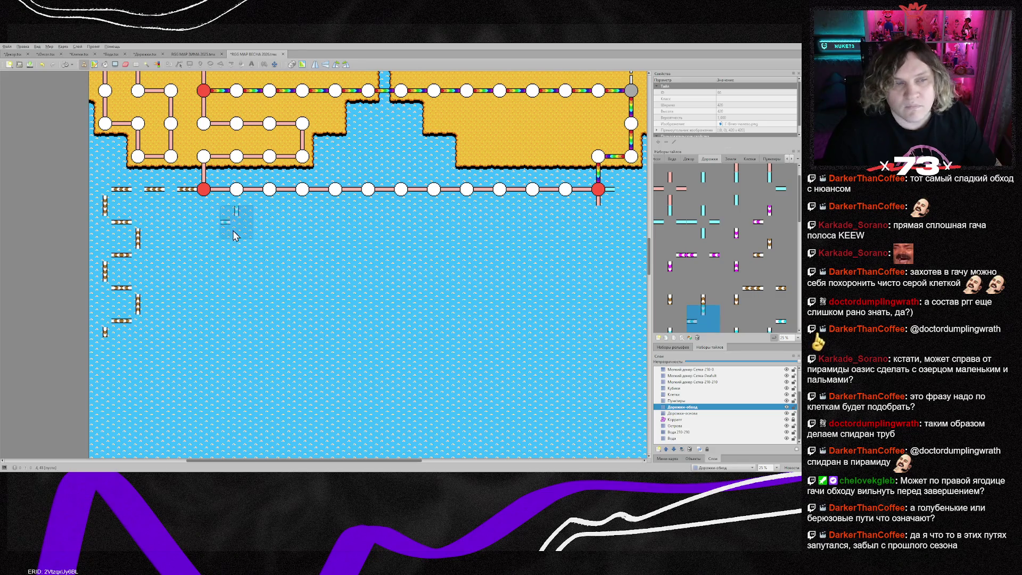
click(200, 226)
scroll(209, 235, down, 5)
scroll(209, 235, up, 3)
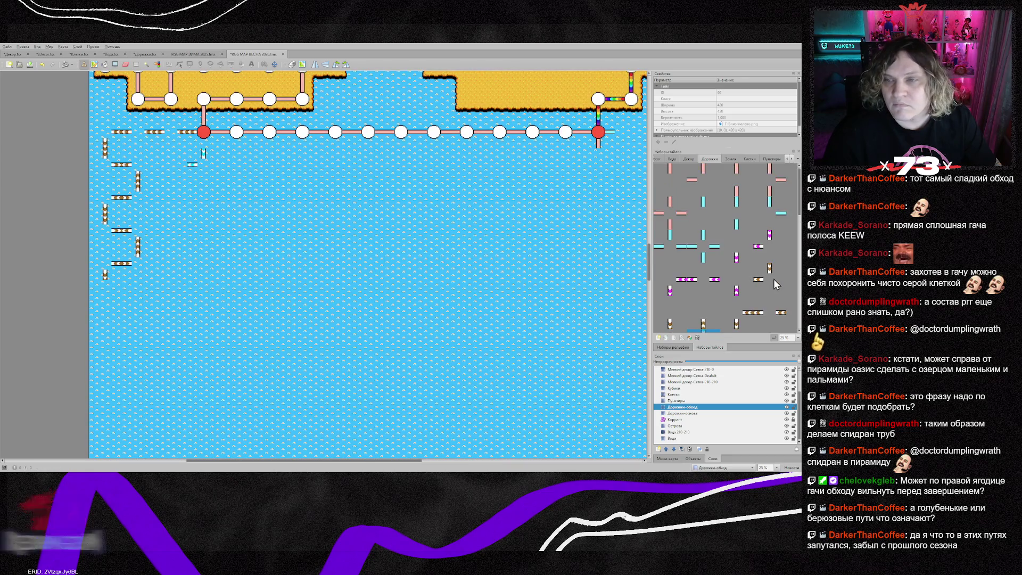
scroll(775, 285, down, 3)
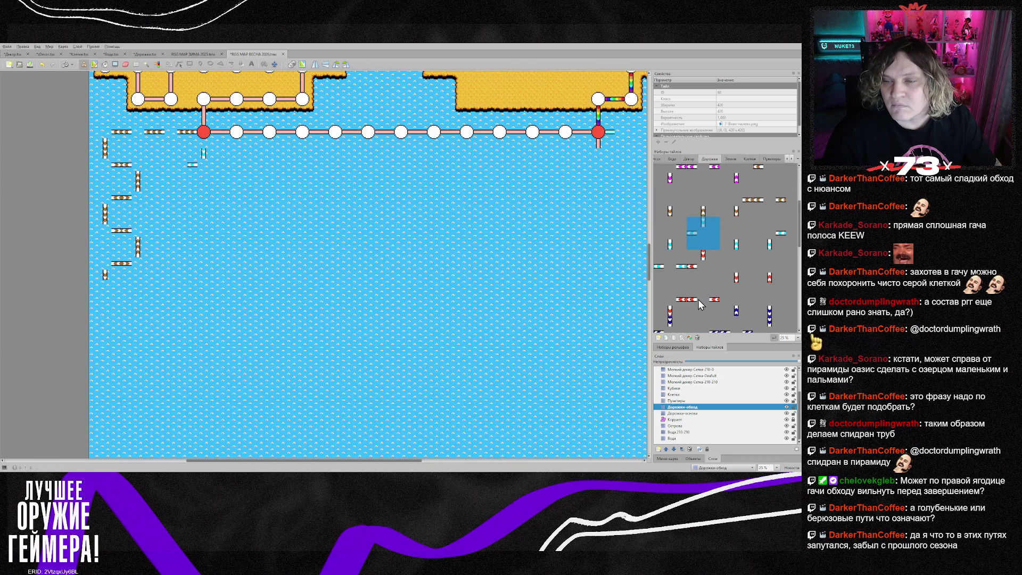
click(704, 269)
click(212, 184)
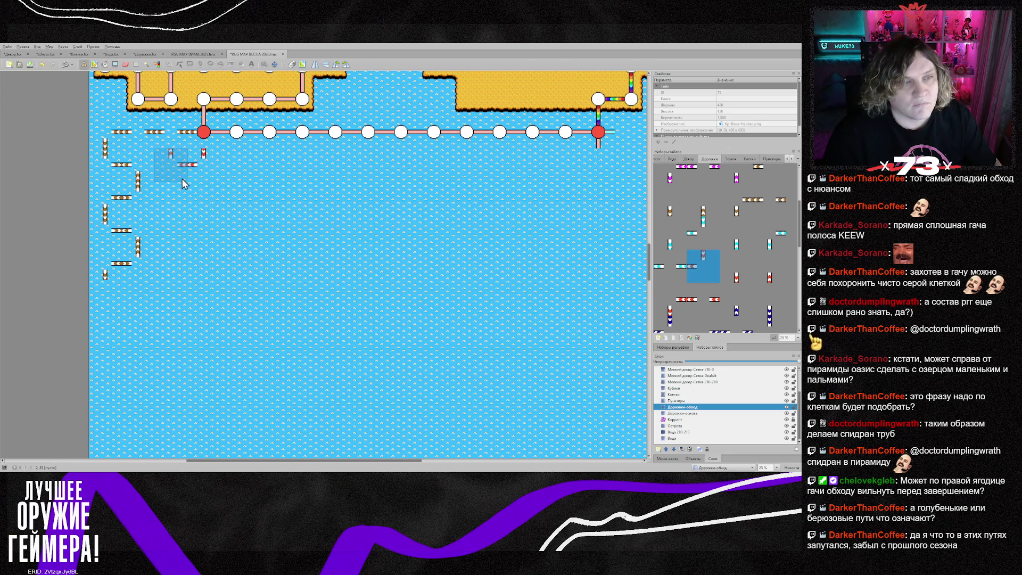
click(181, 183)
click(182, 201)
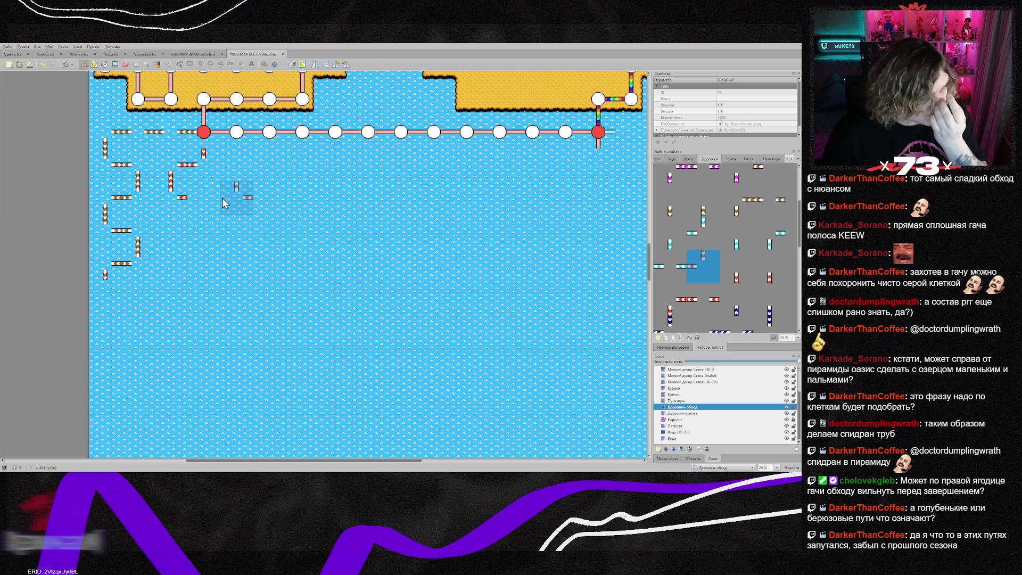
scroll(213, 213, down, 5)
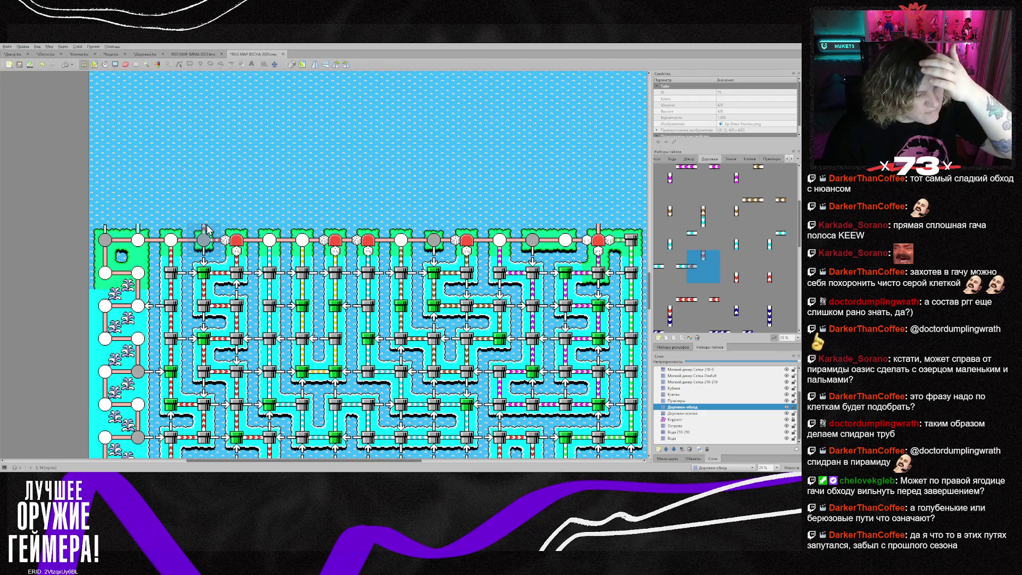
scroll(207, 229, down, 10)
scroll(202, 227, up, 10)
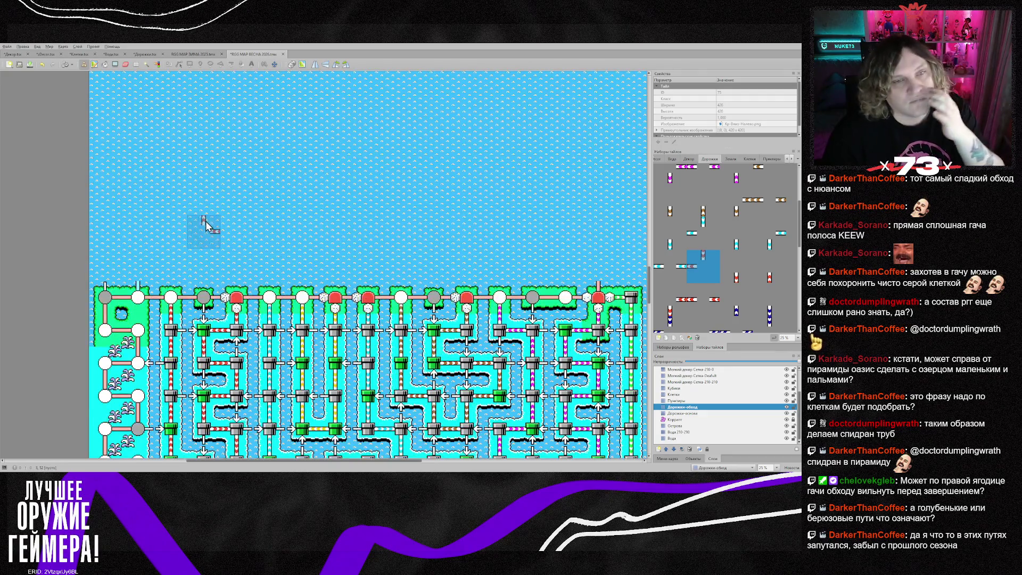
scroll(187, 215, down, 15)
scroll(189, 215, up, 3)
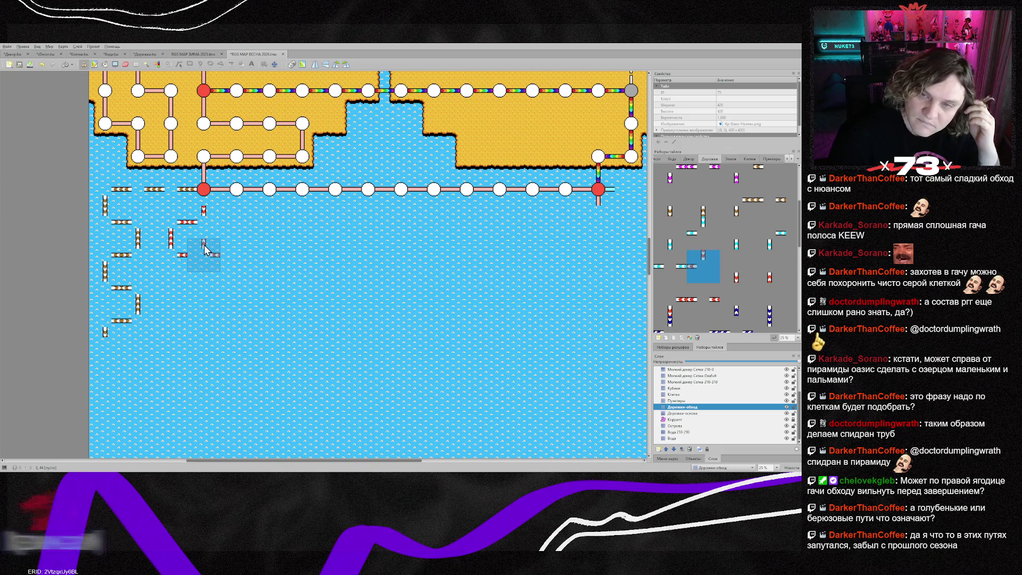
scroll(341, 250, down, 6)
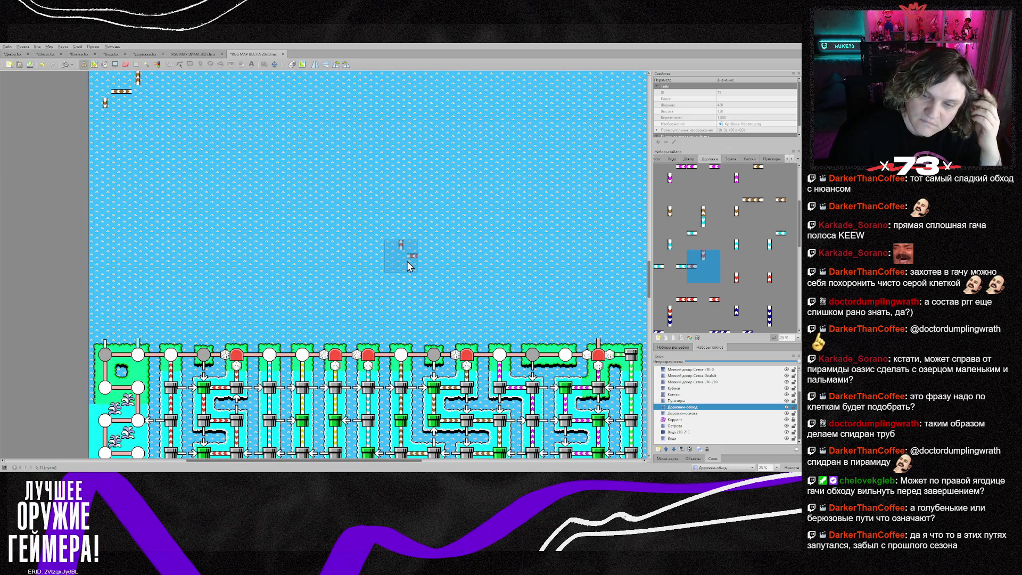
scroll(406, 265, down, 8)
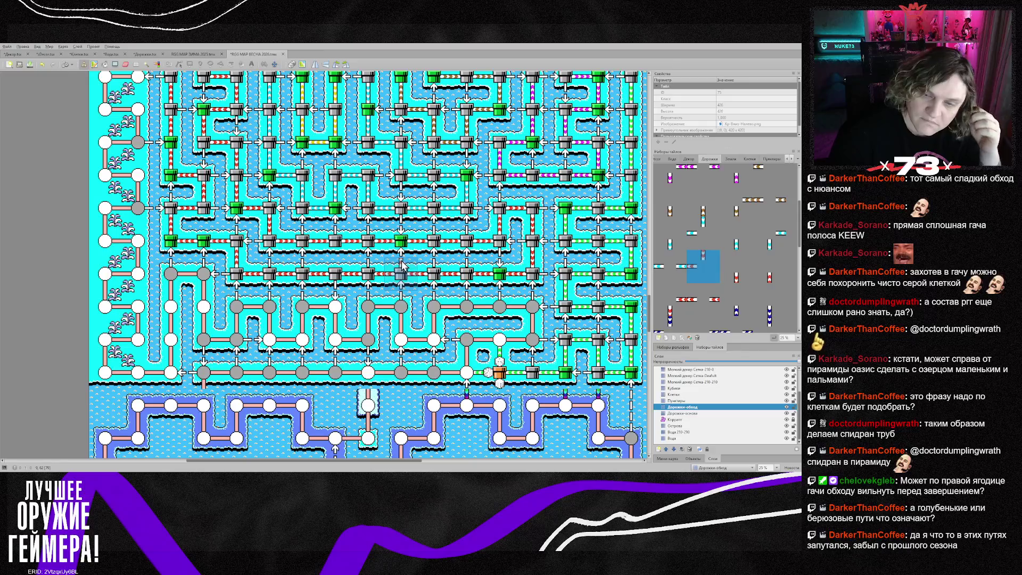
scroll(400, 265, up, 5)
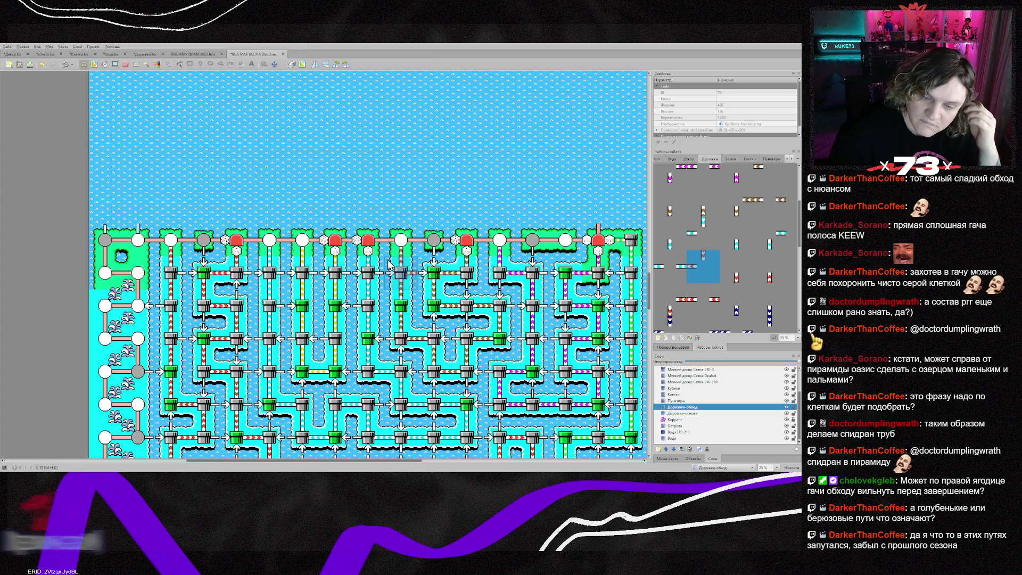
scroll(389, 265, up, 10)
scroll(388, 264, up, 4)
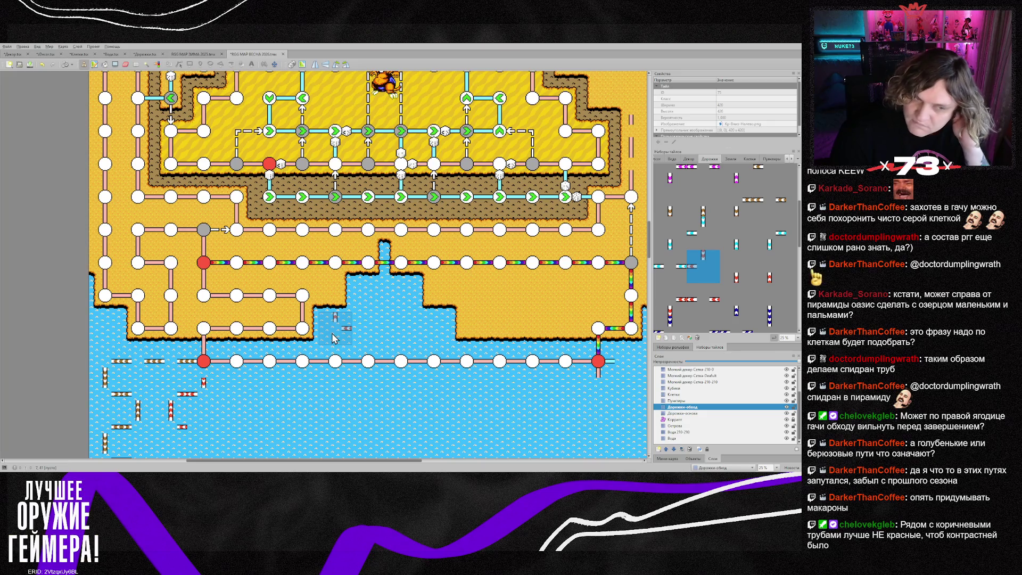
scroll(331, 333, down, 2)
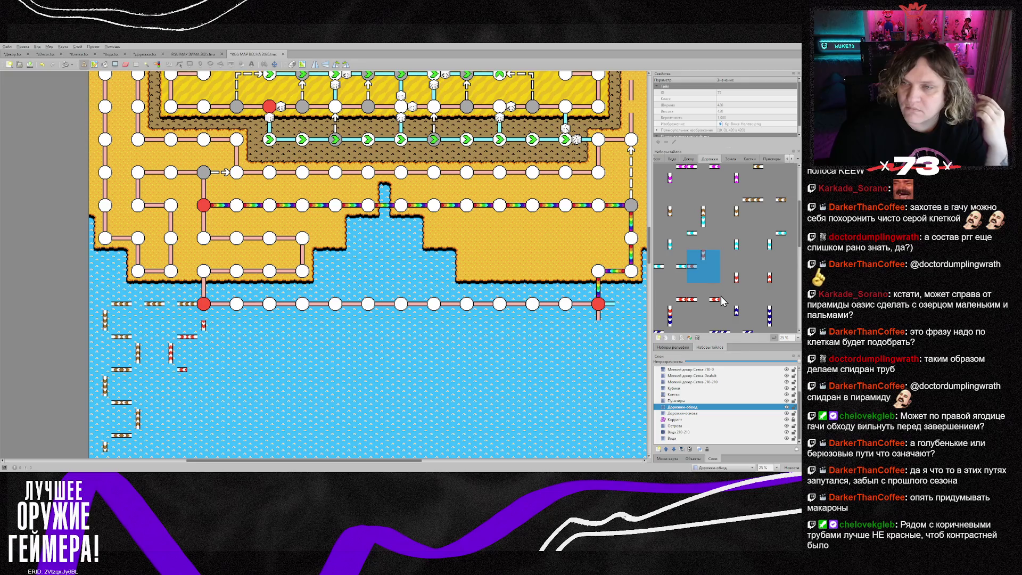
scroll(722, 301, down, 1)
- Pick the green pipe cell and stamp green pipes on the upper water side path on the Клетки layer
click(751, 159)
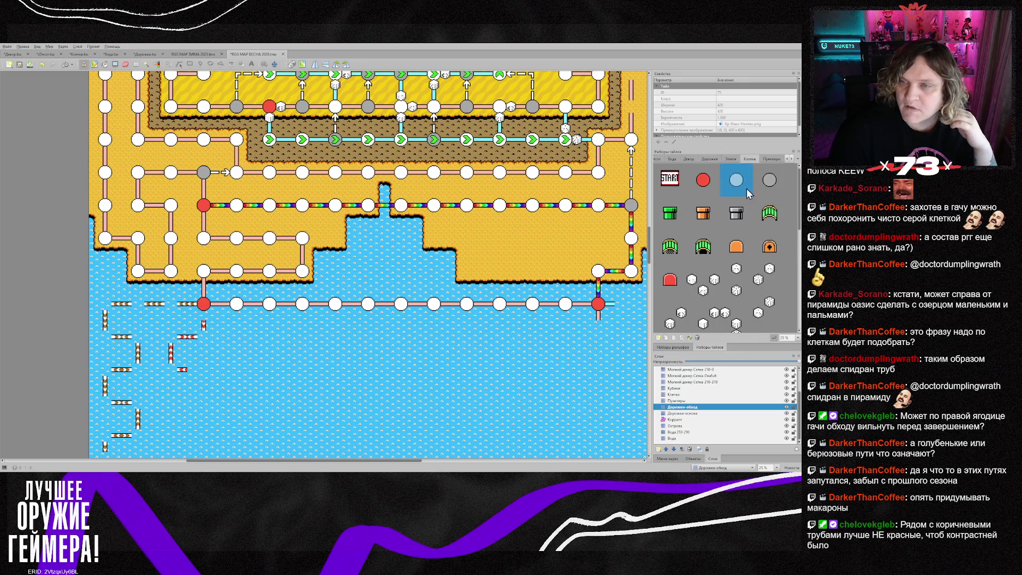
click(670, 213)
click(172, 306)
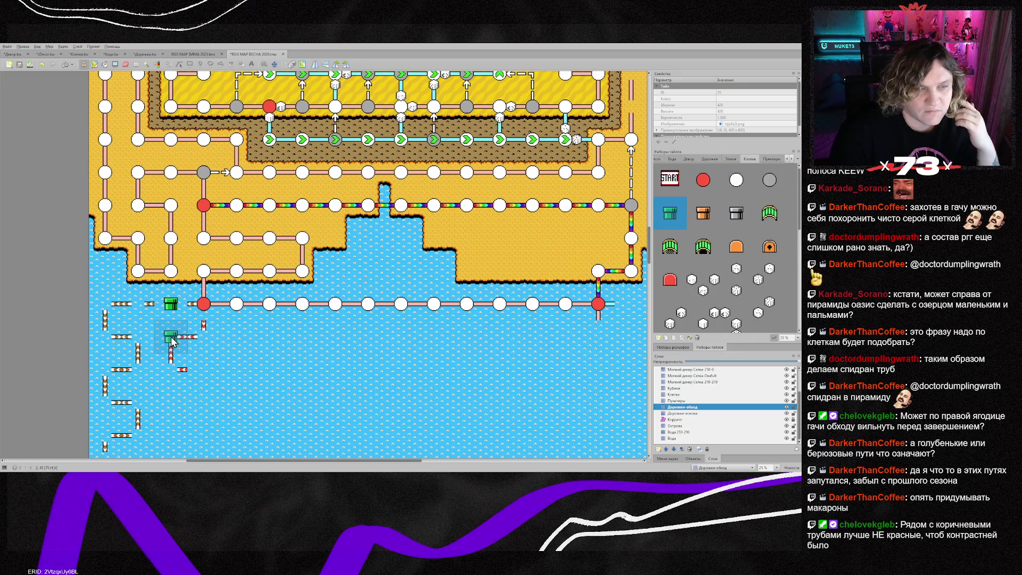
click(683, 395)
click(138, 305)
click(204, 337)
- Add more green pipes to the lower side-path branches and the right branch
click(180, 343)
click(180, 375)
click(213, 375)
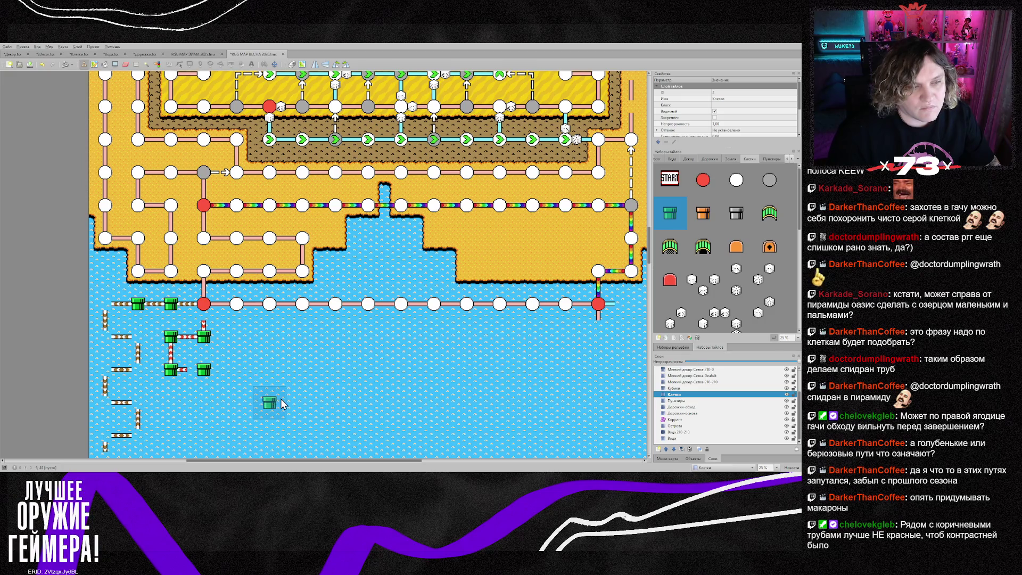
scroll(282, 404, down, 10)
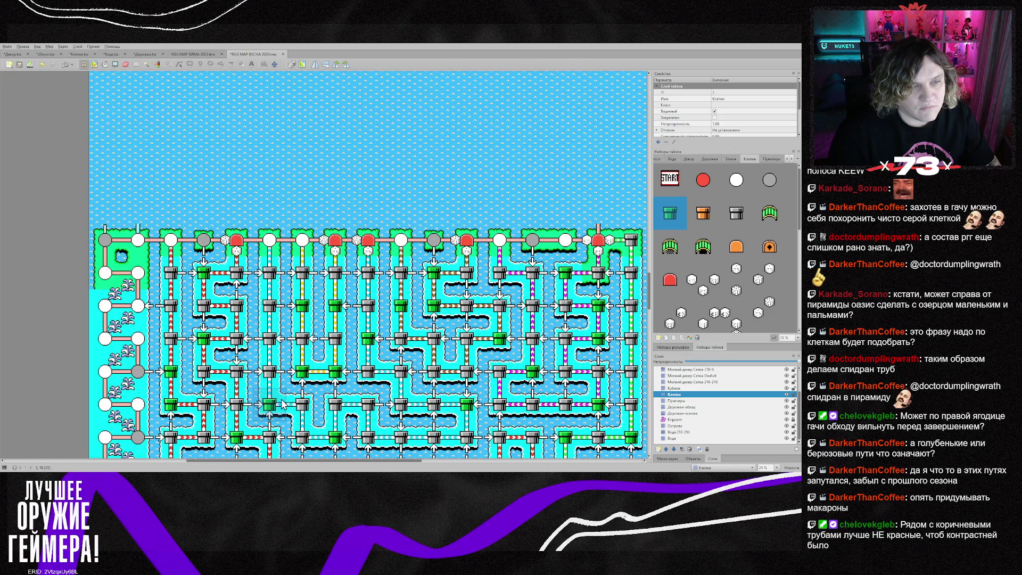
scroll(298, 323, up, 8)
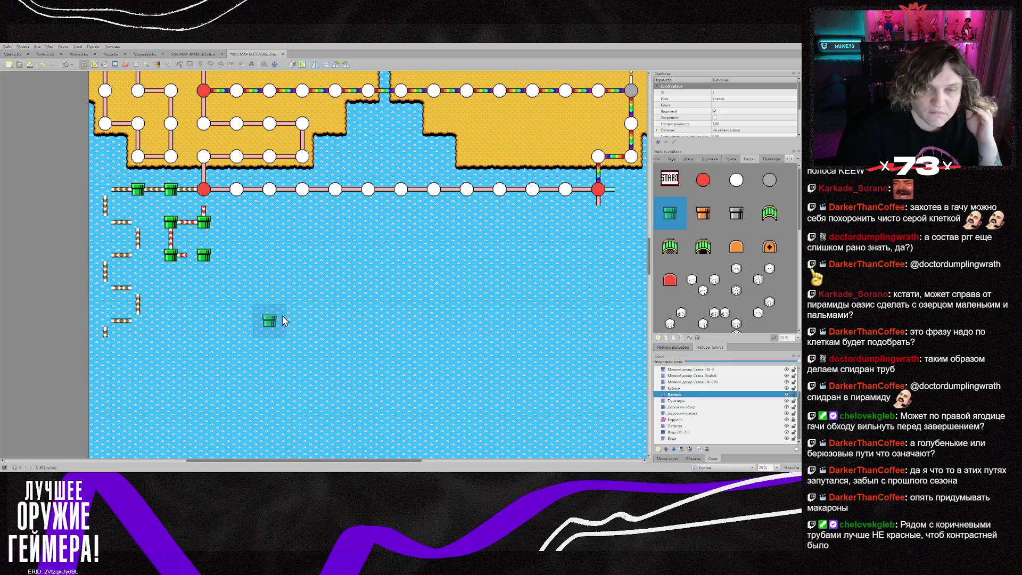
scroll(283, 320, up, 3)
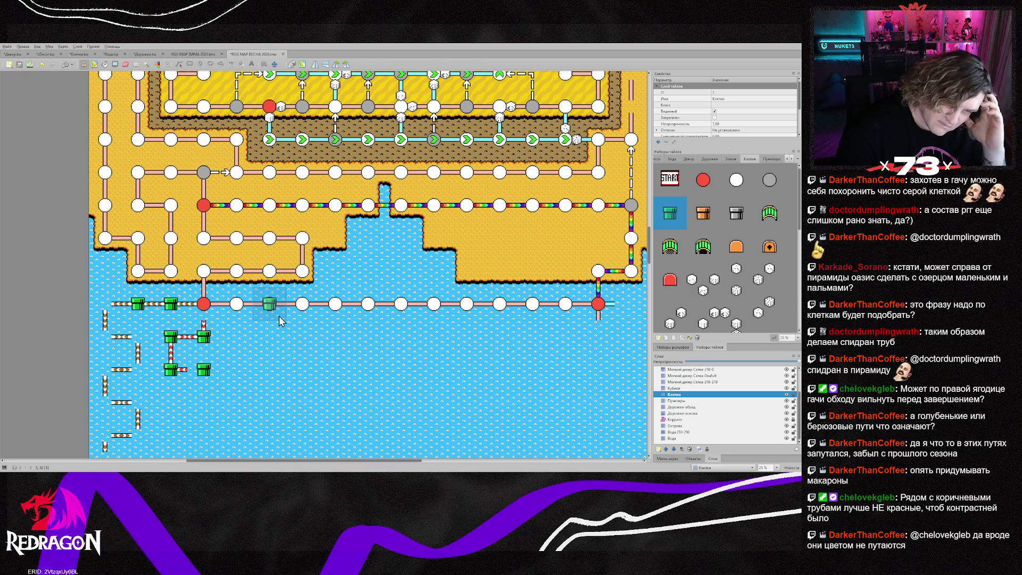
key(e)
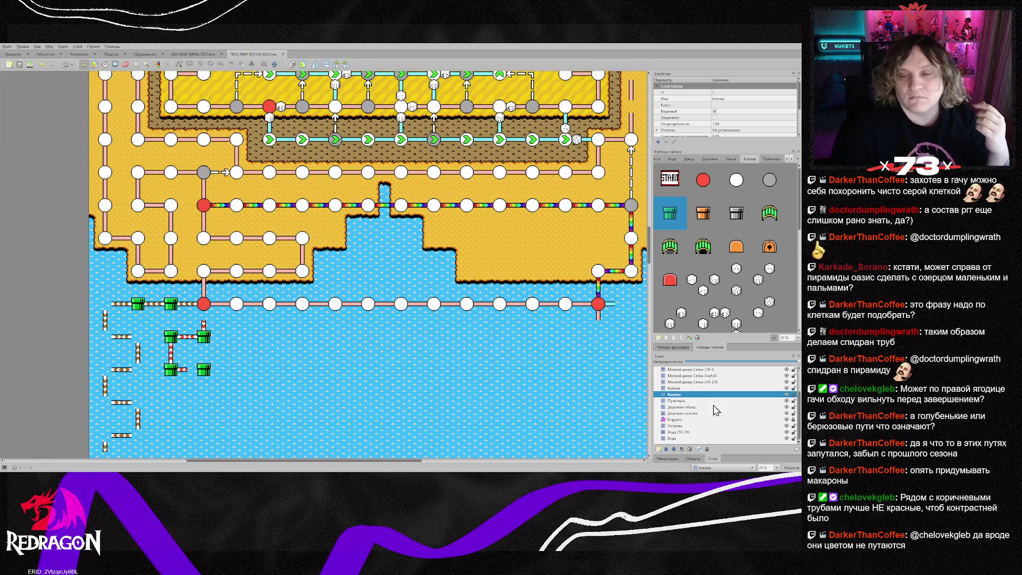
click(693, 413)
- Erase the rainbow connector above the right red node on the Дорожки-обход layer
right_click(612, 322)
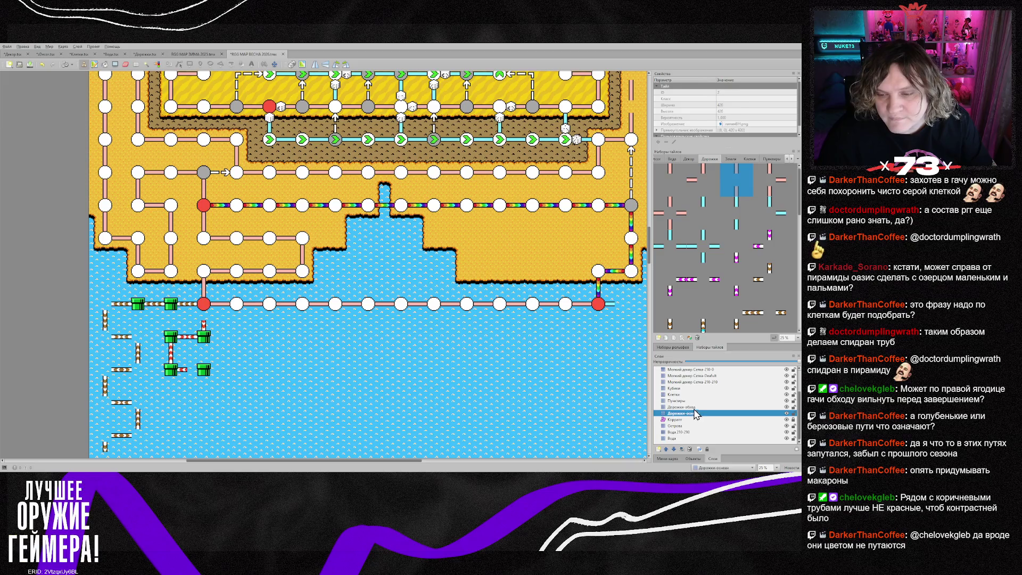
key(ctrl+Page_Up)
key(e)
click(598, 296)
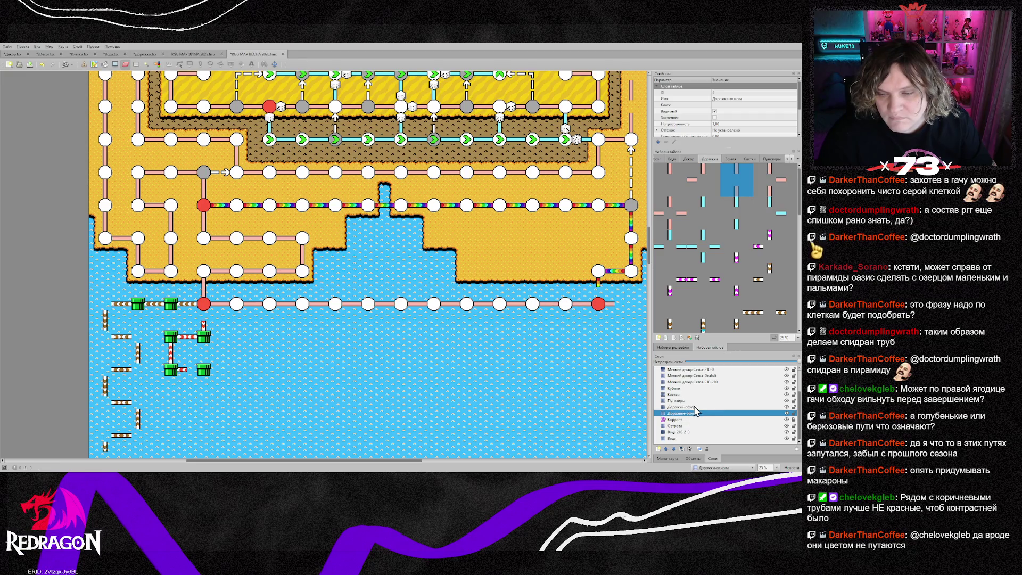
- Sample the blue circle cell and right-side path tiles from the map on the Клетки and Дорожки-основа layers
click(680, 396)
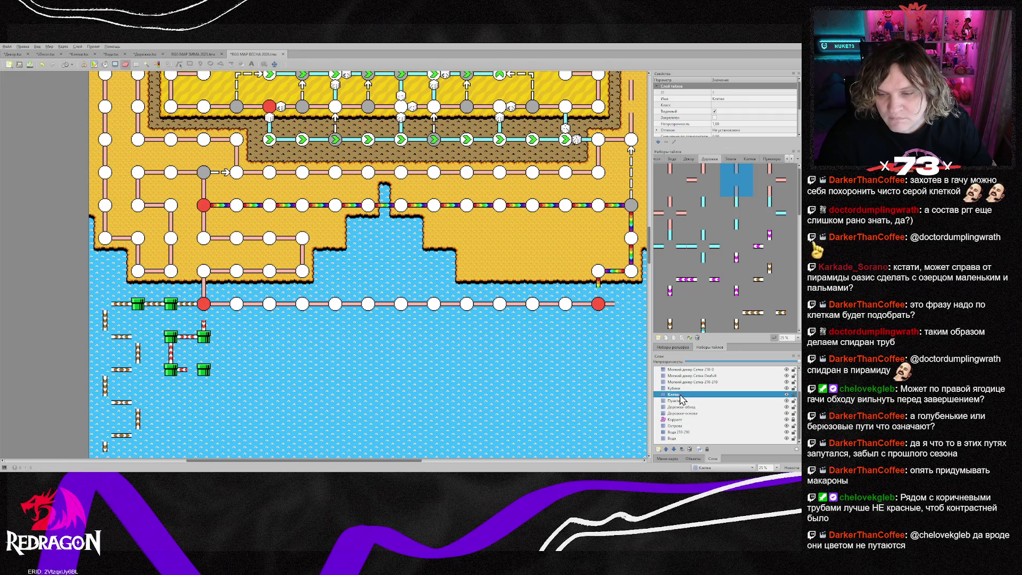
right_click(566, 313)
click(684, 414)
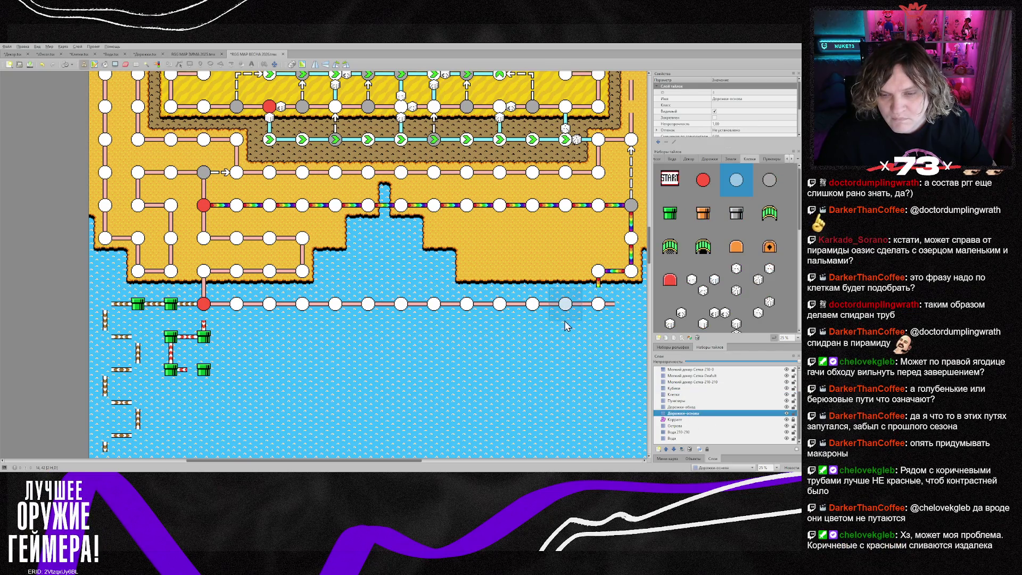
right_click(238, 272)
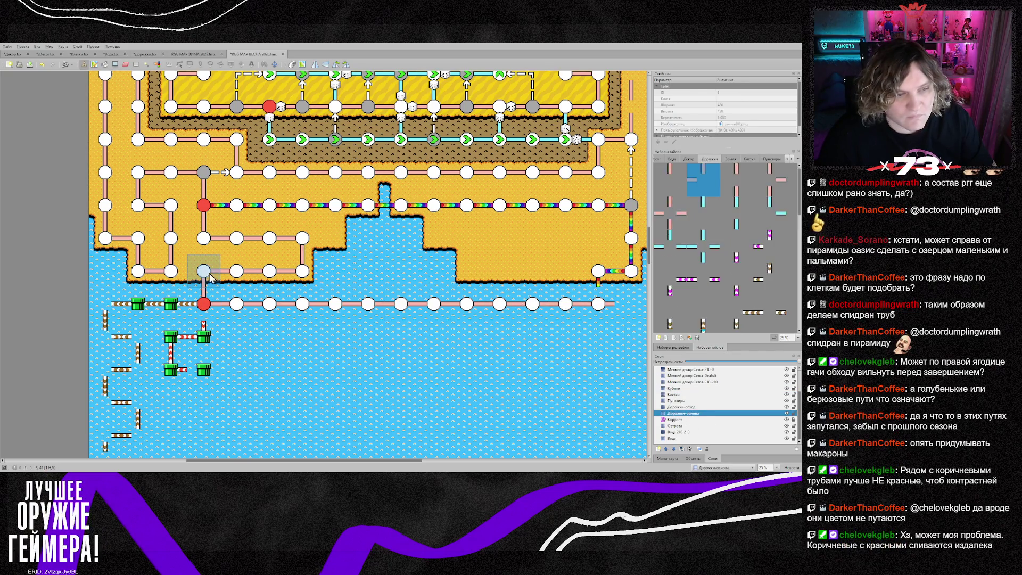
right_click(535, 303)
scroll(631, 340, down, 2)
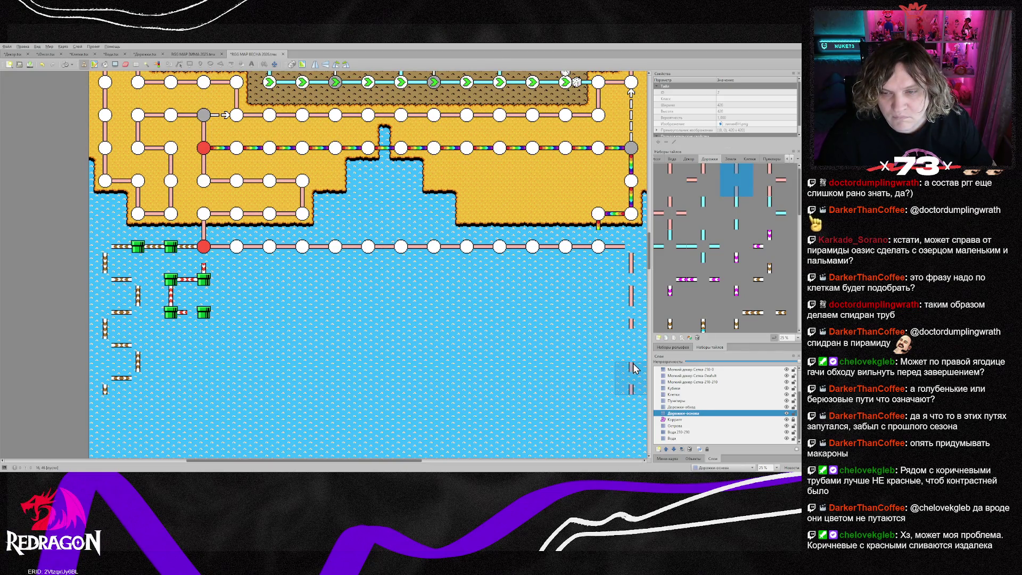
scroll(624, 410, down, 5)
scroll(623, 412, up, 2)
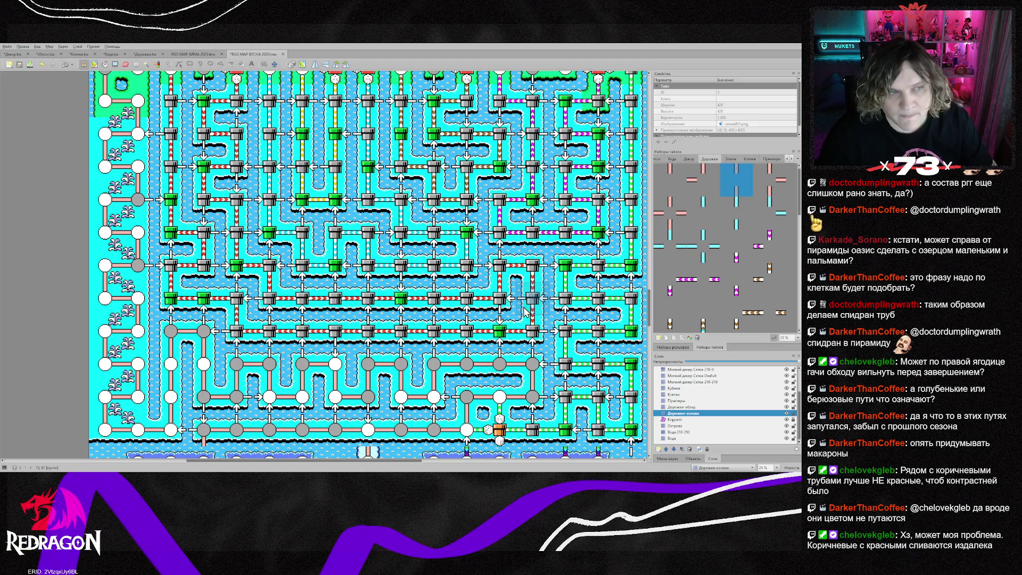
scroll(525, 311, up, 3)
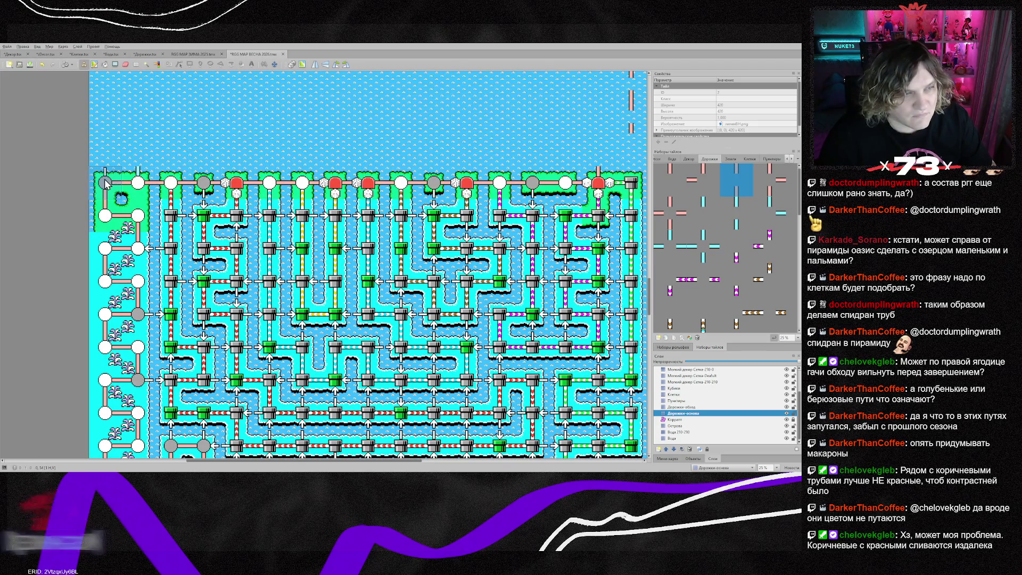
- Clear the pipe grid tiles and maze islands from a rectangular area of the map
key(r)
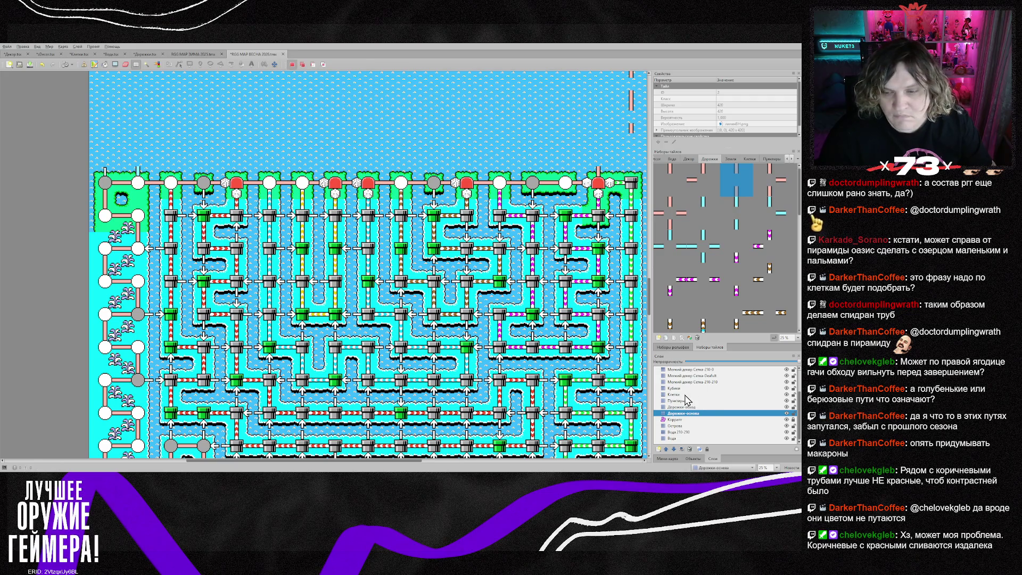
shift+click(686, 388)
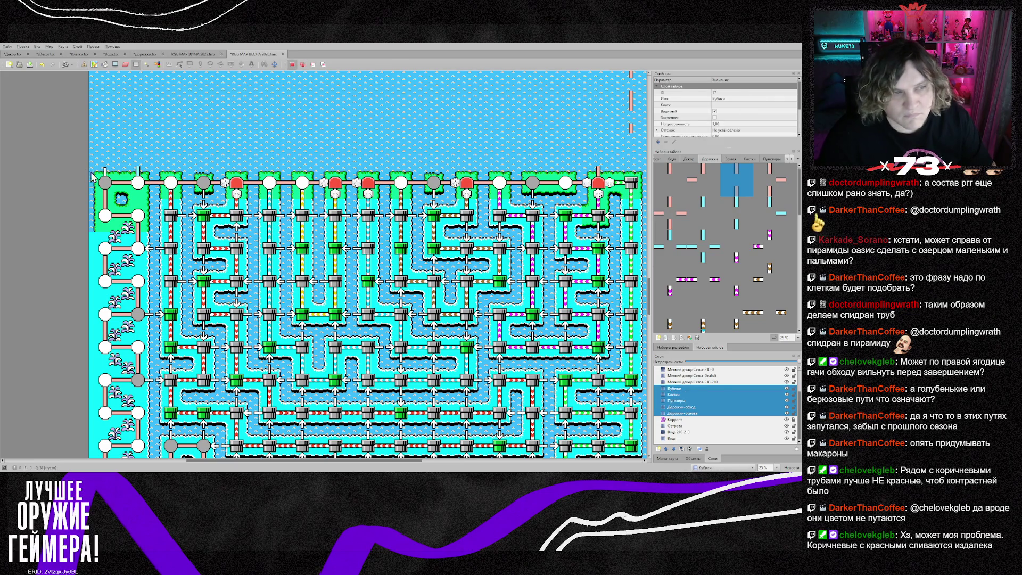
mouse_move(94, 173)
mouse_down()
mouse_move(633, 340)
mouse_move(599, 361)
mouse_move(632, 372)
mouse_up()
scroll(618, 341, down, 3)
scroll(599, 362, down, 2)
key(Delete)
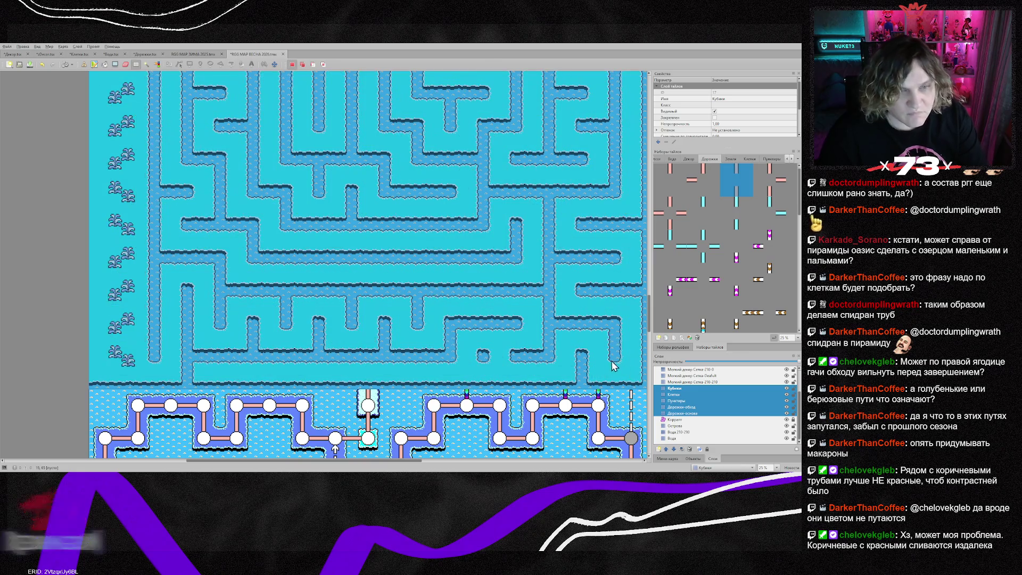
click(686, 426)
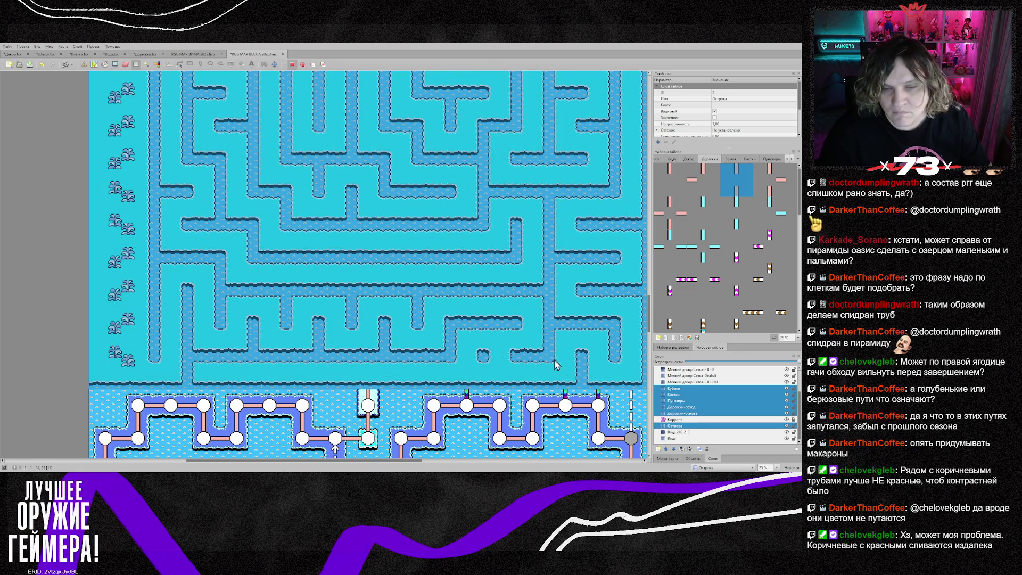
key(Delete)
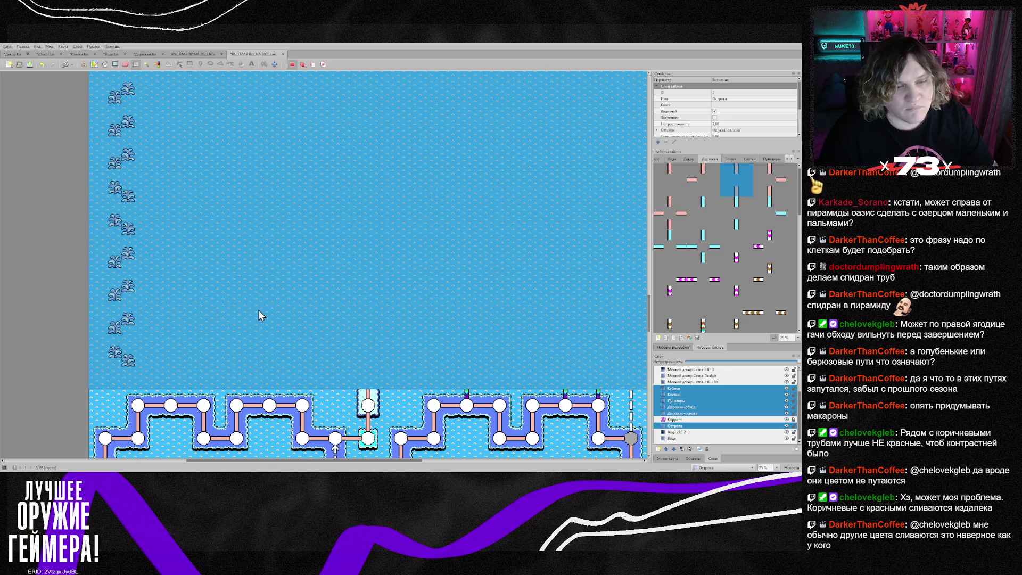
click(262, 316)
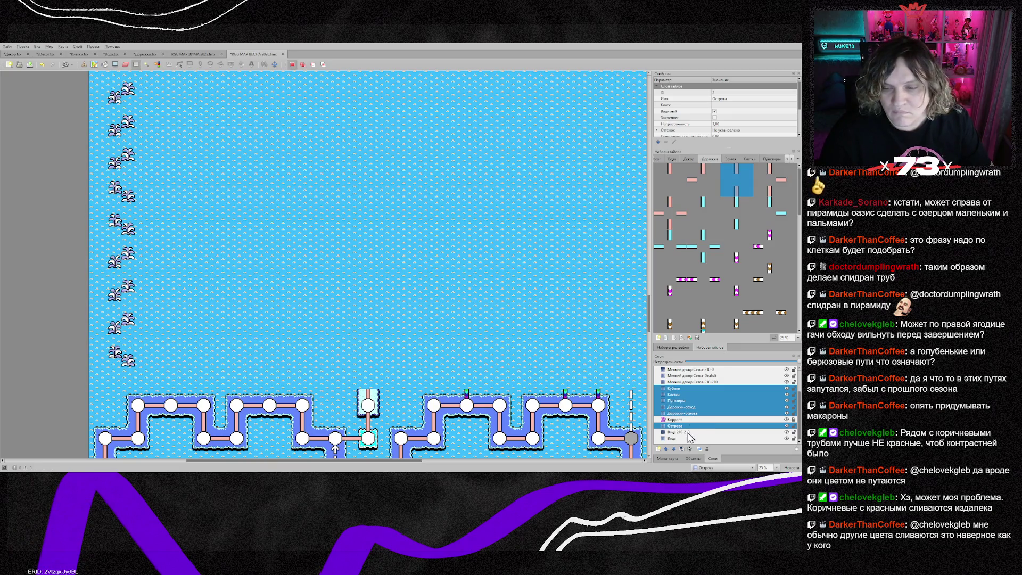
- Delete the small grid decorations in the left column and make Клетки the active layer
click(696, 381)
scroll(696, 381, up, 1)
shift+click(692, 382)
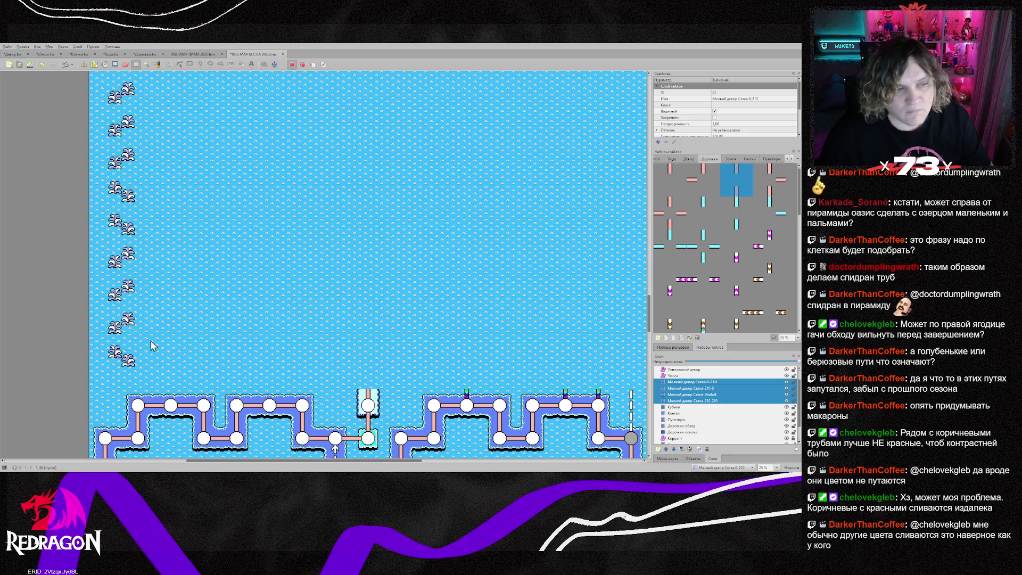
mouse_move(150, 373)
mouse_down()
mouse_move(111, 204)
mouse_move(109, 215)
mouse_up()
scroll(111, 203, up, 2)
key(Delete)
scroll(194, 244, down, 2)
click(209, 257)
scroll(209, 258, up, 2)
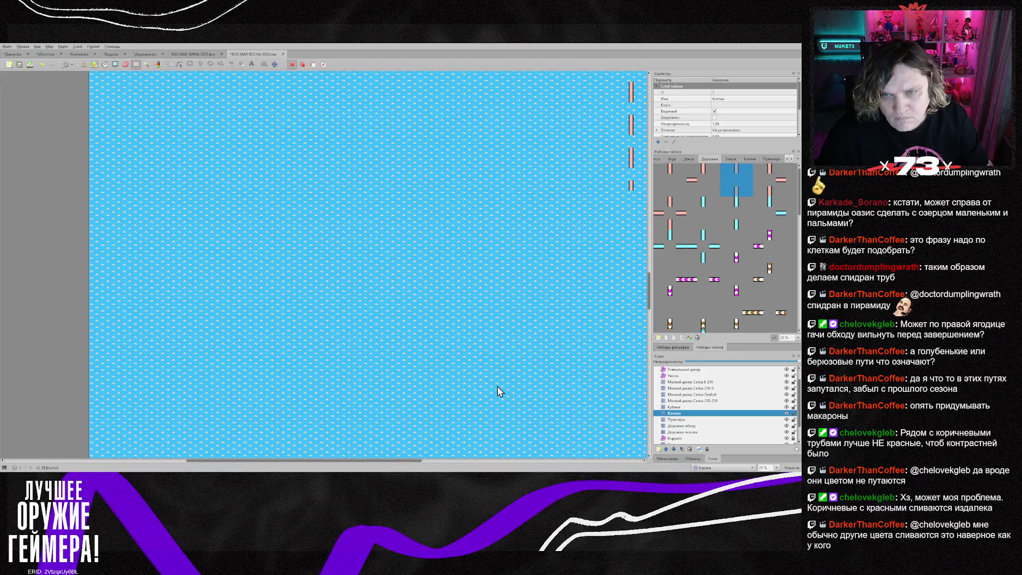
scroll(500, 391, down, 5)
scroll(494, 386, up, 5)
scroll(494, 385, down, 3)
scroll(494, 386, up, 3)
- Review the winter map's pipe maze, then undo the last edit on ВЕСНА 2026
click(193, 54)
scroll(261, 265, up, 2)
scroll(260, 265, down, 15)
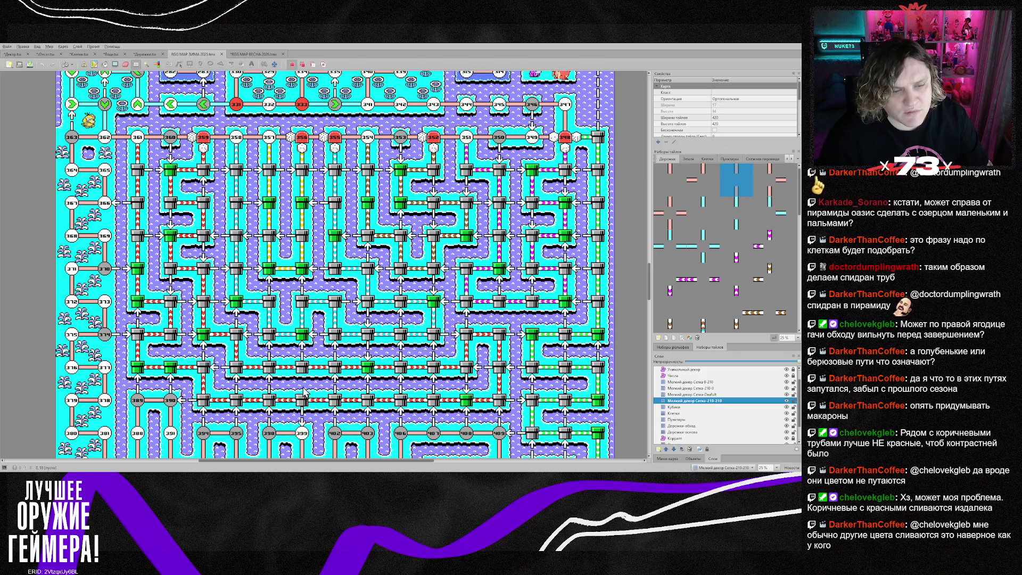
scroll(305, 392, down, 3)
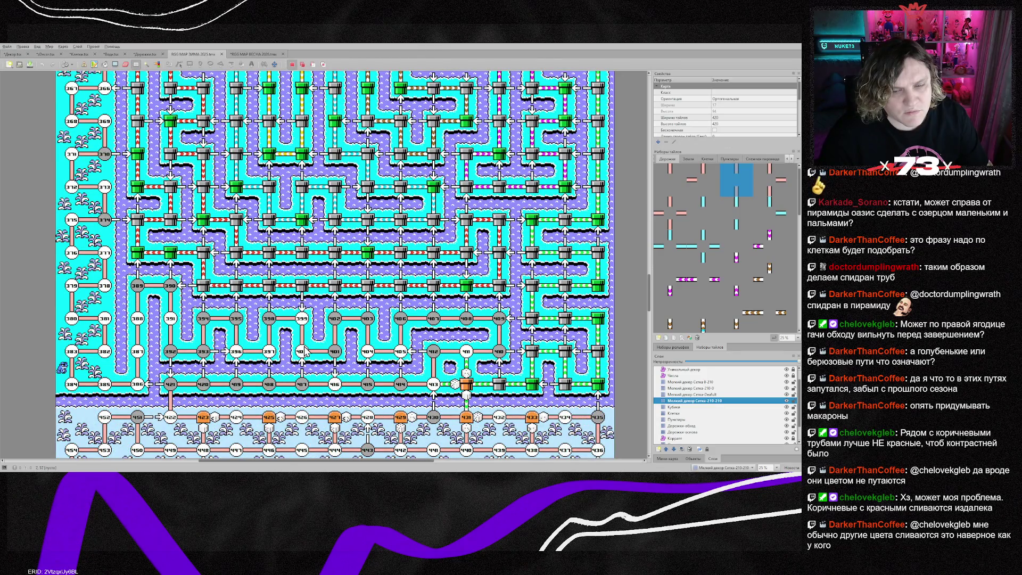
click(251, 54)
key(ctrl+z)
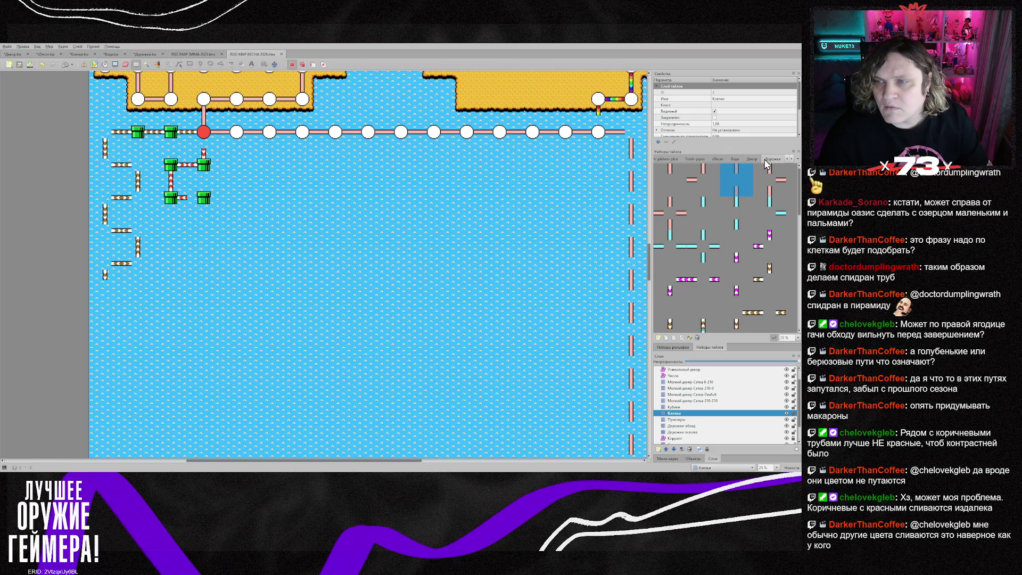
click(792, 161)
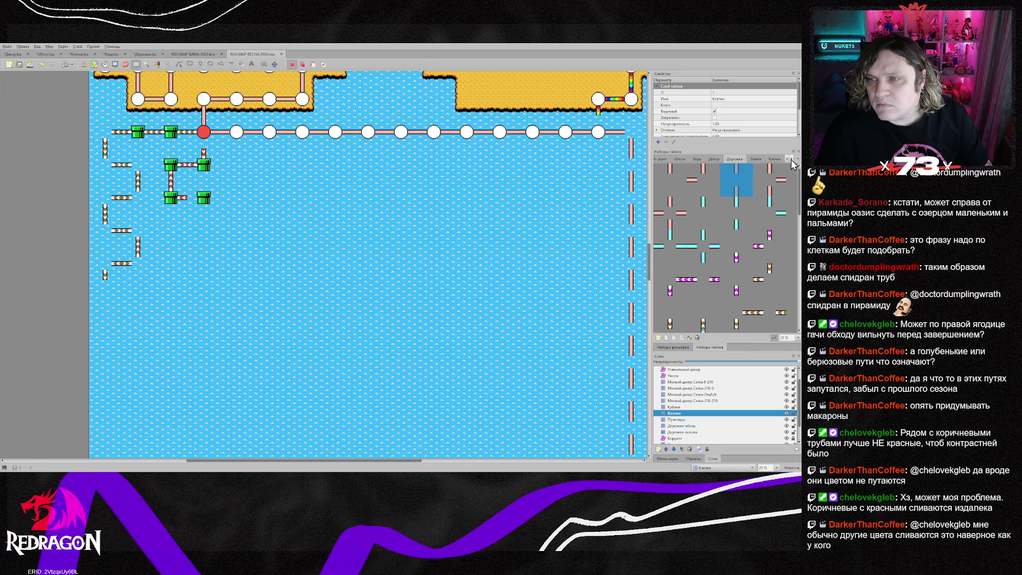
- Paint a column of green pipe tiles from the Клетки tileset down the water
click(793, 161)
click(774, 159)
click(670, 213)
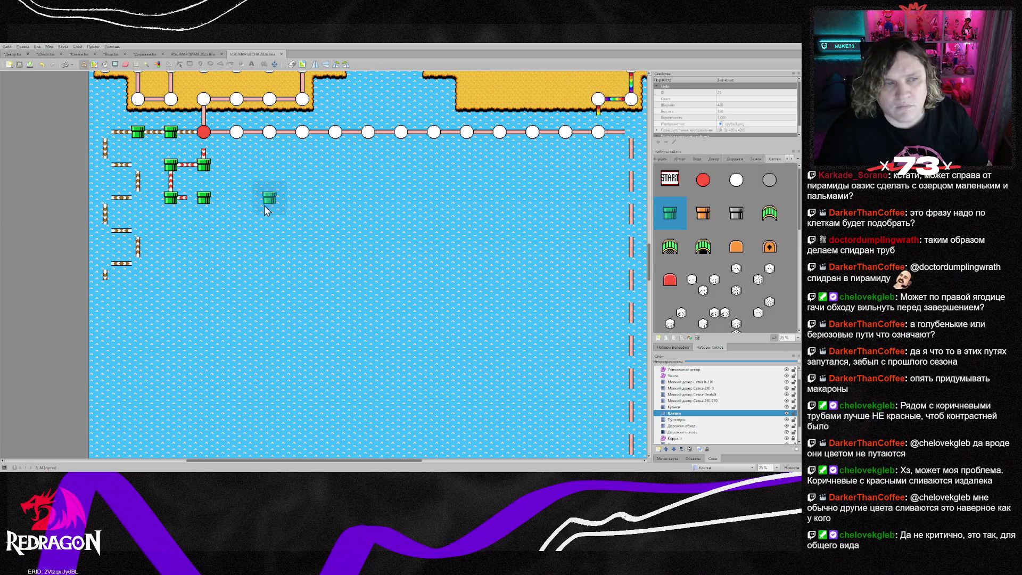
drag(206, 220, 208, 384)
scroll(204, 364, down, 2)
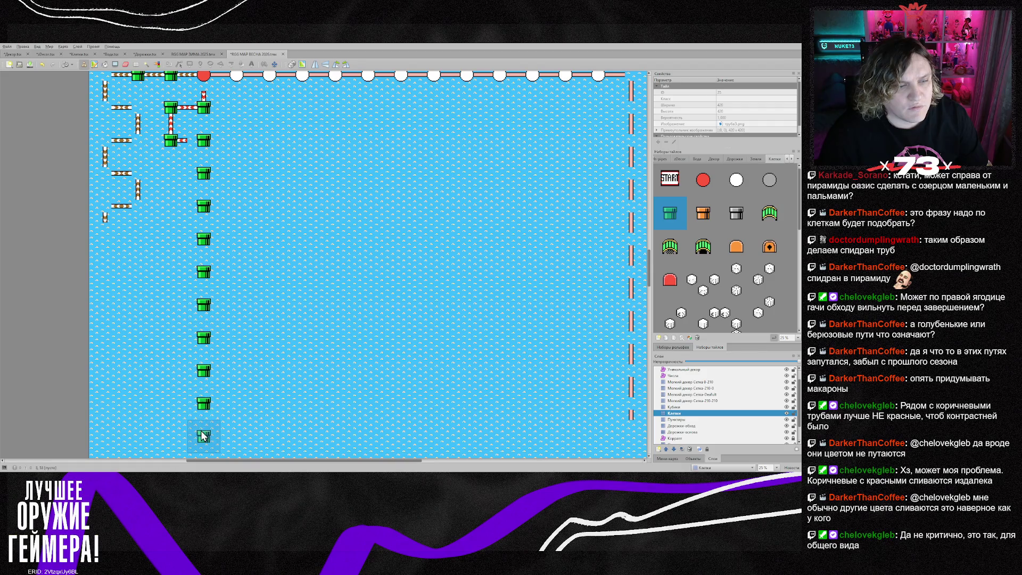
scroll(367, 304, down, 4)
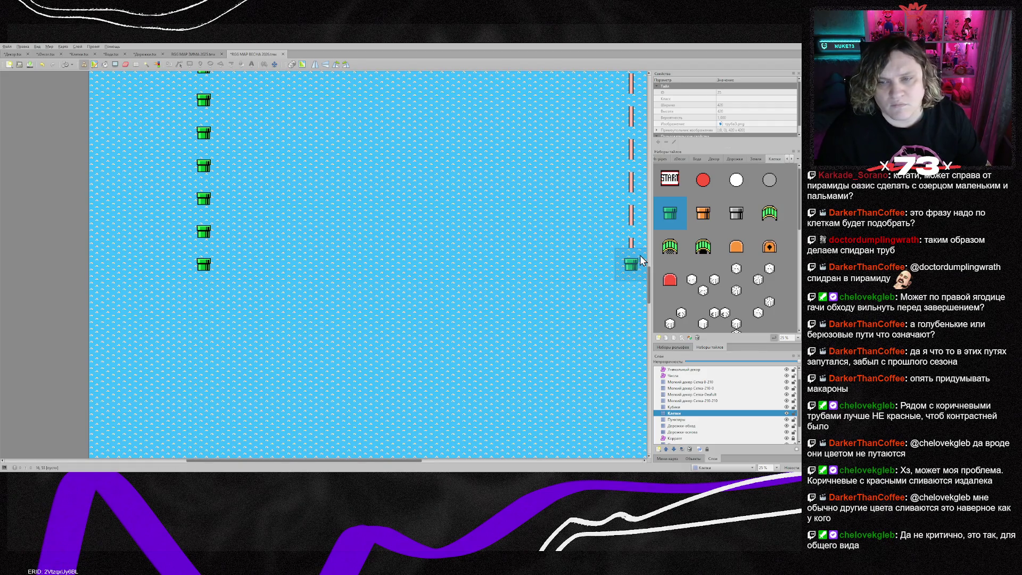
- On Дорожки-основа, stamp pink vertical and horizontal path pieces near the right edge
click(687, 432)
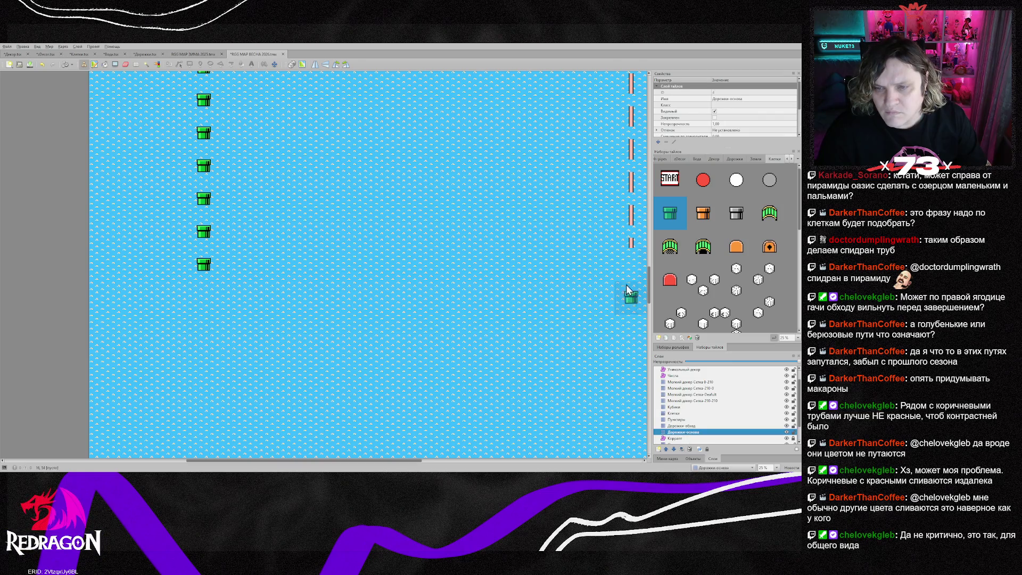
right_click(629, 234)
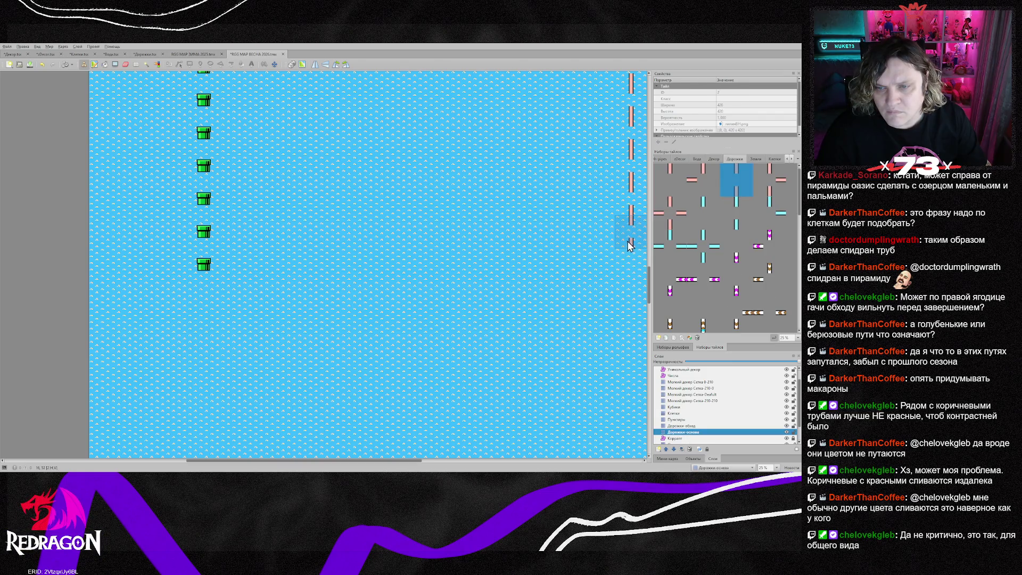
click(629, 297)
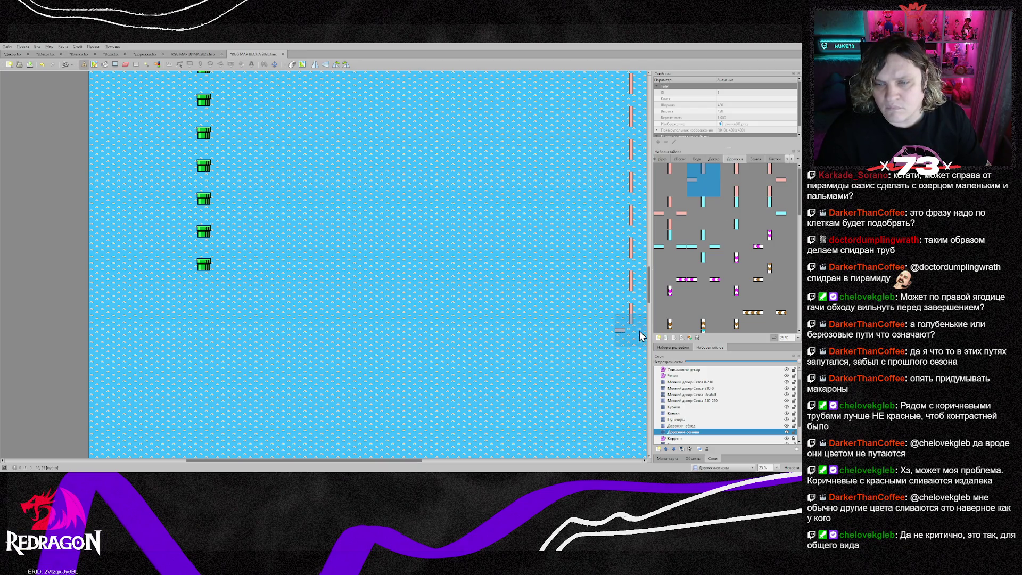
scroll(630, 341, up, 10)
scroll(623, 336, down, 10)
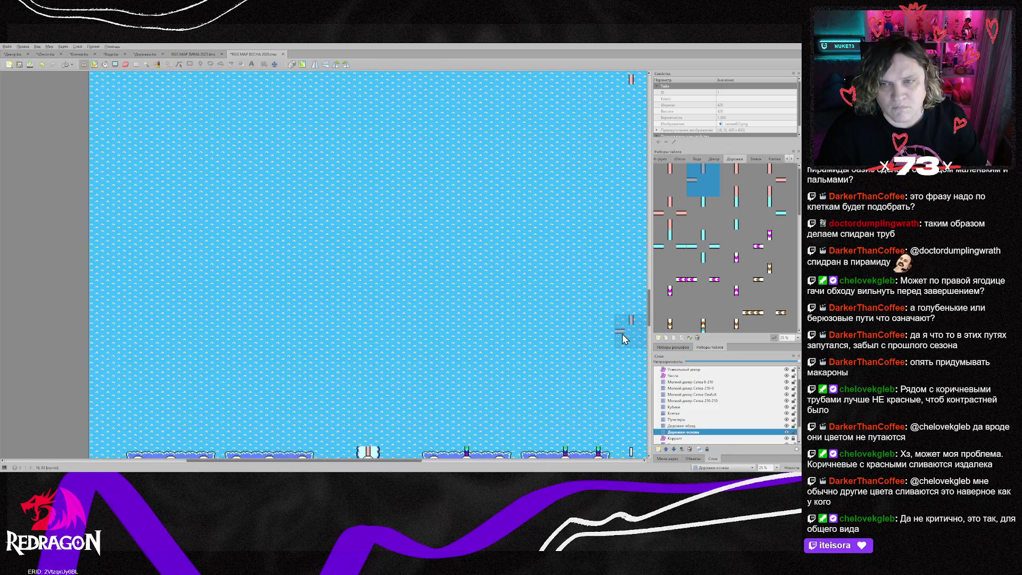
scroll(623, 320, up, 2)
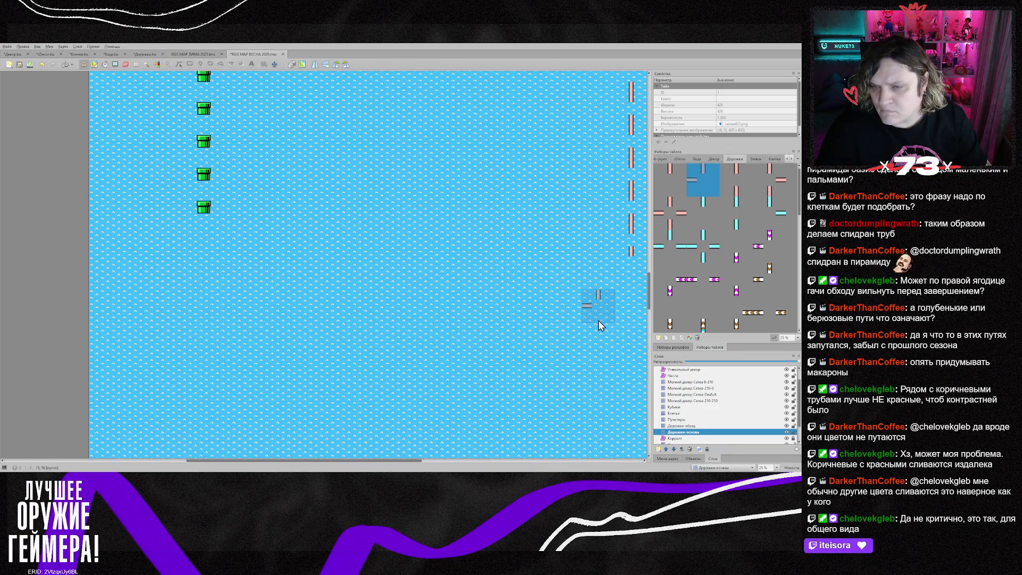
scroll(380, 271, up, 1)
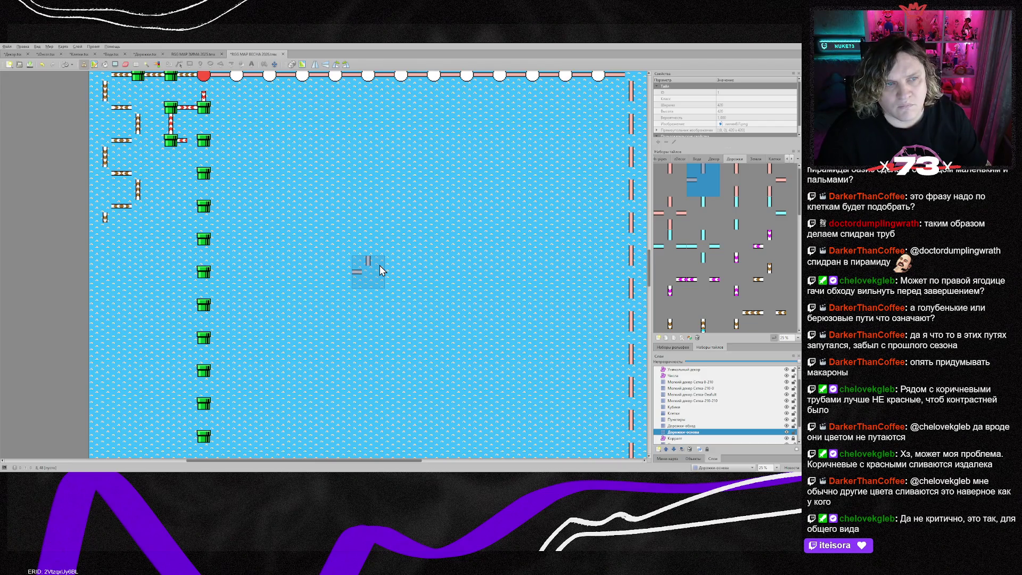
scroll(378, 272, down, 4)
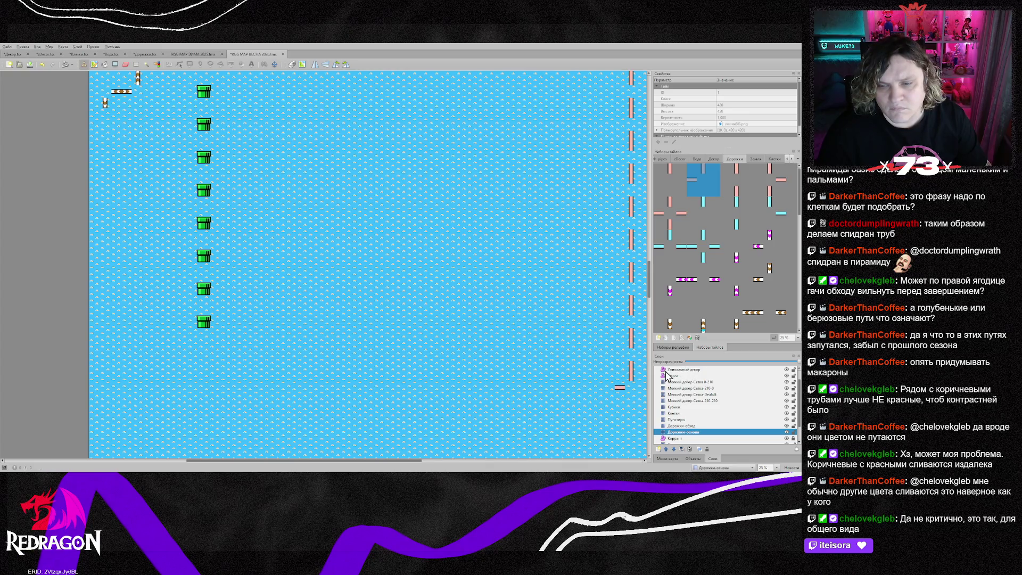
key(z)
click(599, 389)
- Paint a row of pink path dashes across the water and pick the corner path piece
scroll(493, 379, down, 5)
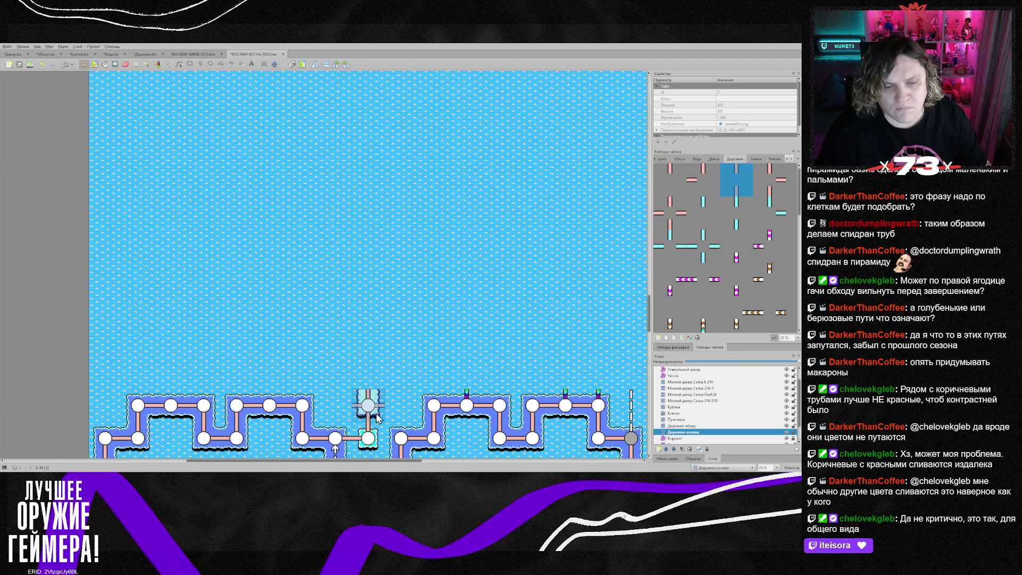
scroll(374, 255, up, 5)
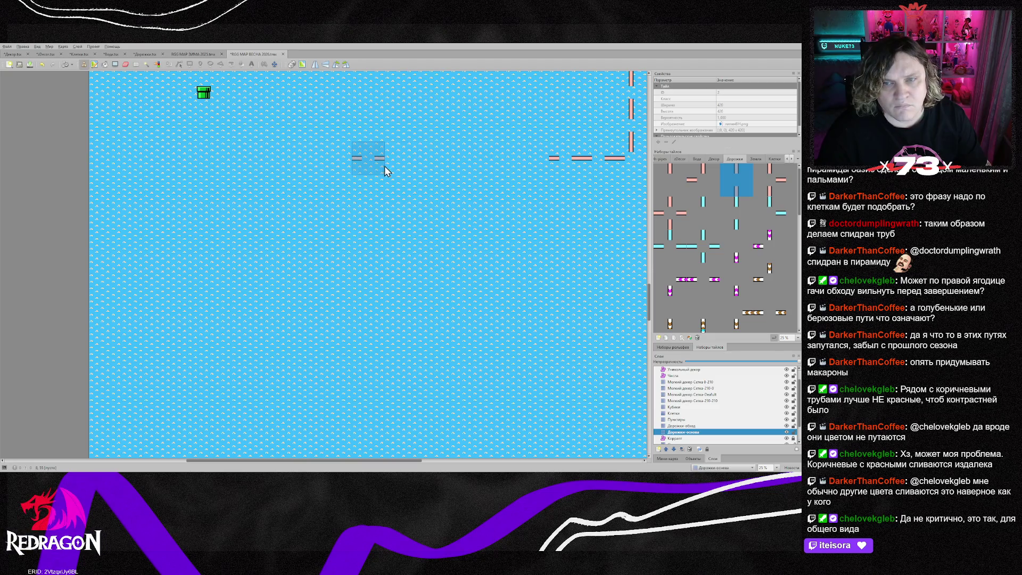
drag(399, 164, 532, 164)
right_click(633, 162)
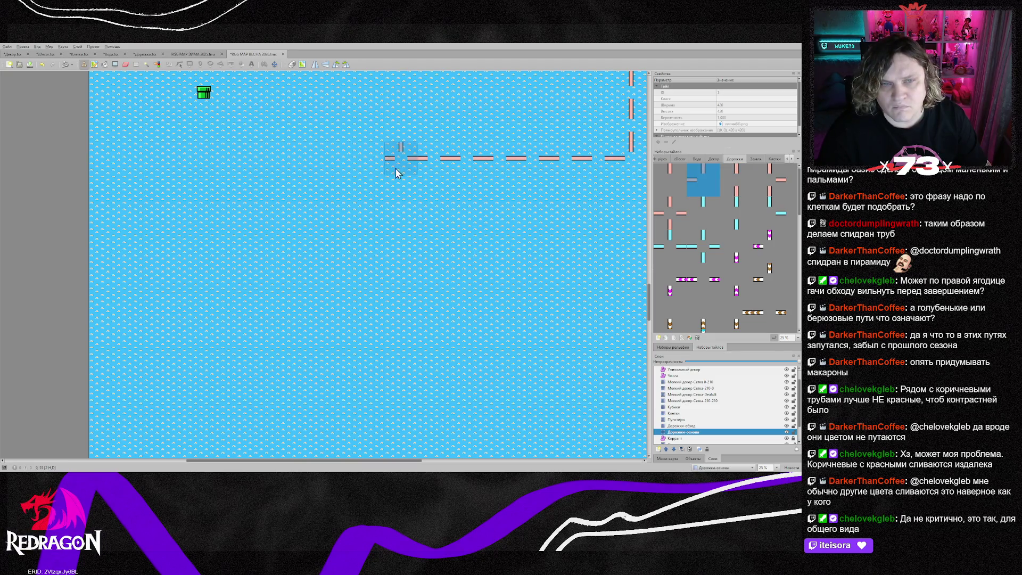
scroll(393, 271, down, 5)
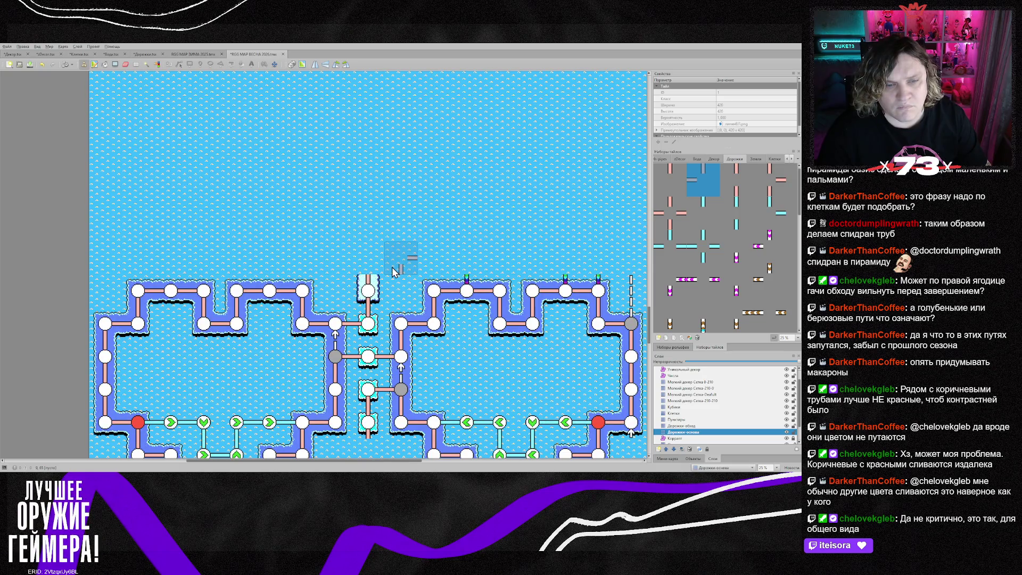
scroll(396, 266, down, 3)
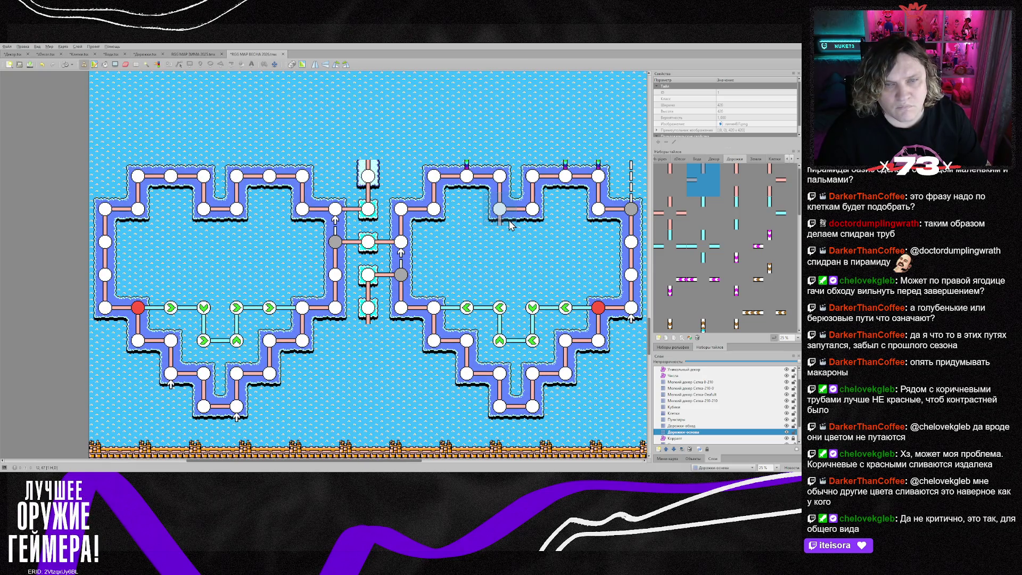
scroll(410, 203, up, 1)
scroll(408, 204, down, 2)
scroll(407, 203, up, 9)
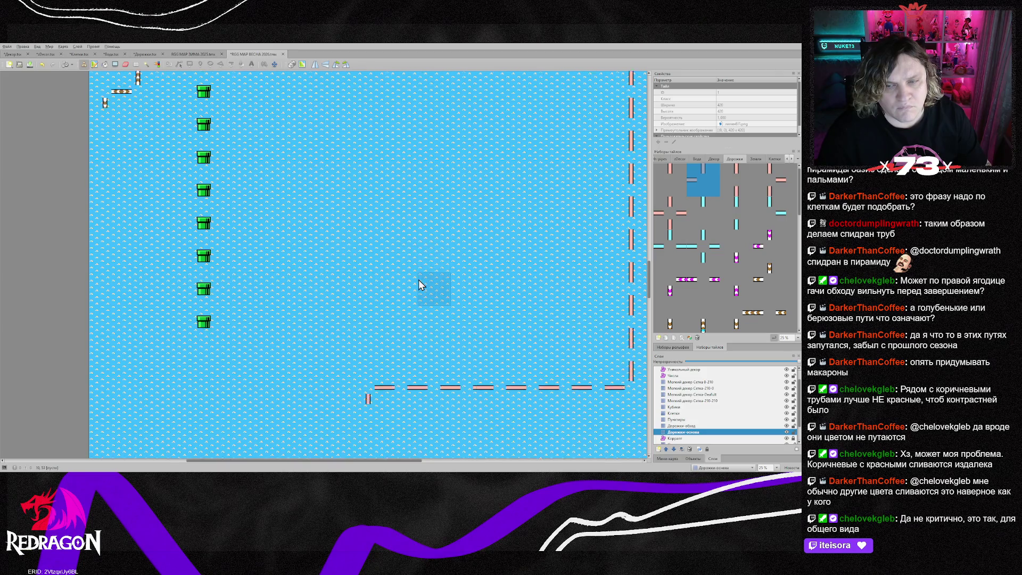
scroll(419, 282, up, 2)
scroll(419, 280, up, 2)
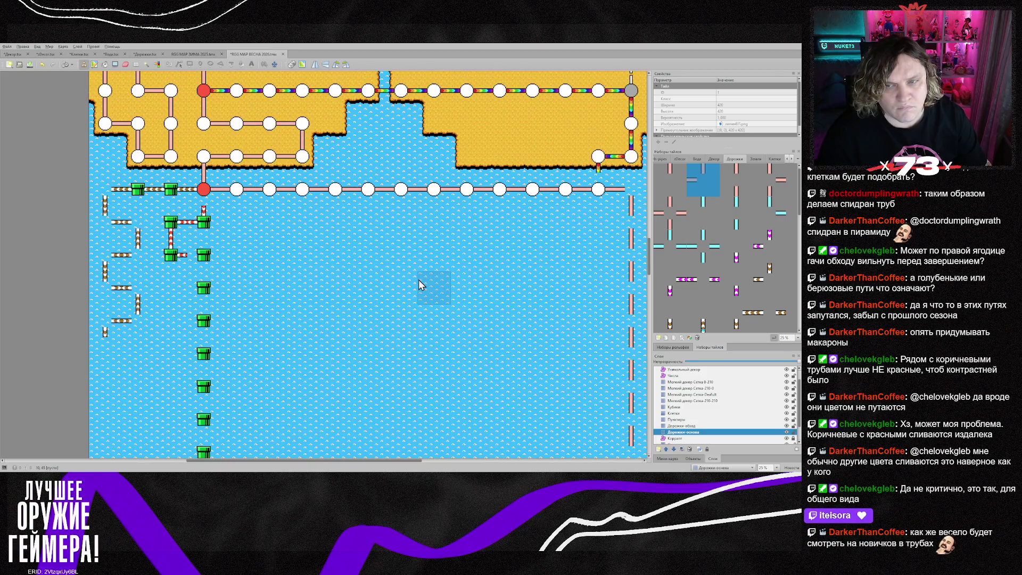
- On Клетки, paint white circle nodes along the right-hand and bottom paths
right_click(566, 191)
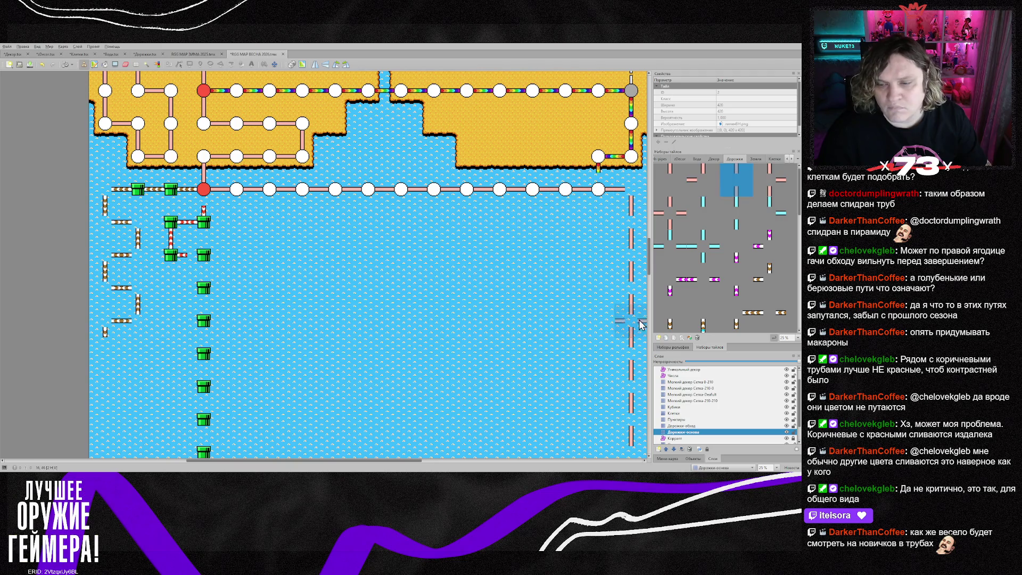
click(674, 413)
right_click(566, 189)
mouse_move(631, 189)
mouse_down()
mouse_move(638, 445)
mouse_move(383, 445)
mouse_up()
scroll(638, 386, down, 5)
scroll(400, 319, up, 3)
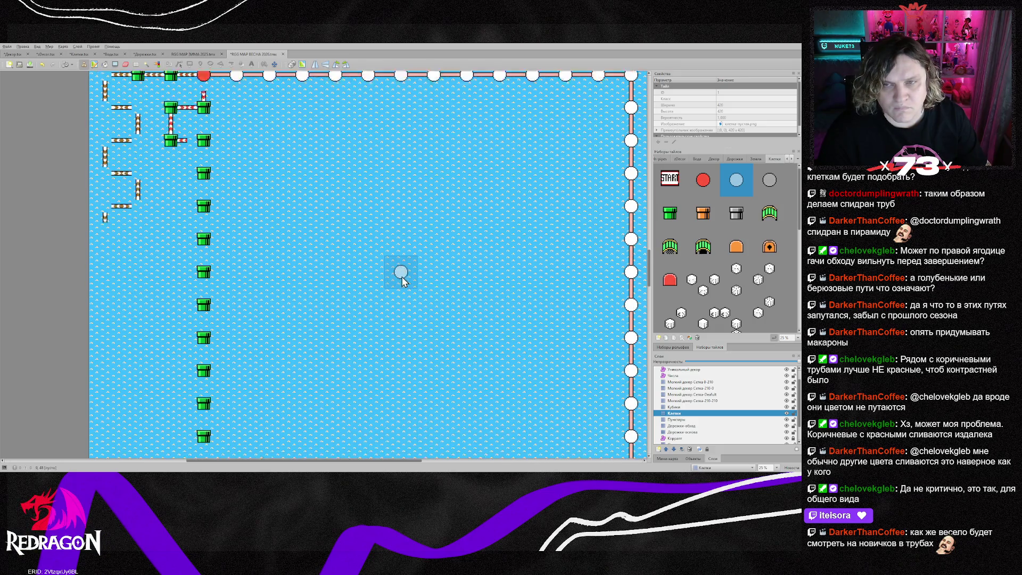
scroll(401, 245, up, 4)
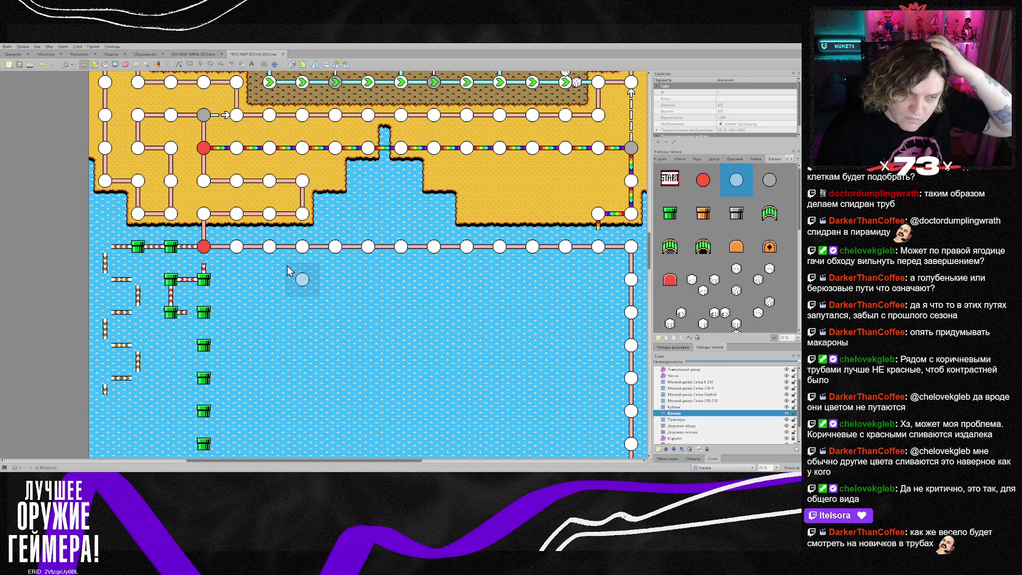
scroll(229, 346, down, 7)
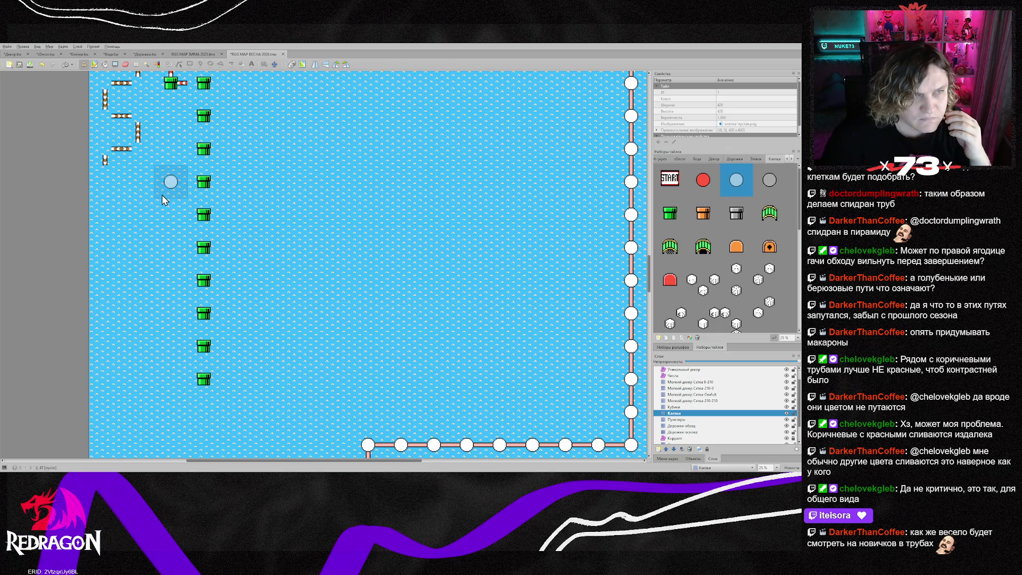
scroll(158, 213, up, 2)
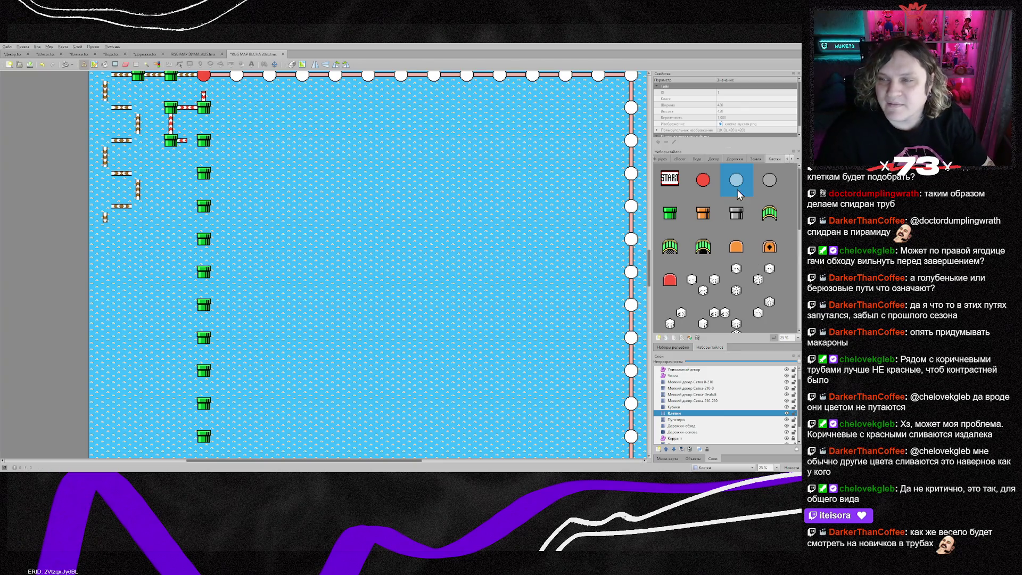
- On Дорожки-обход, stamp side-path, dotted and corner pieces below the existing left-water path
click(683, 426)
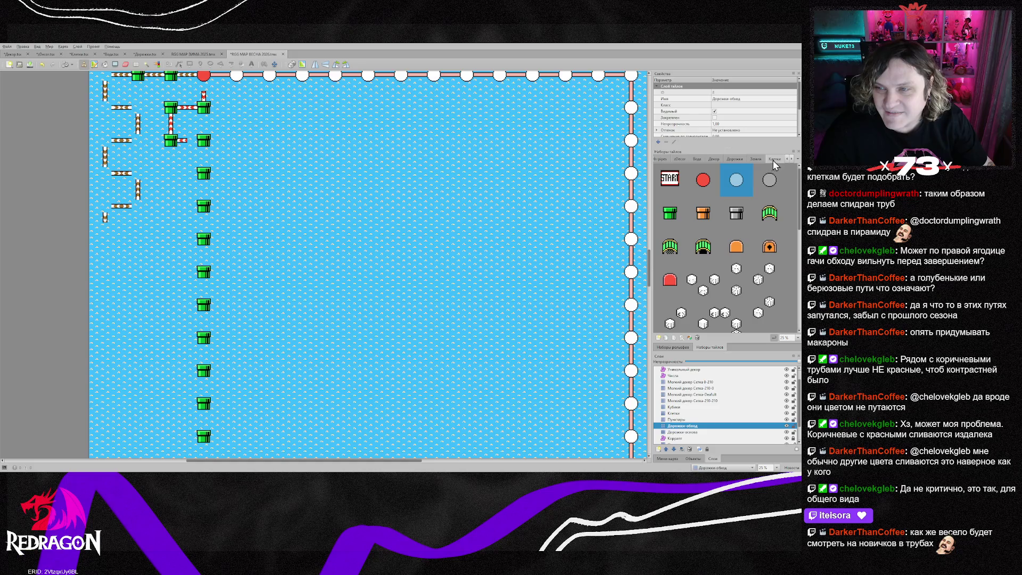
scroll(733, 223, down, 5)
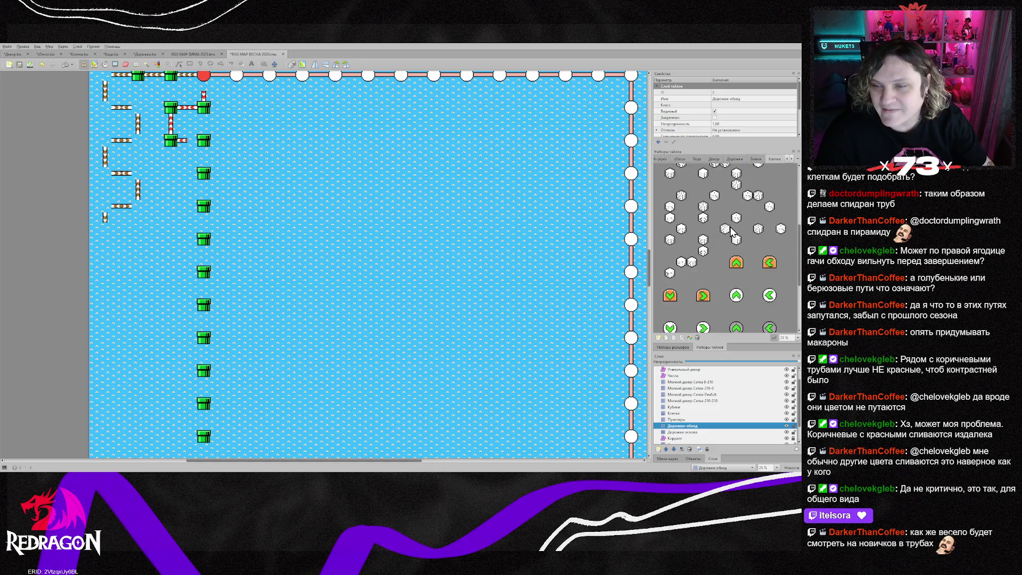
click(735, 159)
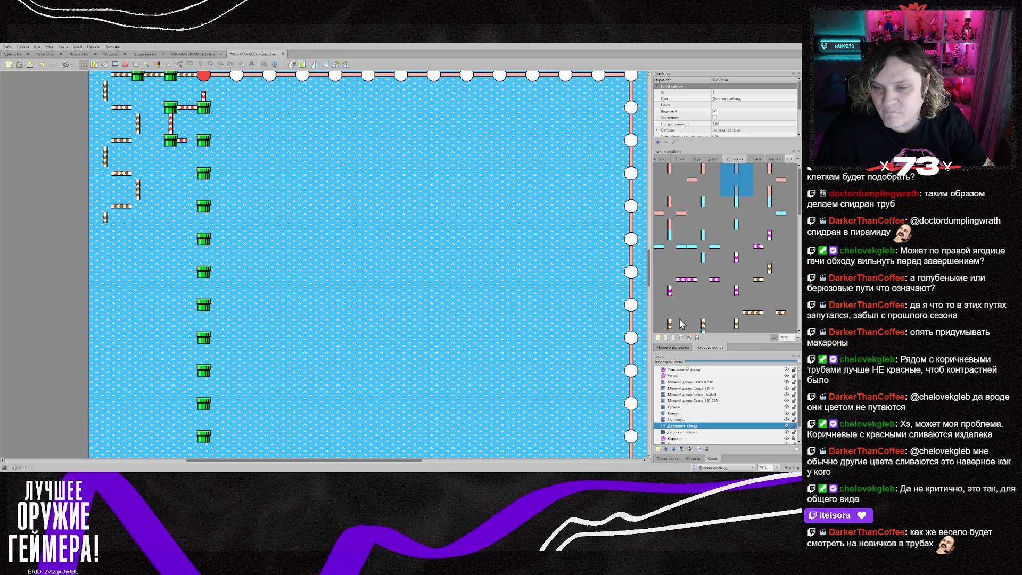
scroll(687, 314, down, 2)
click(738, 275)
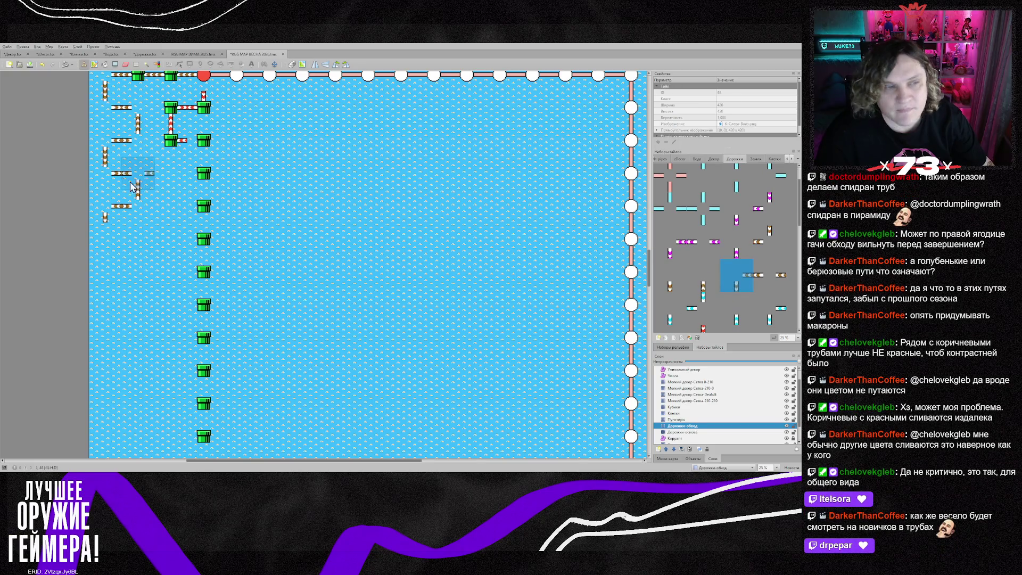
click(113, 243)
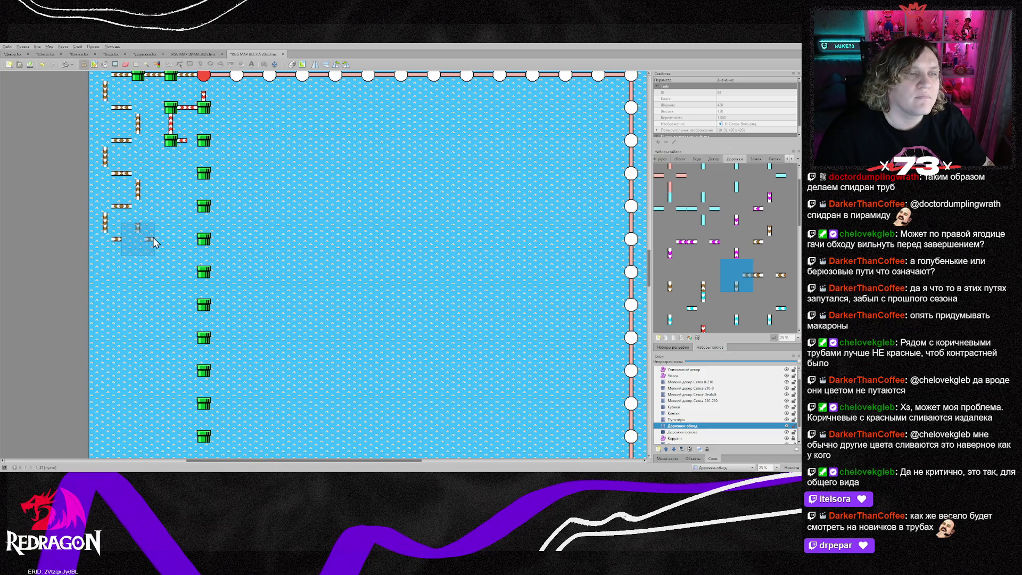
click(169, 249)
scroll(151, 242, up, 2)
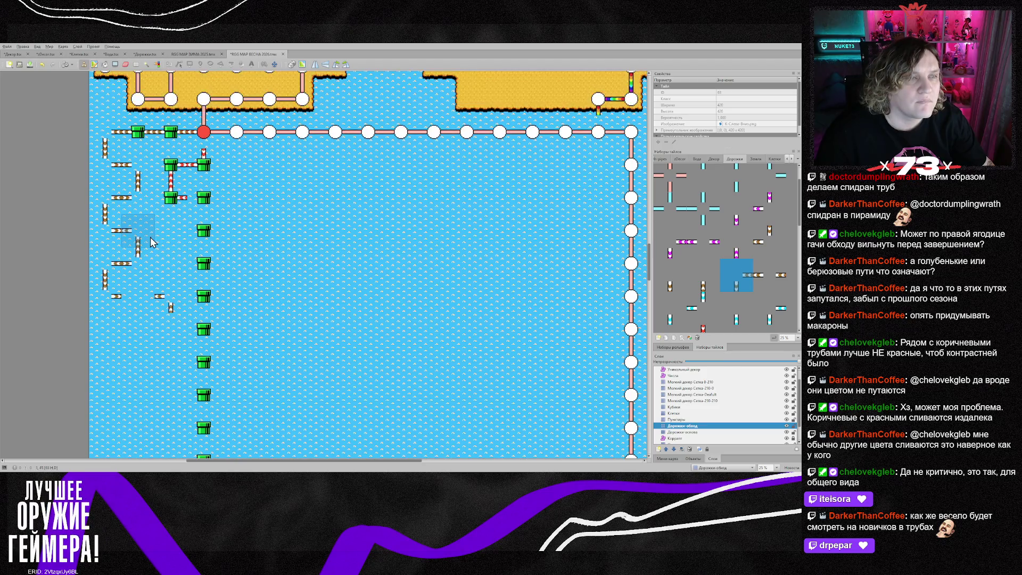
right_click(178, 200)
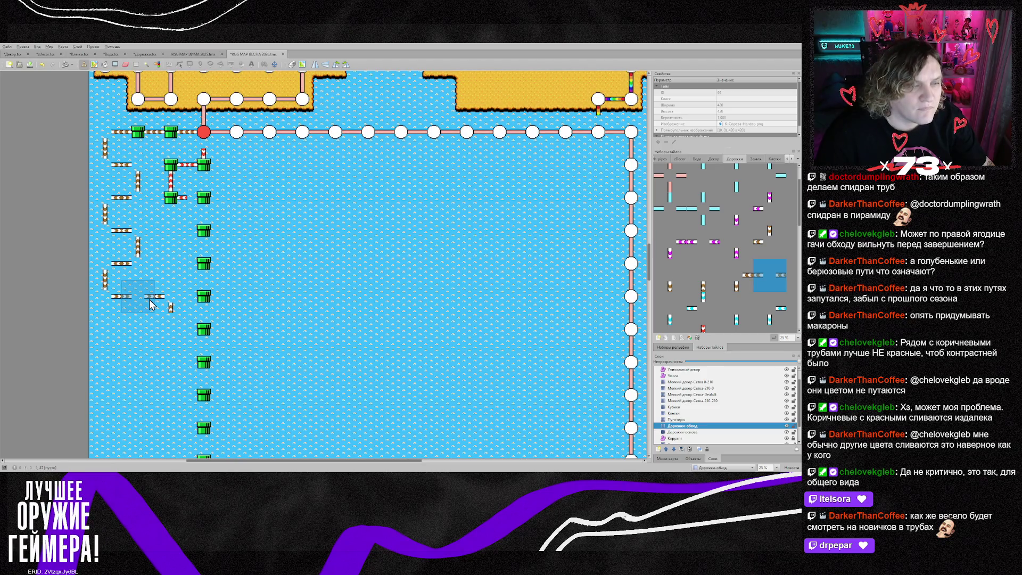
click(148, 295)
right_click(171, 296)
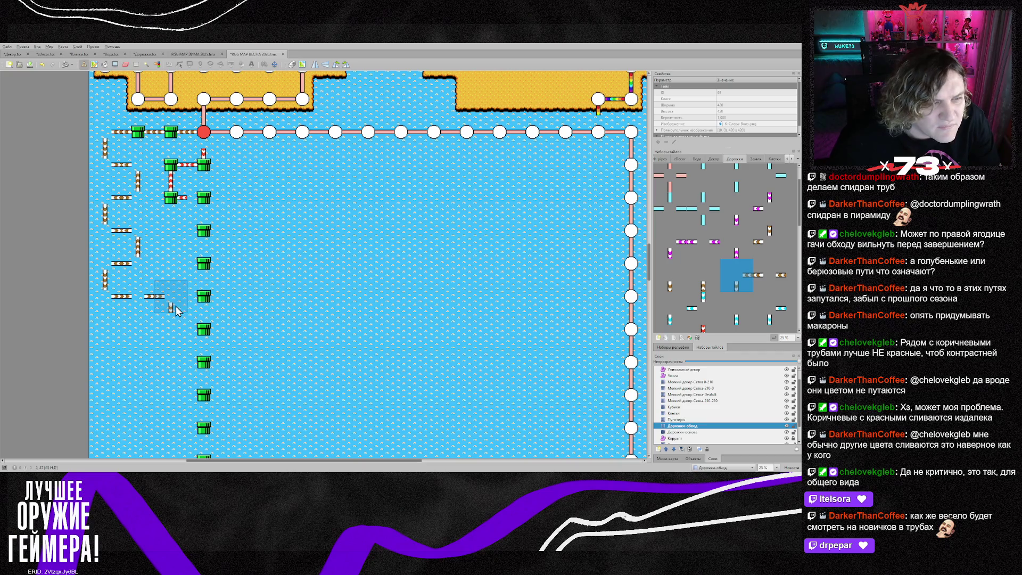
click(159, 312)
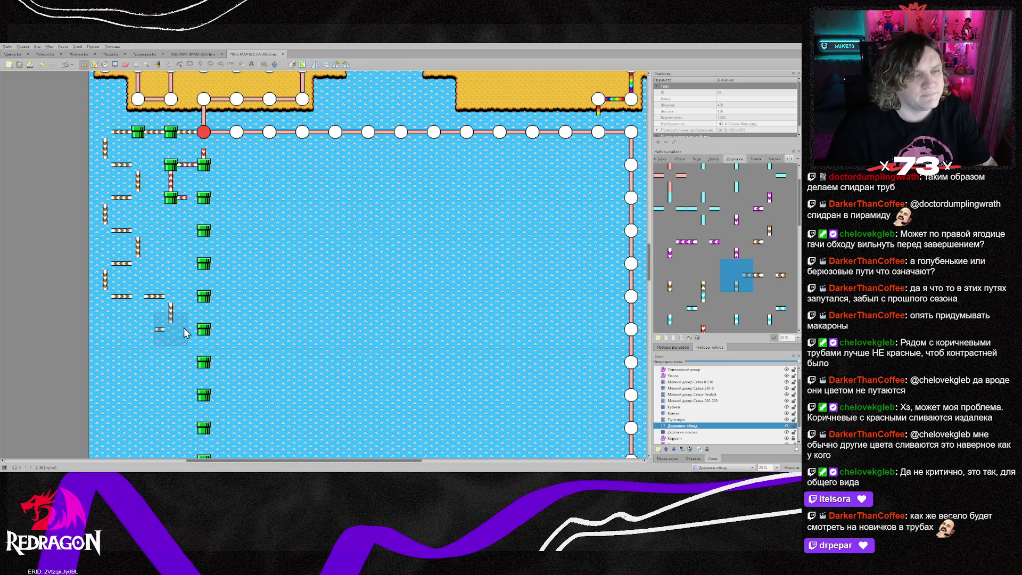
- Stamp horizontal and rotated corner path pieces zigzagging down the left water edge
scroll(295, 381, down, 5)
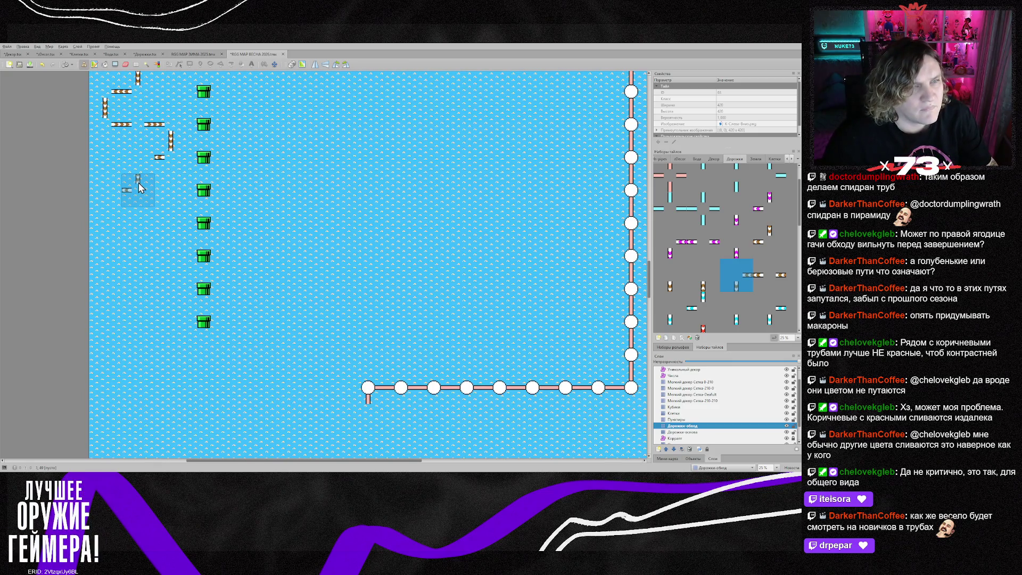
scroll(139, 186, up, 2)
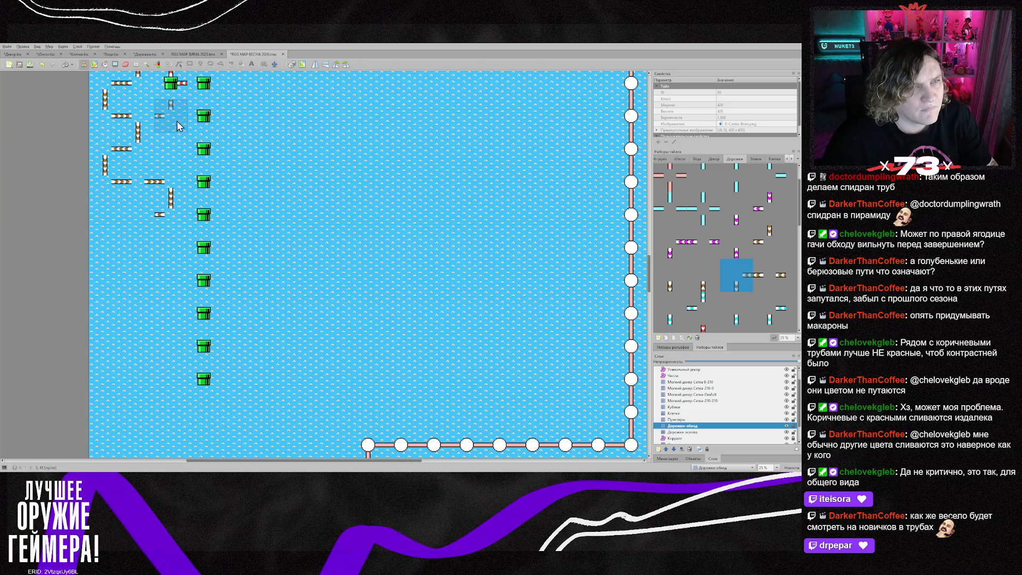
right_click(136, 189)
click(131, 218)
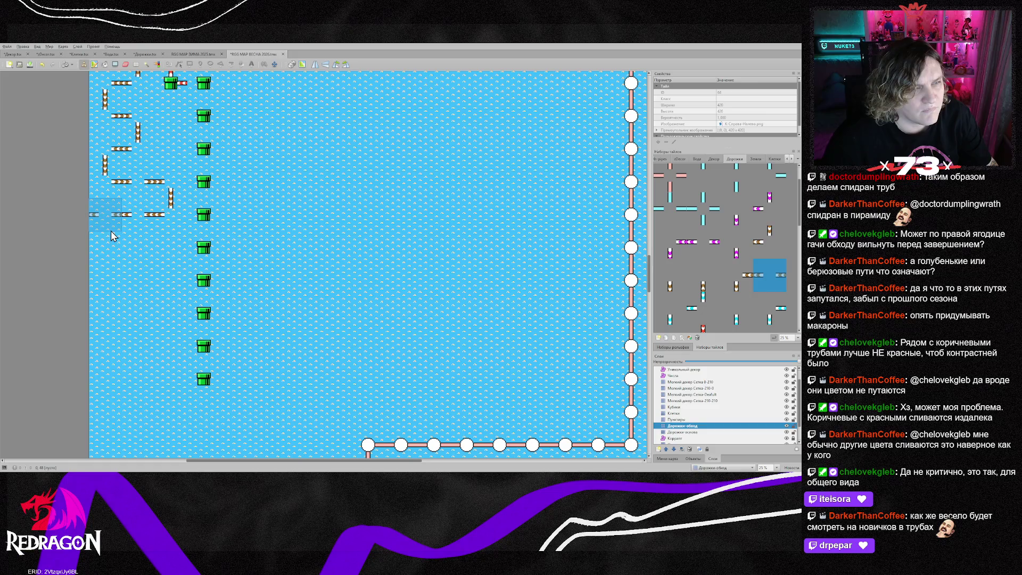
click(110, 222)
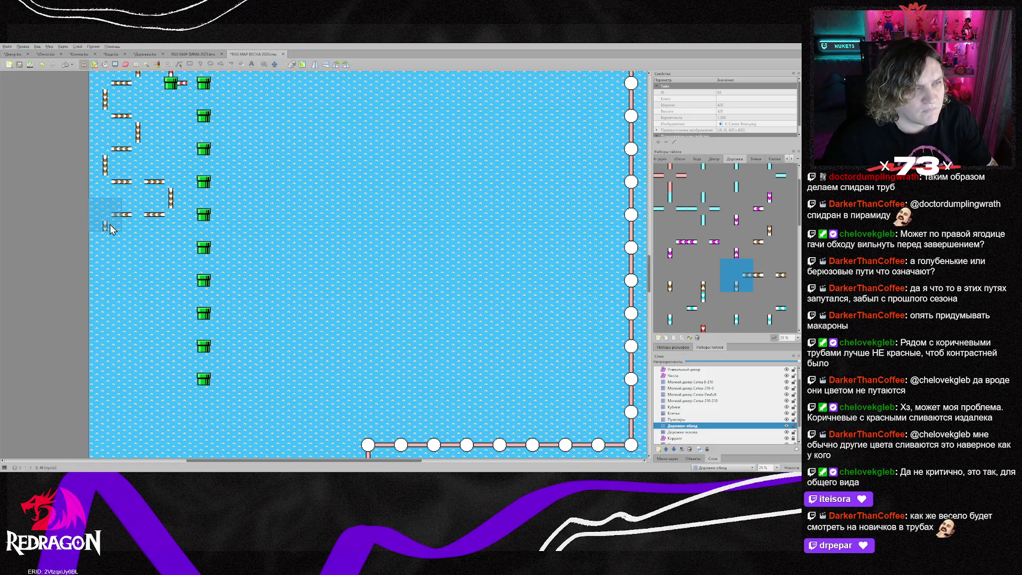
click(109, 262)
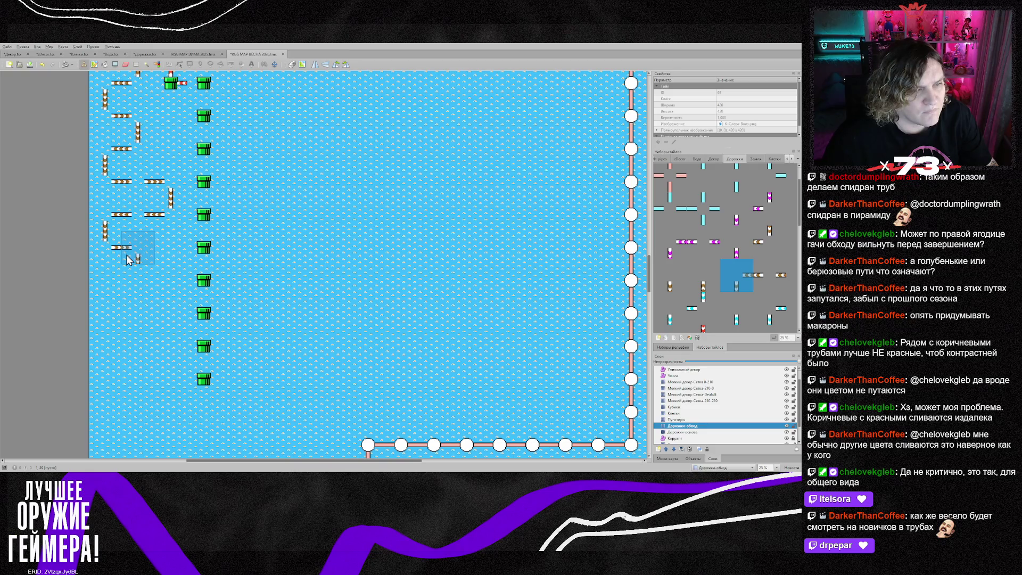
click(129, 276)
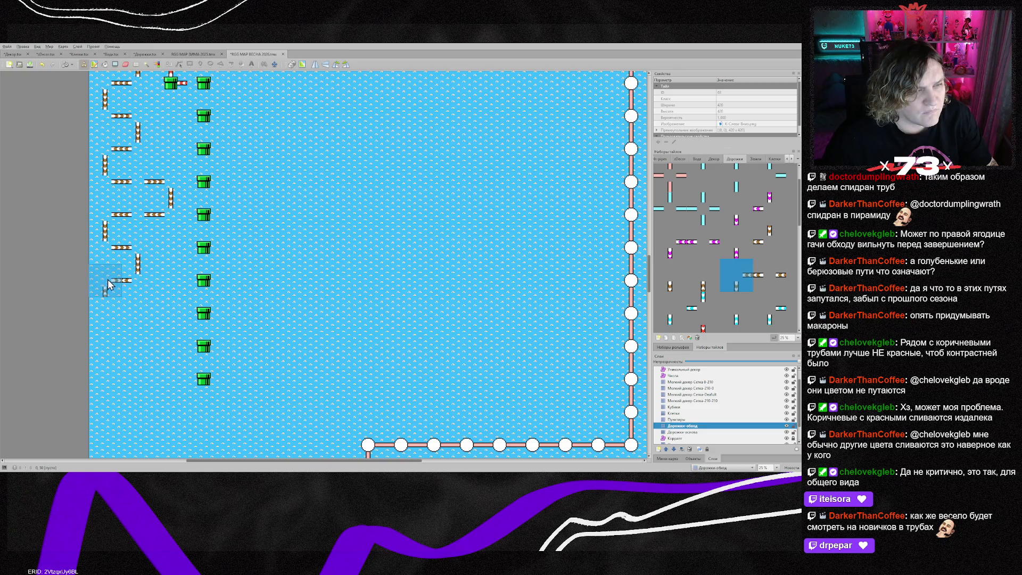
key(z)
click(108, 286)
click(110, 309)
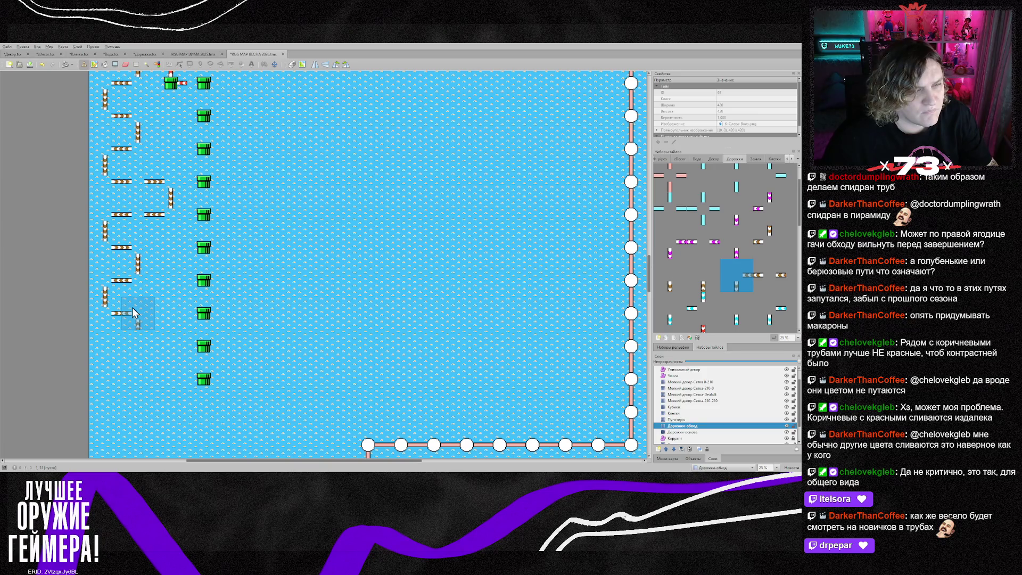
- Add reoriented horizontal and vertical path pieces lower down, past the bottom green pipes
scroll(132, 308, down, 1)
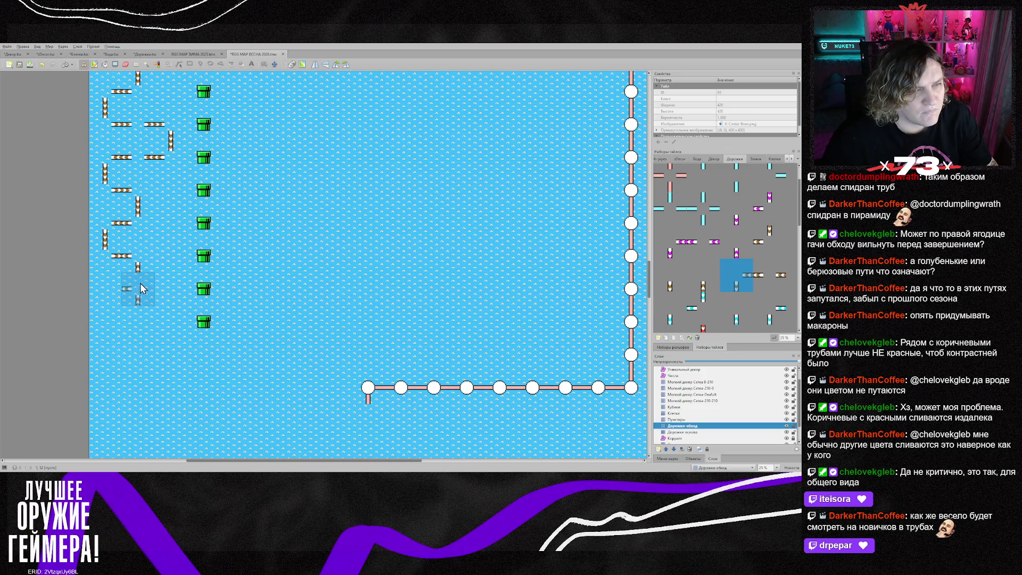
key(z)
key(z)
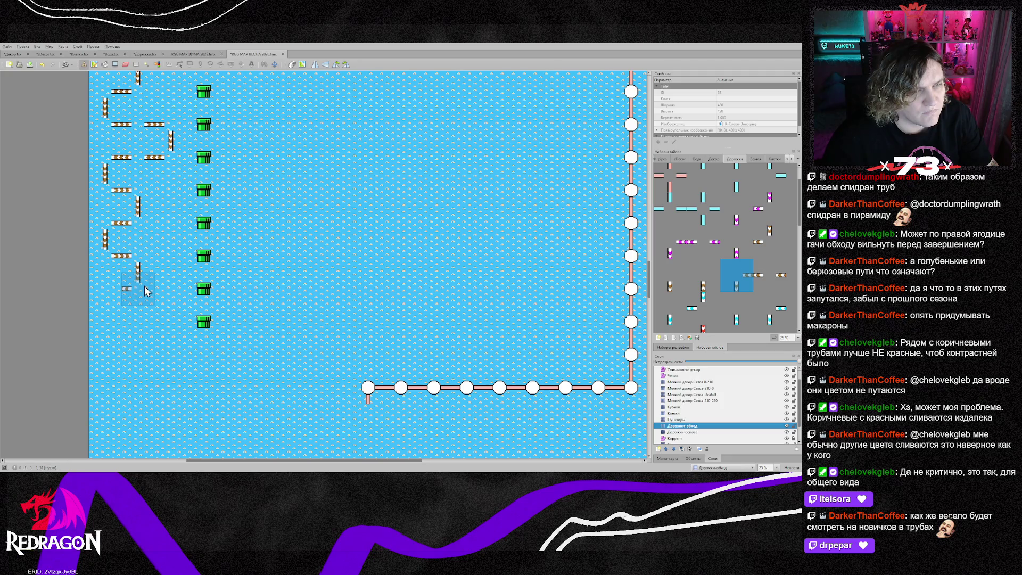
click(146, 290)
click(107, 289)
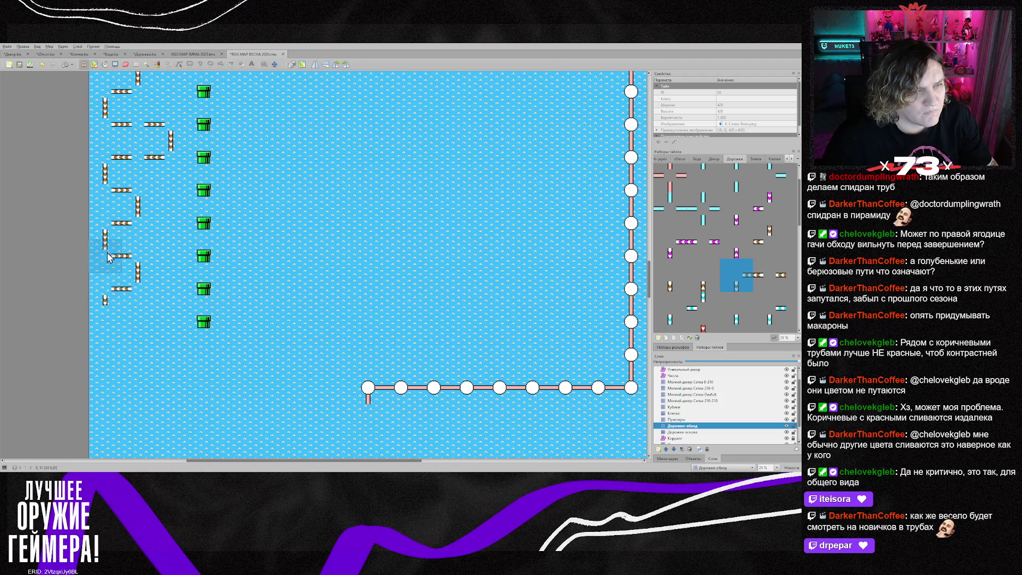
click(138, 322)
click(148, 369)
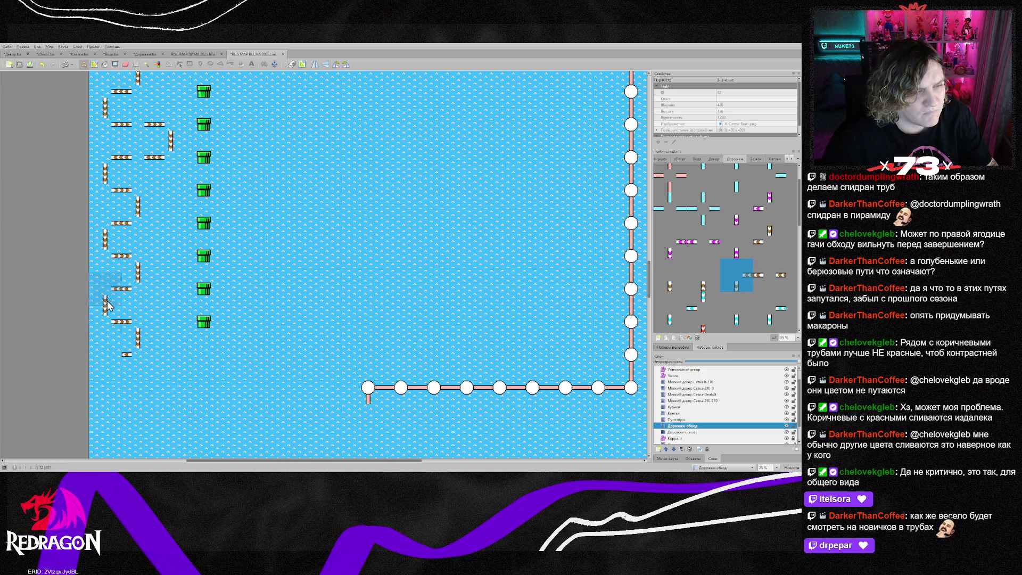
click(109, 356)
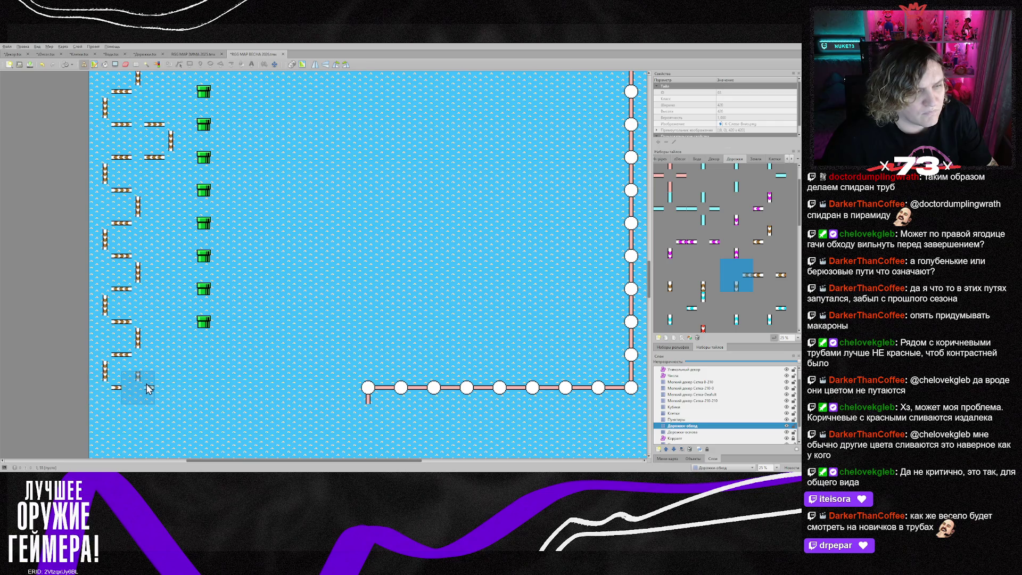
scroll(208, 300, up, 5)
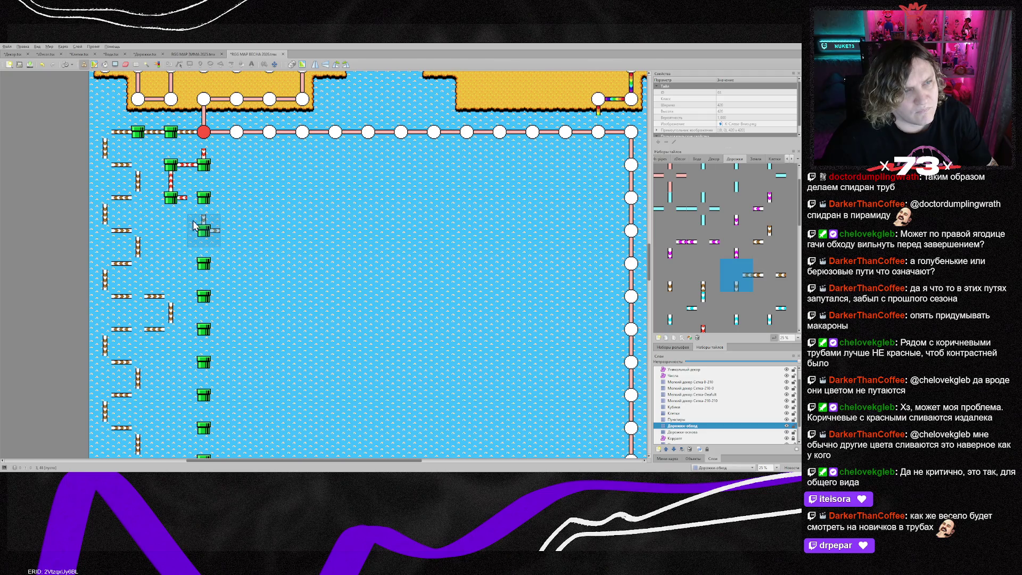
- Stamp red vertical, corner and stub connector tiles between the upper green pipes
key(z)
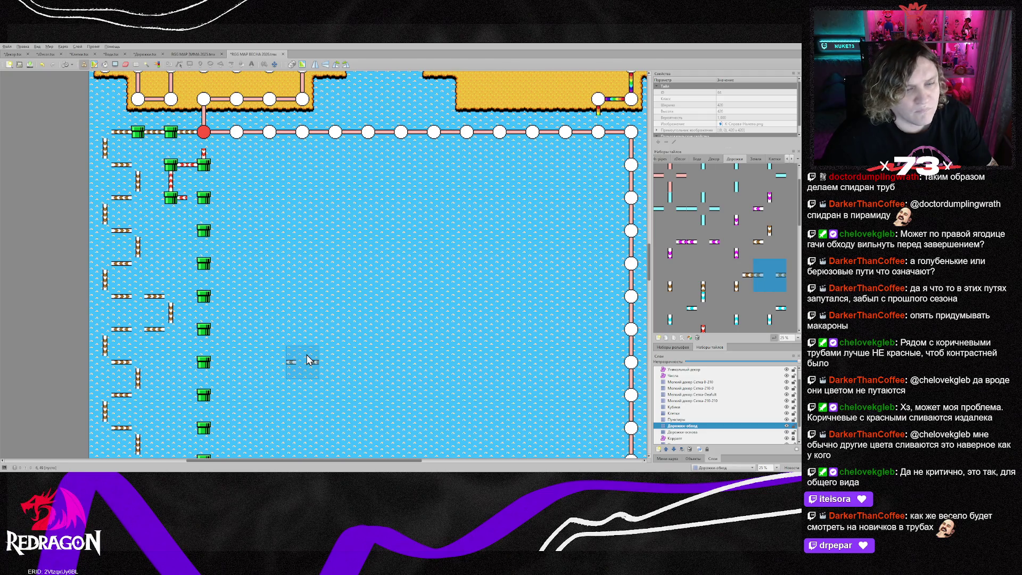
scroll(318, 367, down, 6)
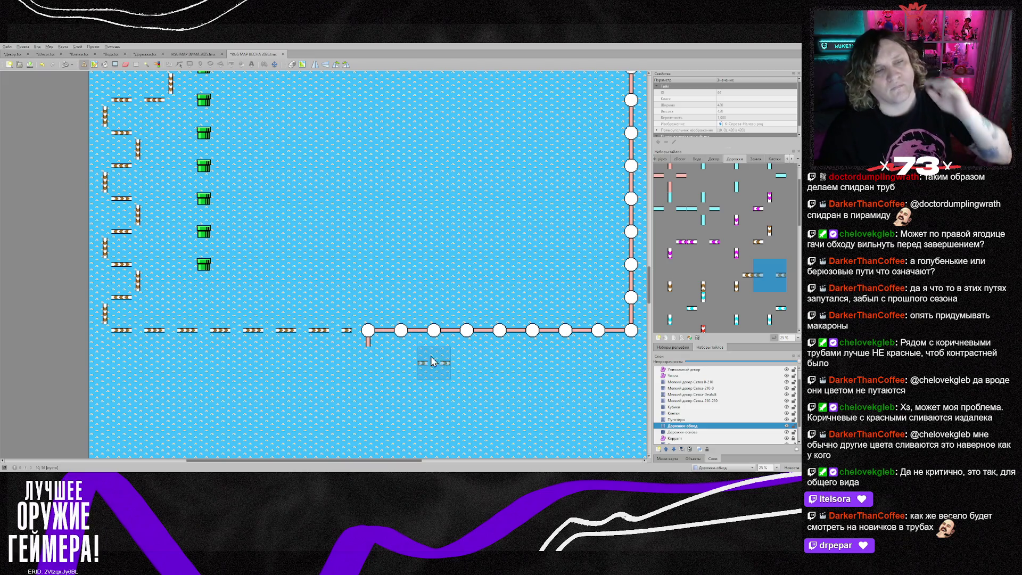
scroll(266, 296, up, 6)
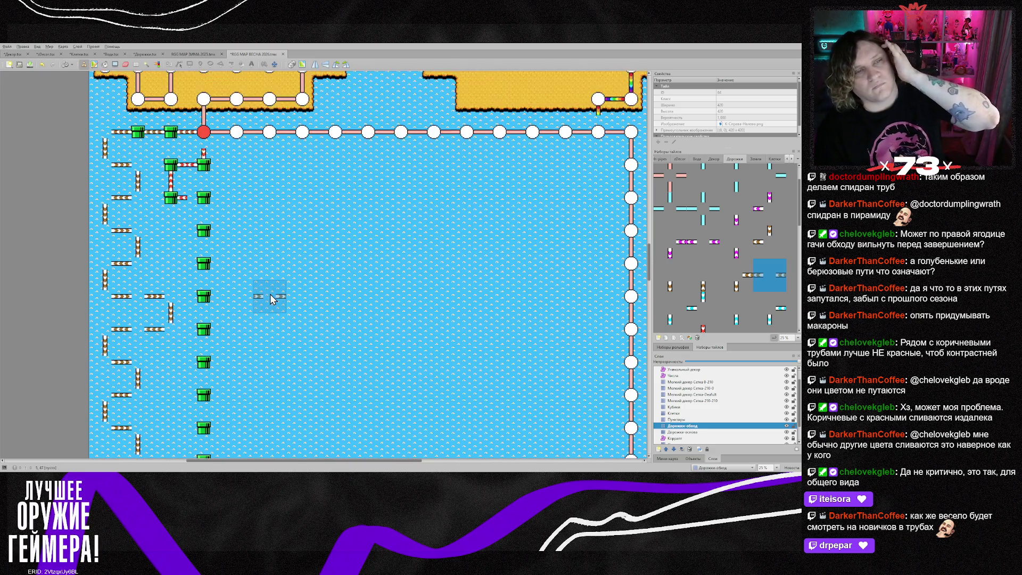
right_click(208, 161)
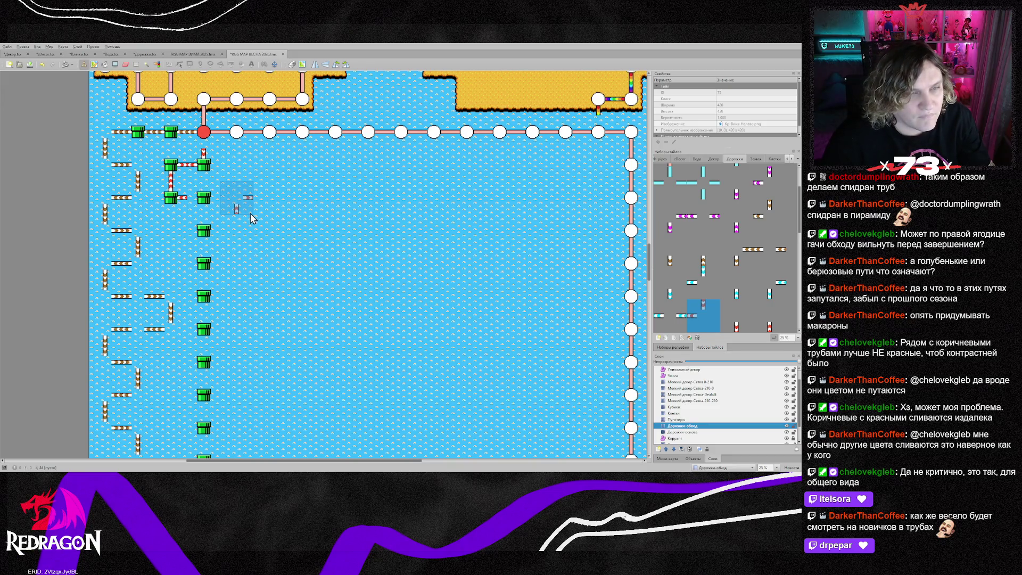
click(205, 216)
click(206, 236)
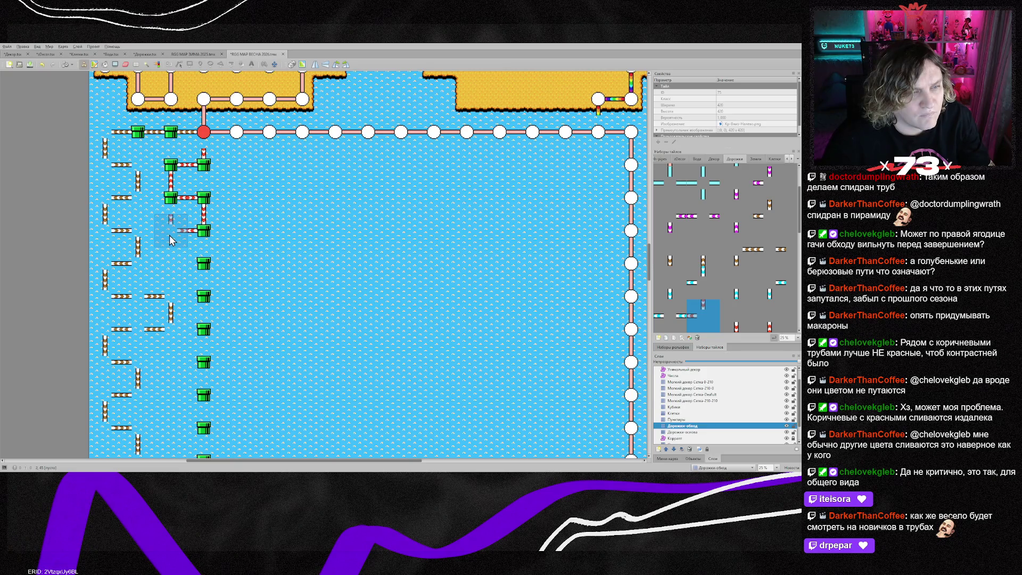
click(169, 240)
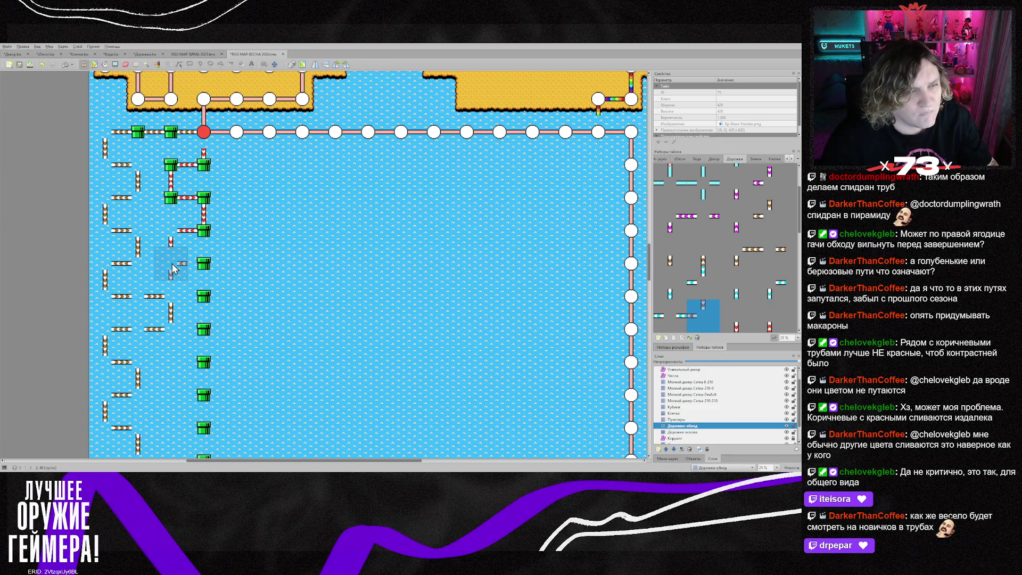
click(178, 263)
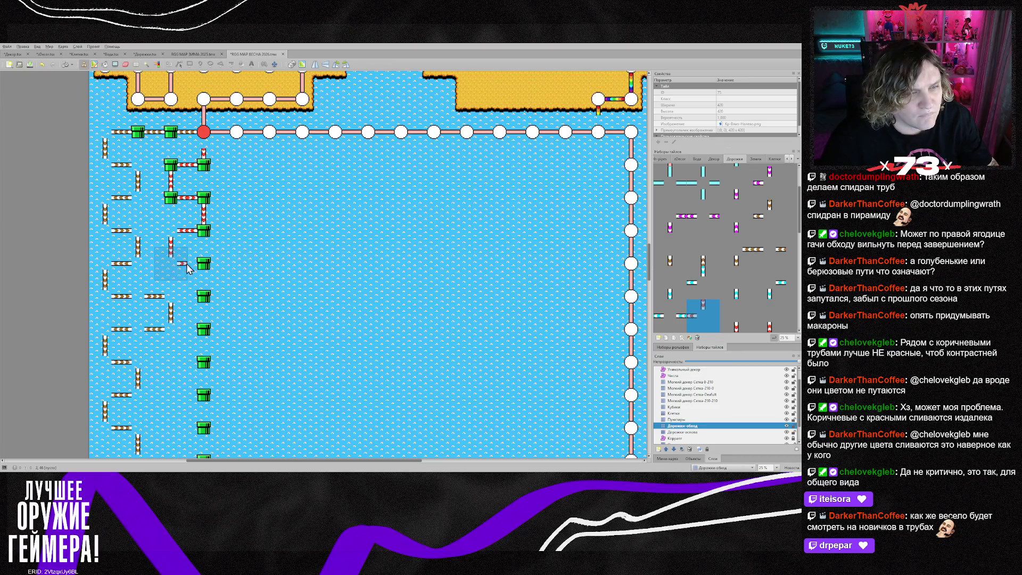
click(212, 268)
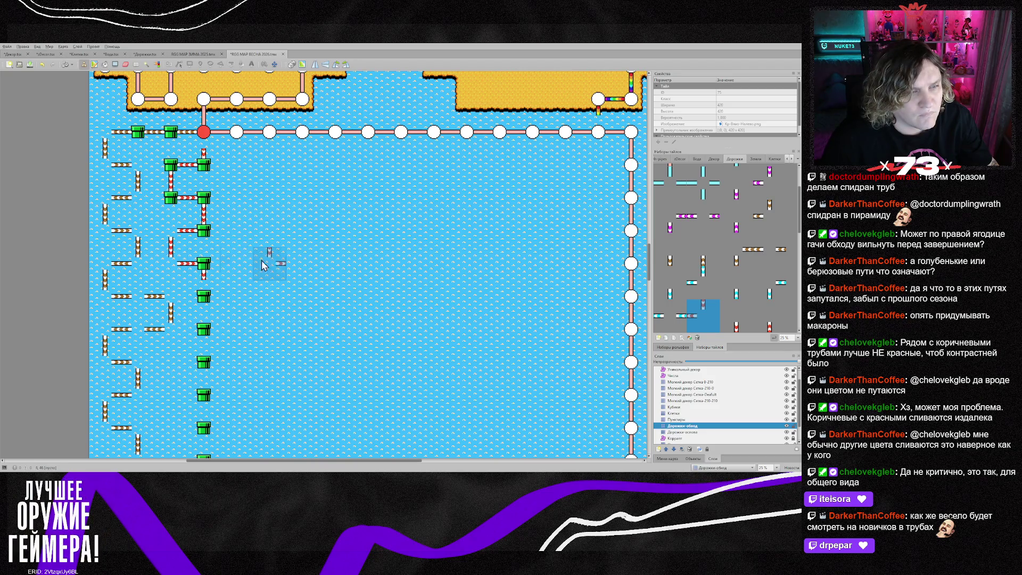
scroll(211, 271, down, 2)
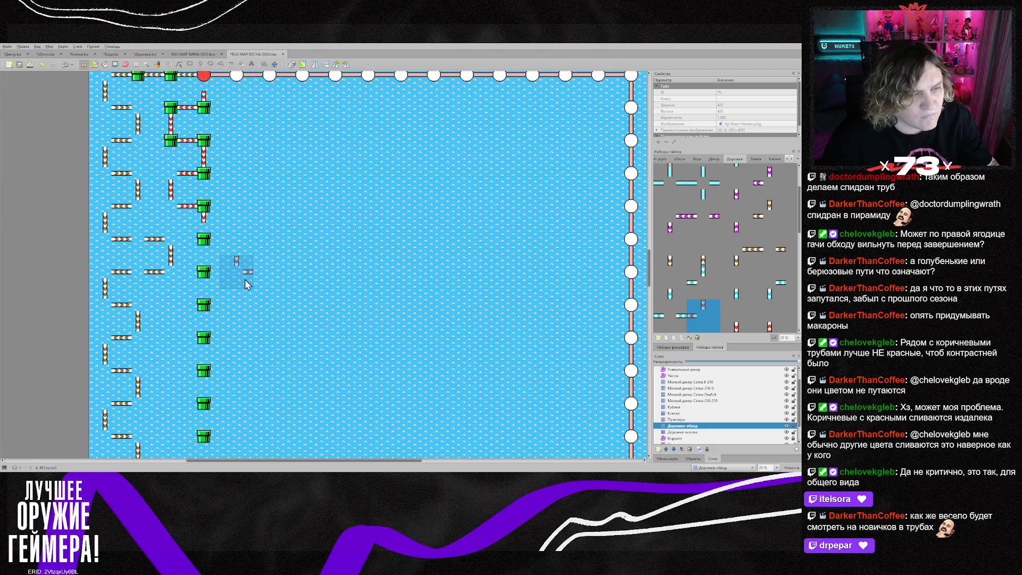
scroll(304, 229, up, 2)
scroll(303, 228, down, 2)
scroll(775, 302, down, 3)
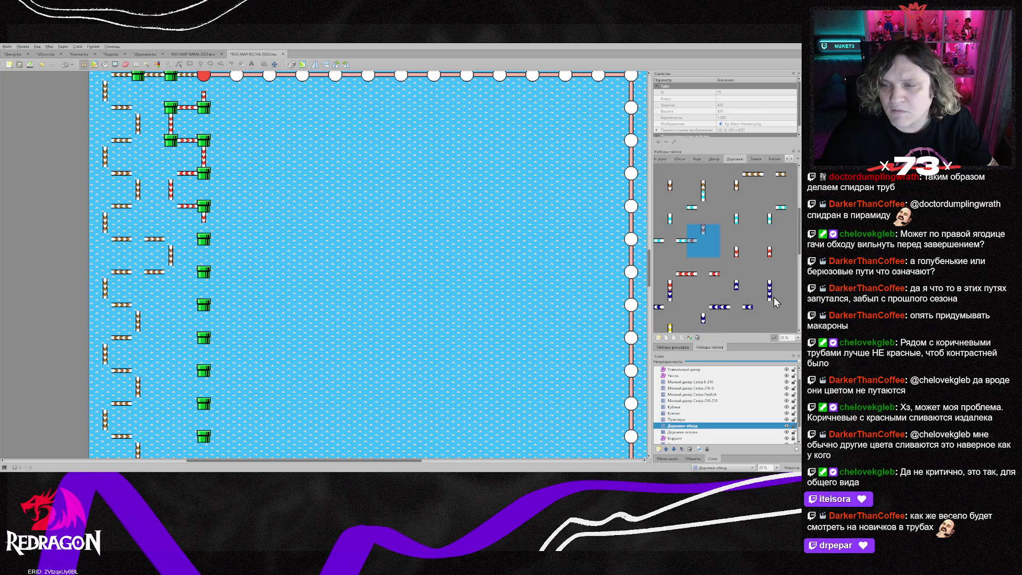
- Place a red vertical link tile between two lower green pipes in the column
click(706, 282)
click(208, 247)
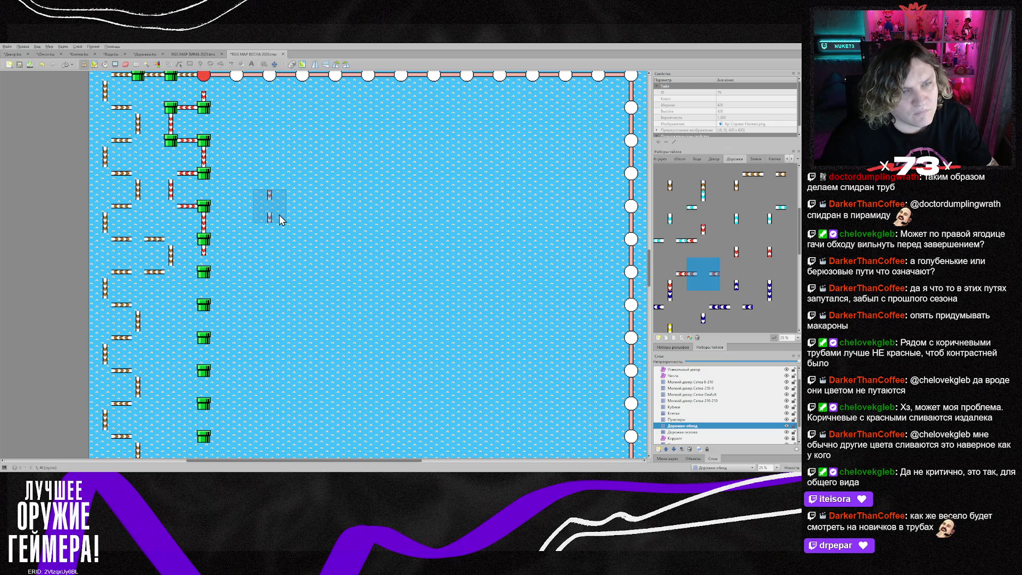
scroll(302, 264, down, 3)
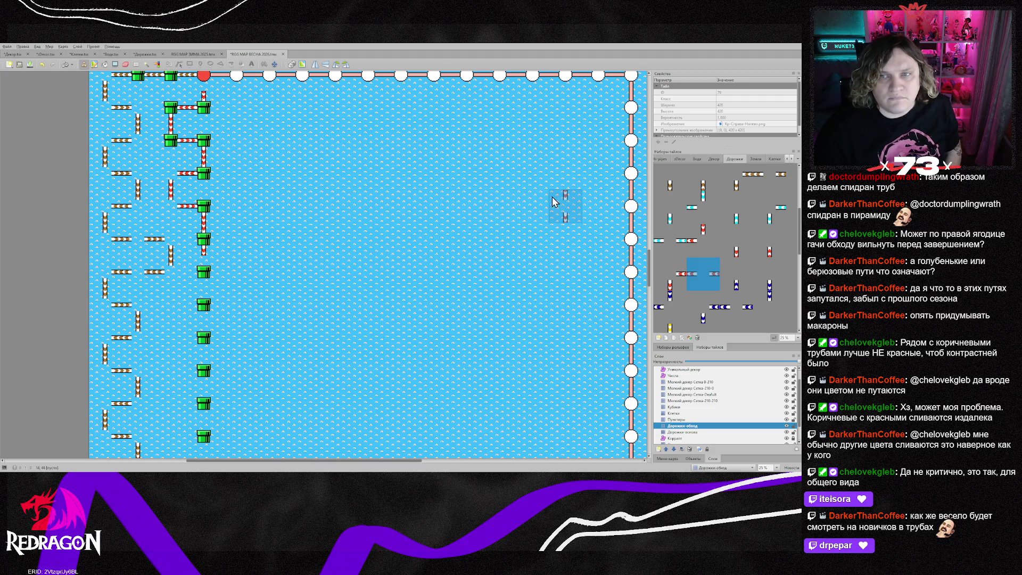
scroll(553, 201, up, 1)
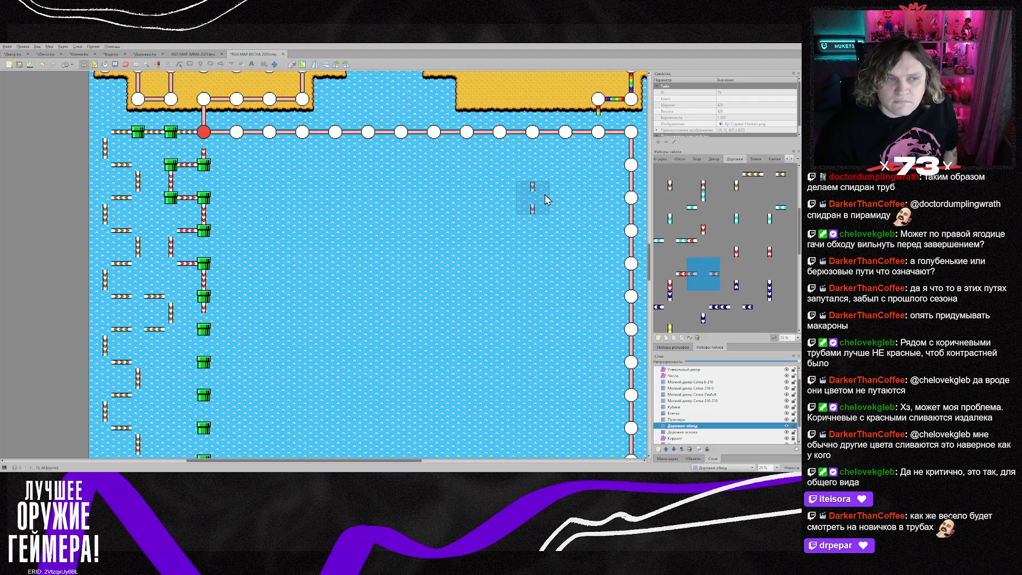
scroll(388, 249, down, 1)
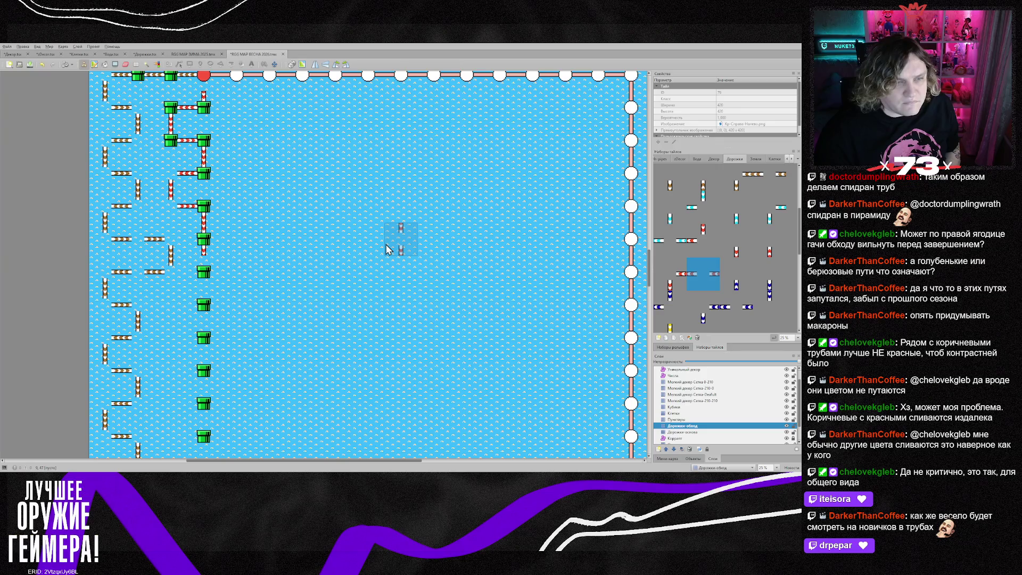
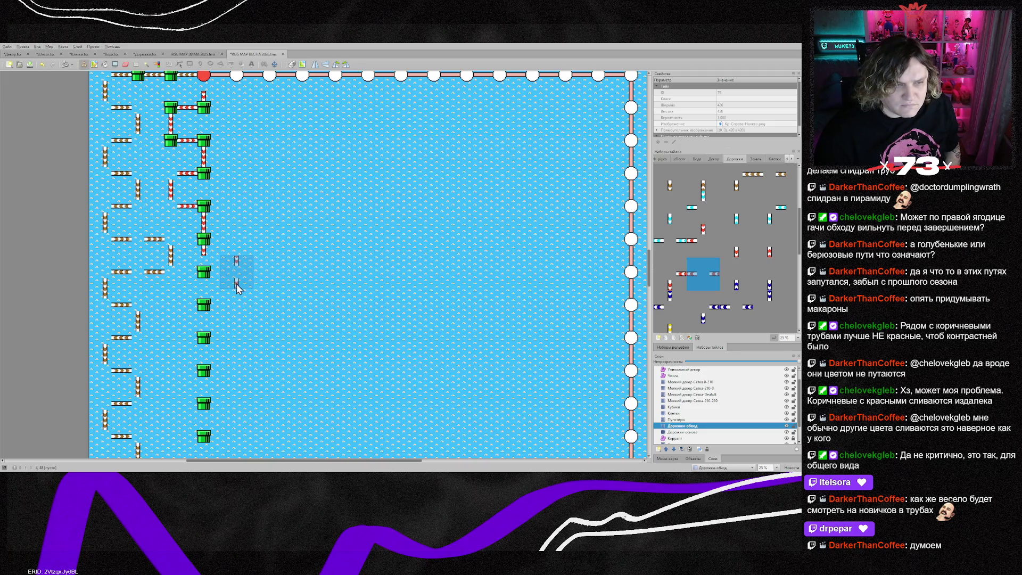
- Paint a three-tile red path right from the pipe junction, ending in a down-left corner
right_click(208, 242)
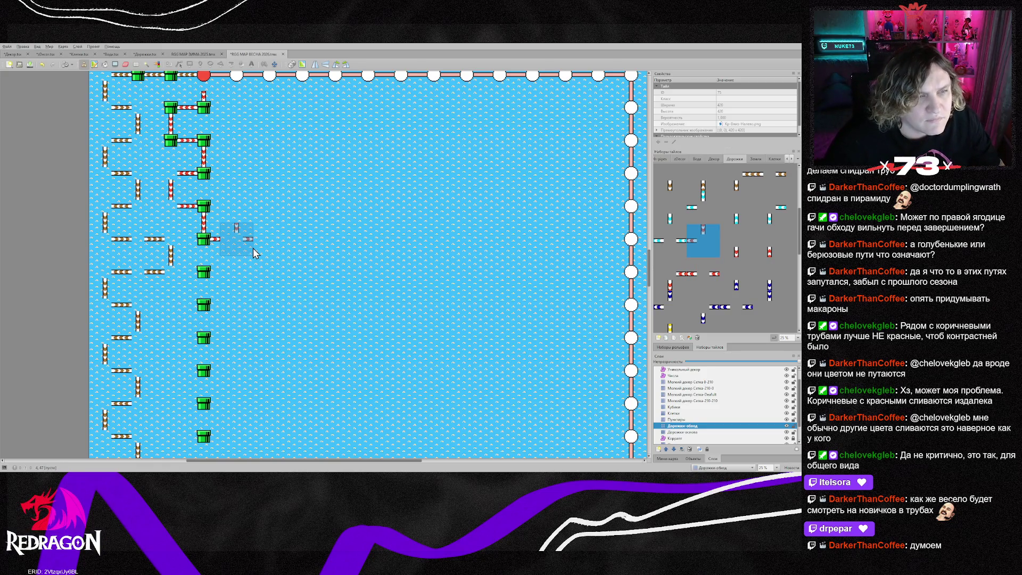
click(702, 275)
drag(223, 239, 292, 250)
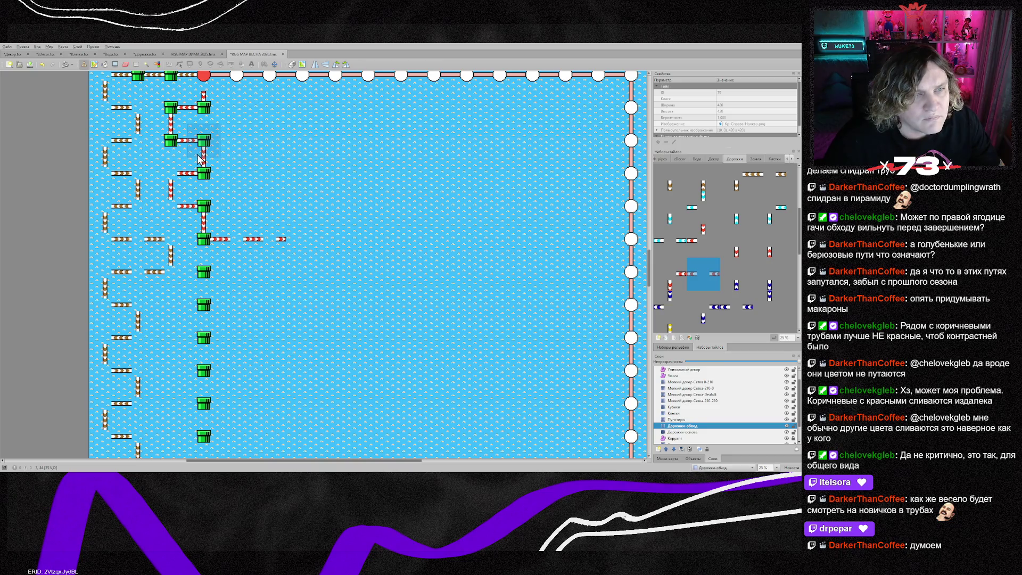
click(703, 240)
click(302, 239)
- Add red path tiles beside the next green pipe, with a corner linking down to the pipe below
click(307, 279)
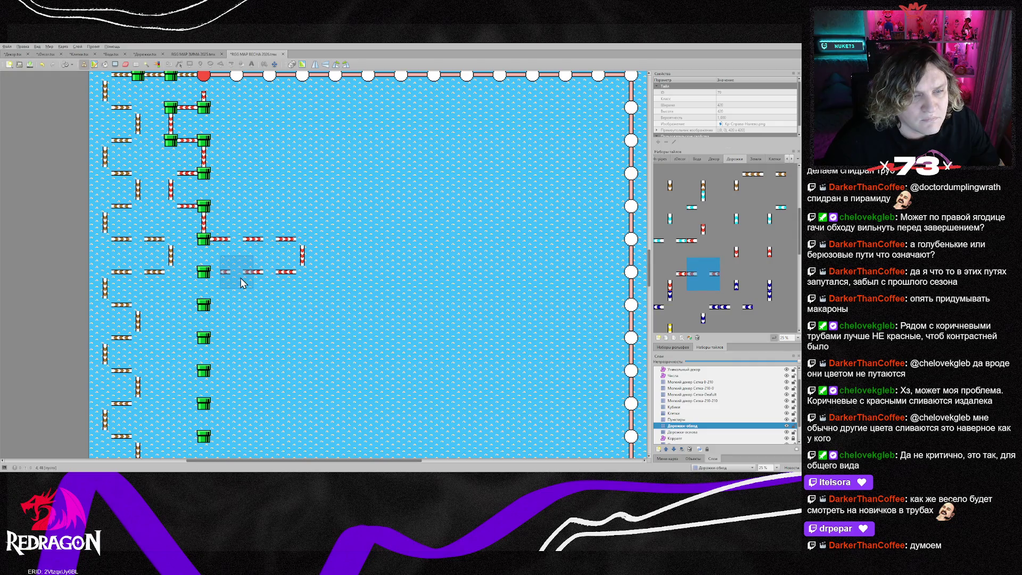
click(241, 276)
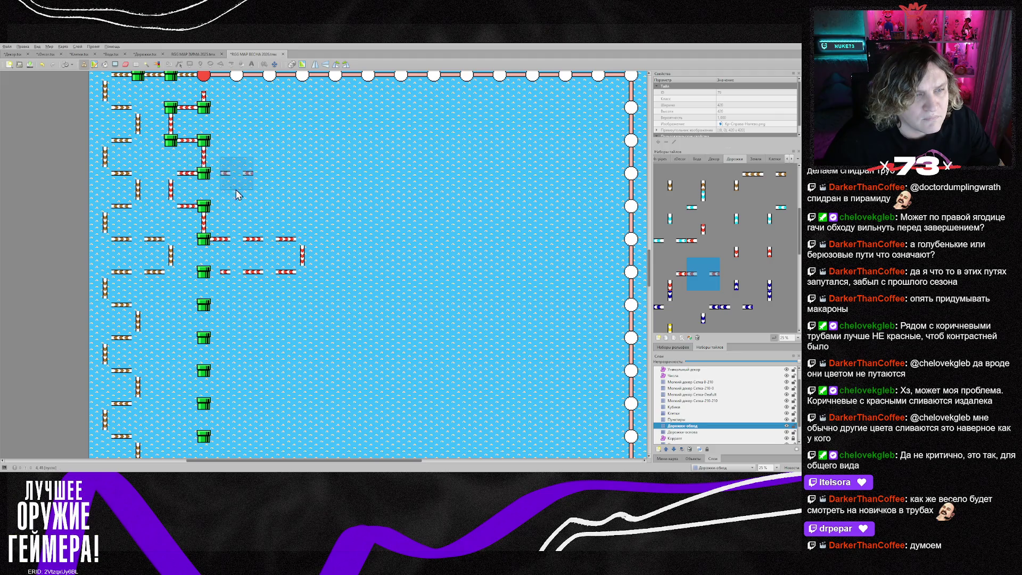
right_click(217, 210)
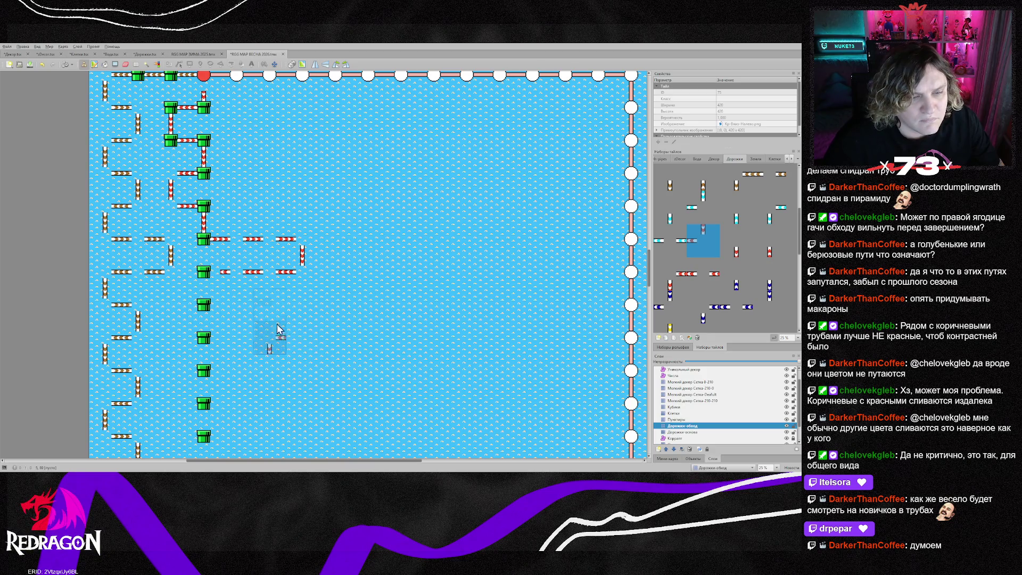
click(206, 277)
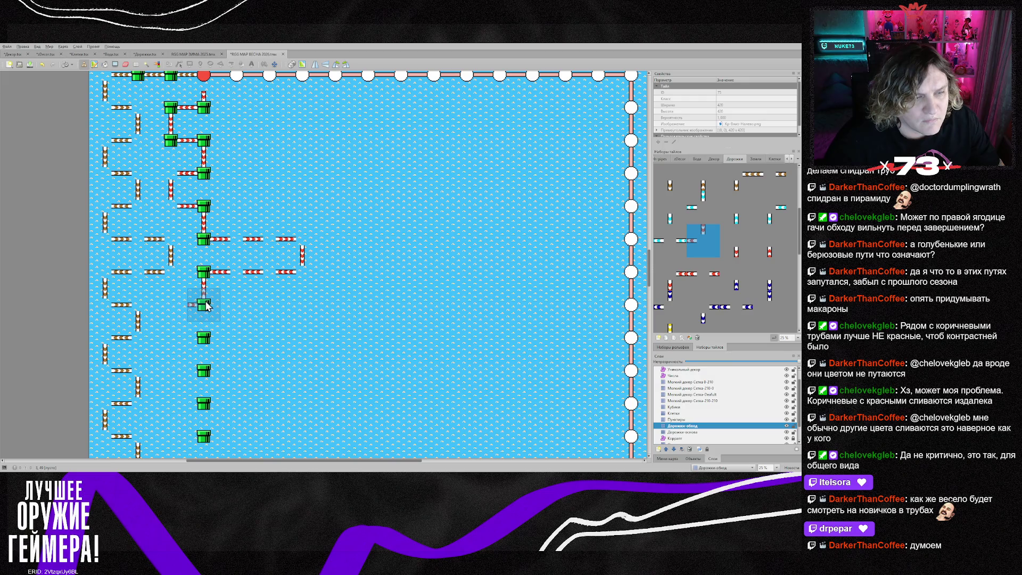
click(168, 305)
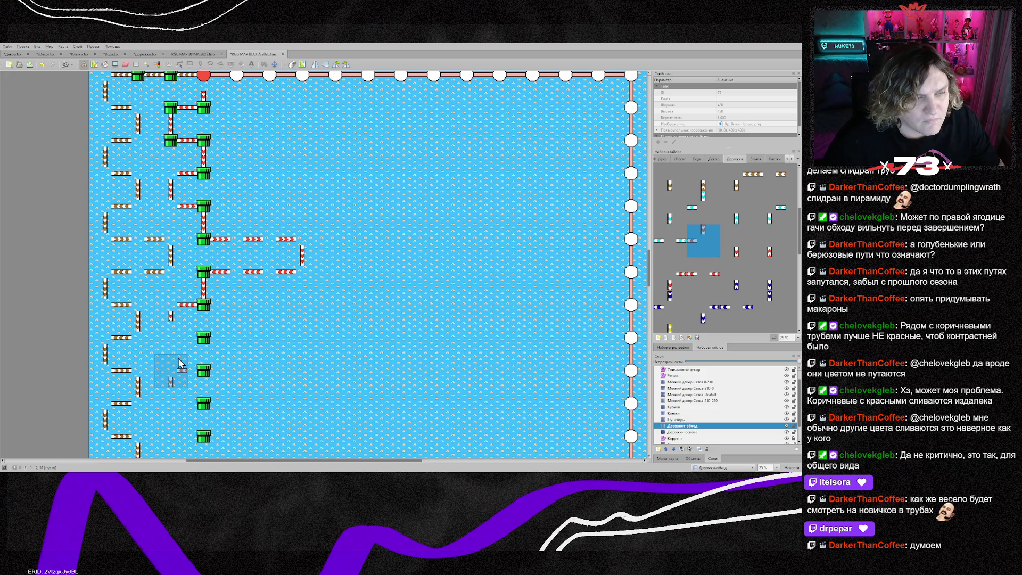
click(175, 338)
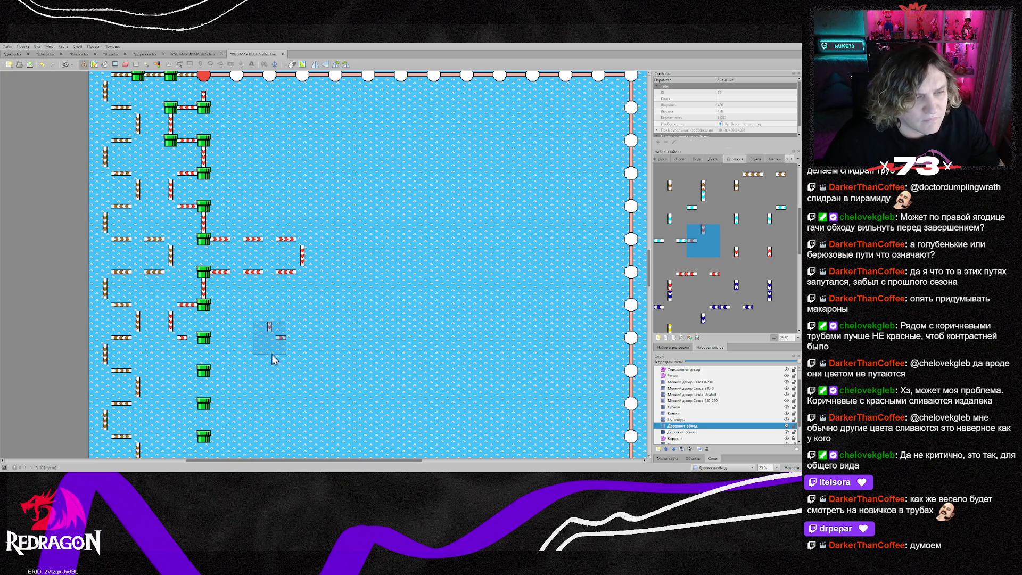
- Paint a vertical red path down the lower-left column, ending in a flipped corner piece
scroll(271, 358, down, 3)
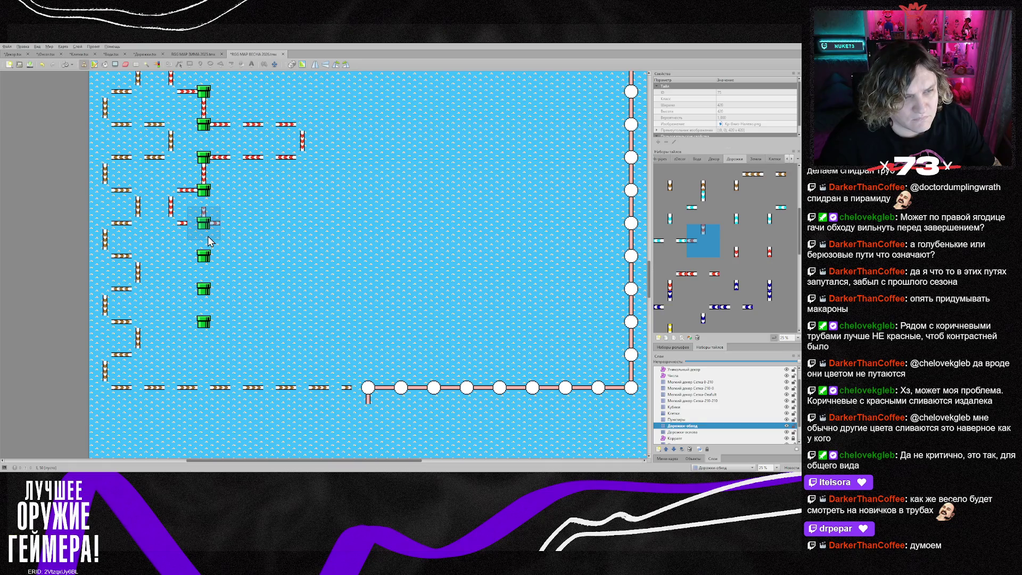
scroll(226, 231, up, 3)
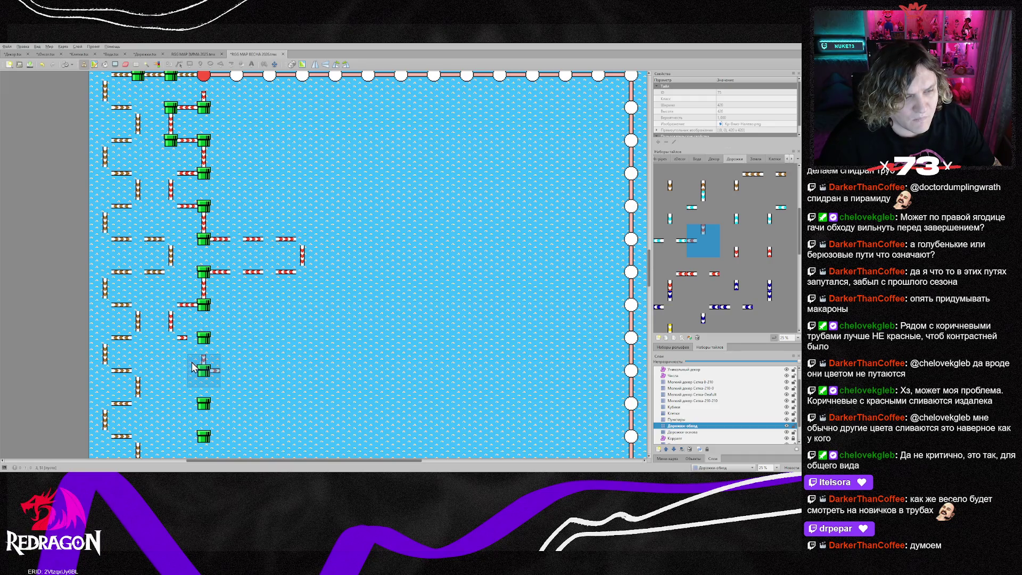
scroll(154, 442, down, 3)
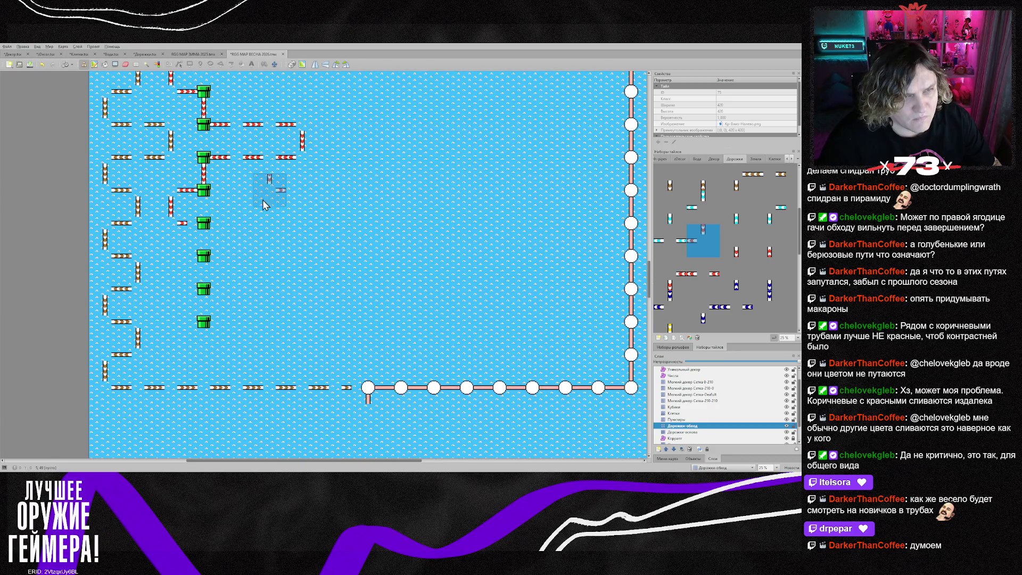
scroll(269, 210, up, 1)
key(z)
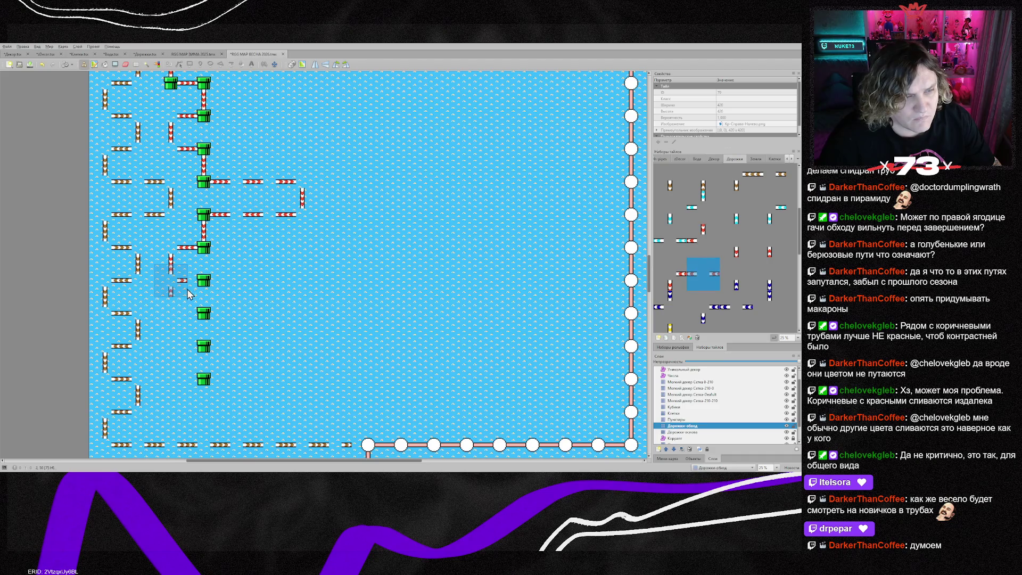
drag(180, 315, 167, 420)
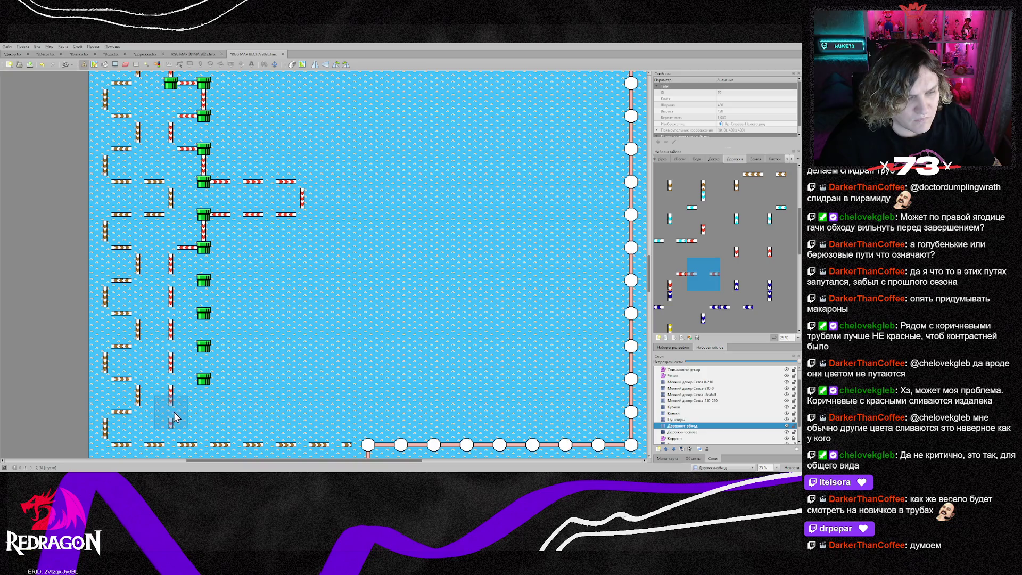
key(z)
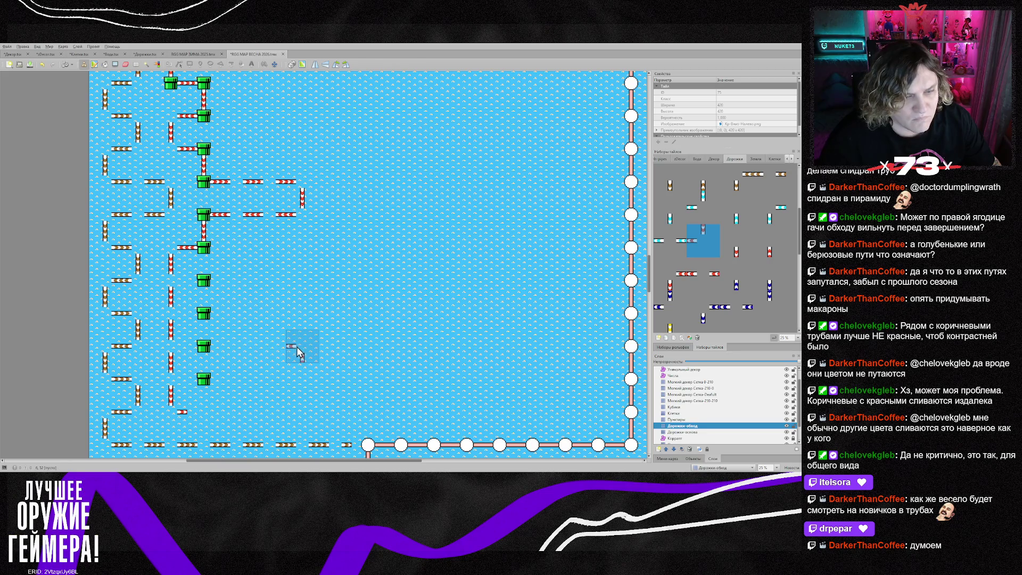
key(y)
click(196, 419)
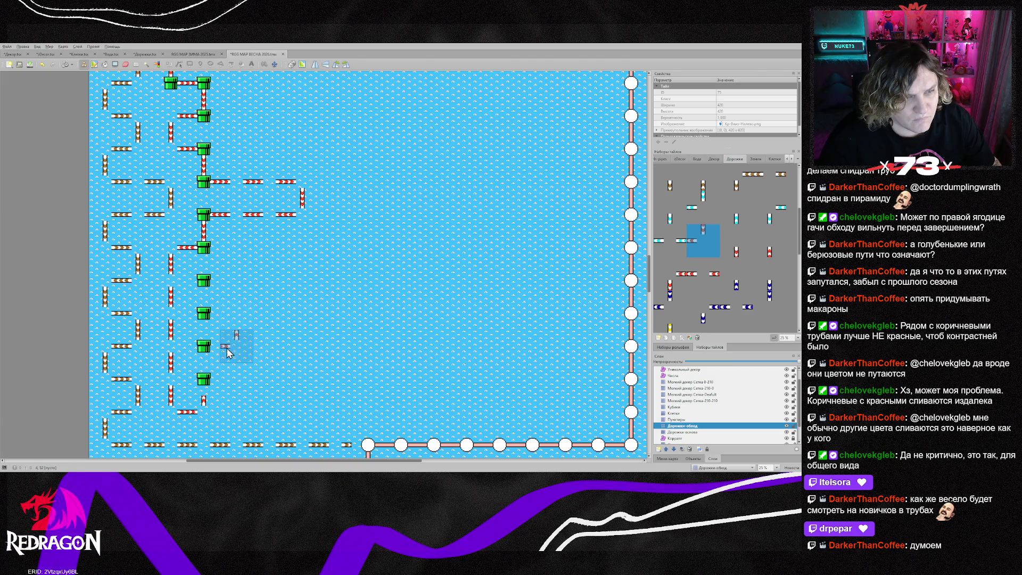
- Add a vertical red path between the pipes and a piece running right then down
right_click(254, 224)
key(z)
drag(219, 382, 220, 314)
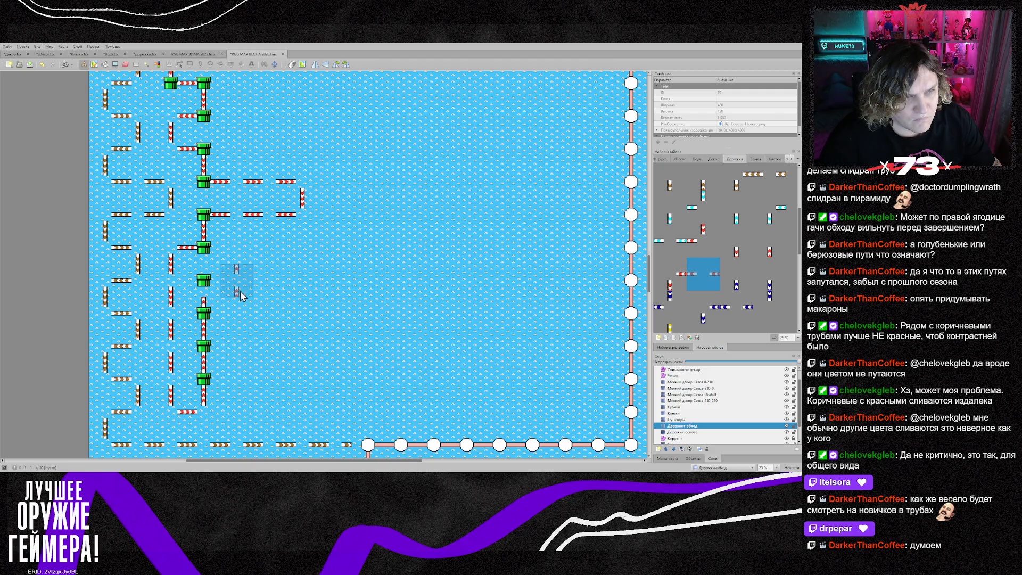
key(z)
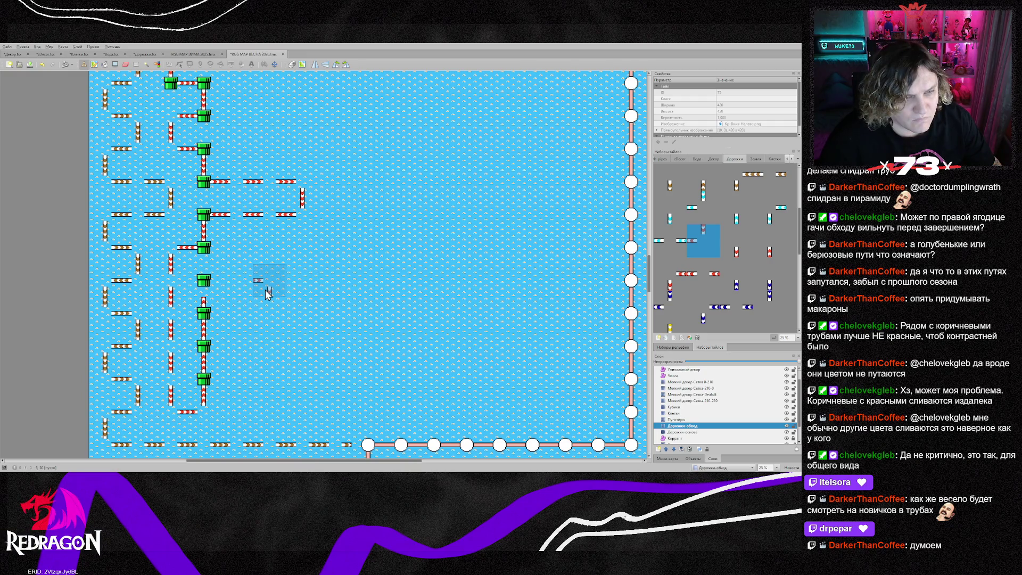
click(229, 288)
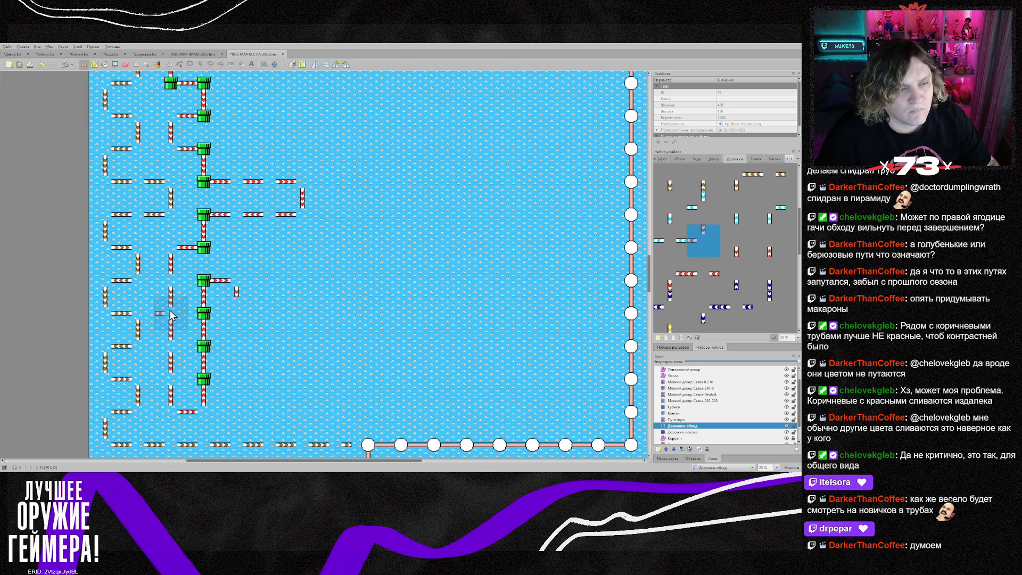
- Paint a vertical red run down the column with a corner at its bottom, plus horizontal and vertical tiles above
drag(235, 325, 232, 382)
click(269, 412)
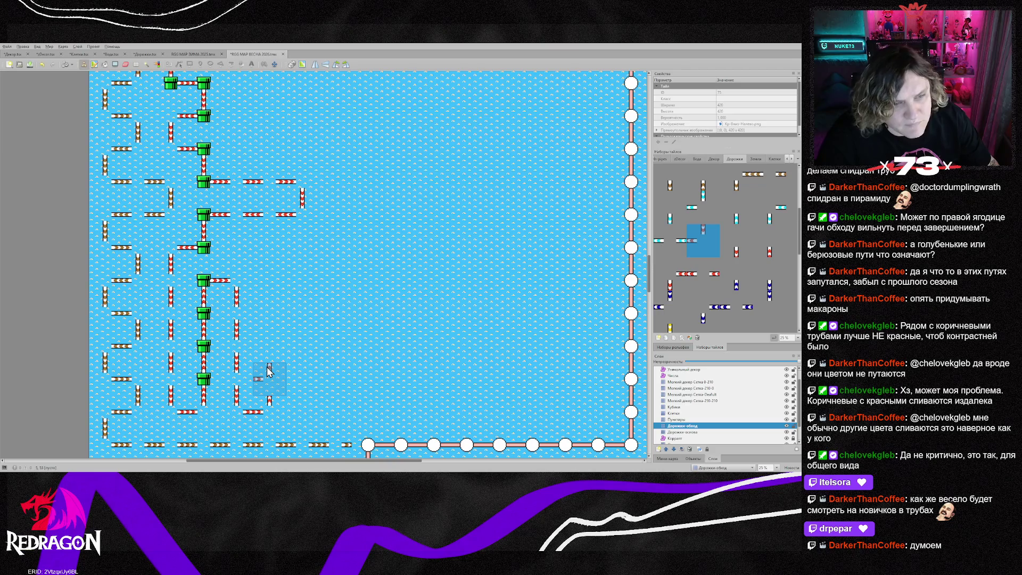
click(244, 277)
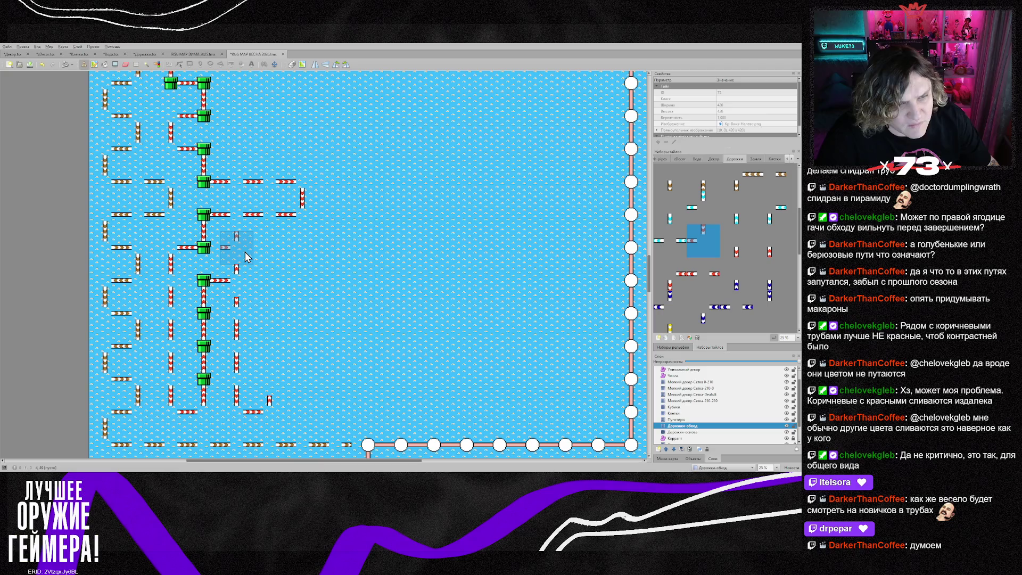
click(246, 253)
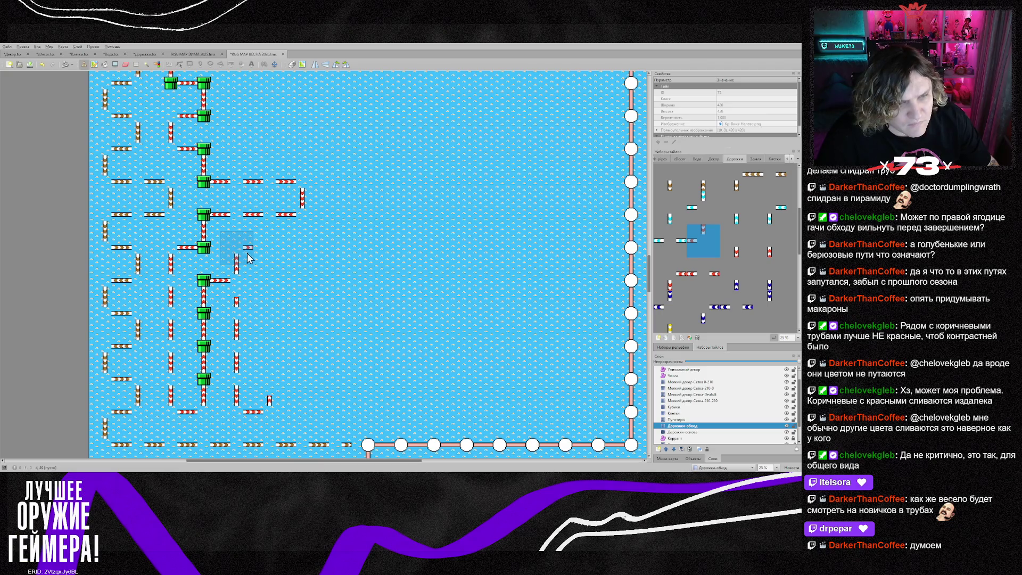
click(268, 262)
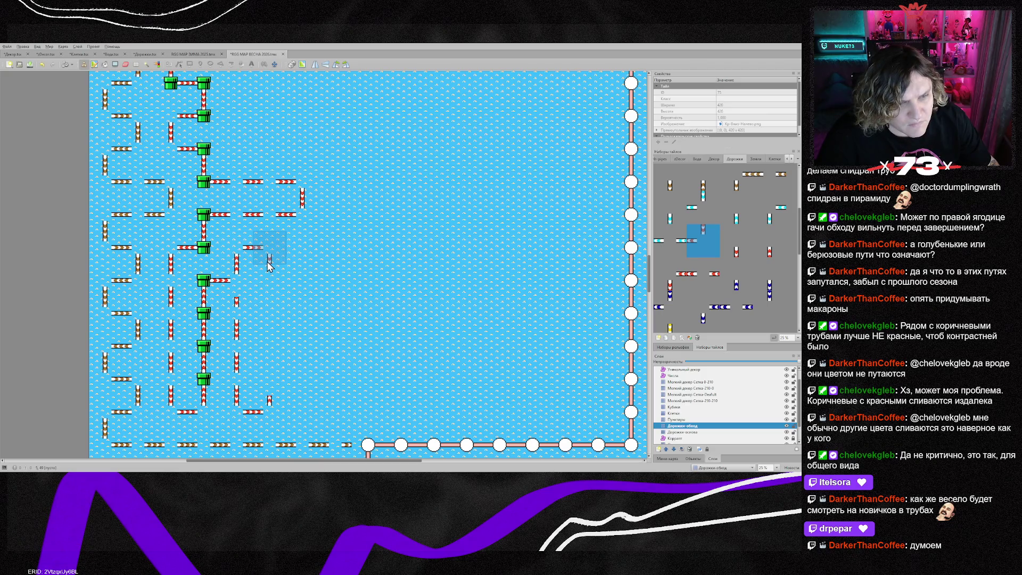
- Add vertical and horizontal red path pieces, replacing an earlier tile with a left-facing piece
right_click(238, 316)
click(269, 290)
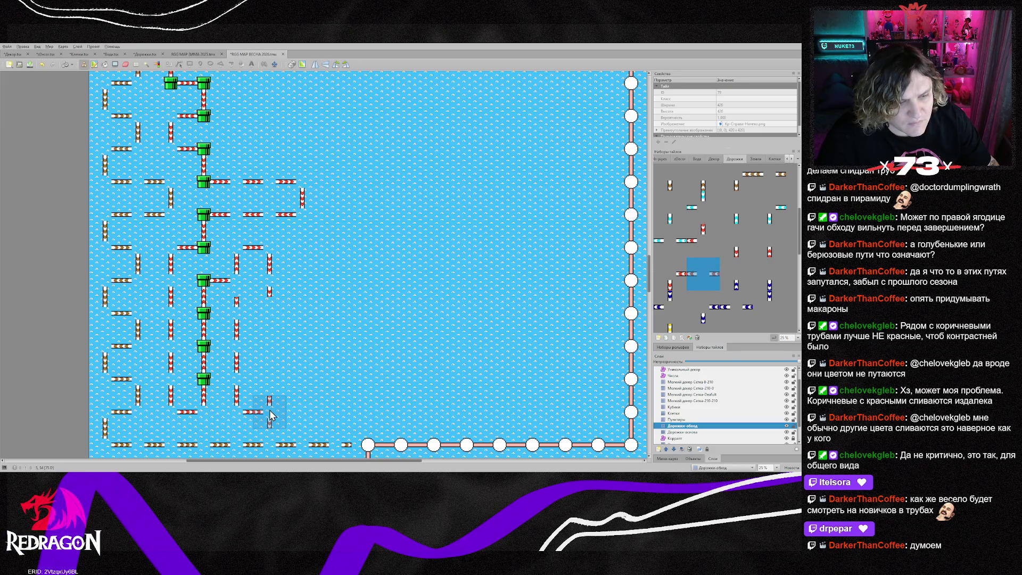
right_click(270, 414)
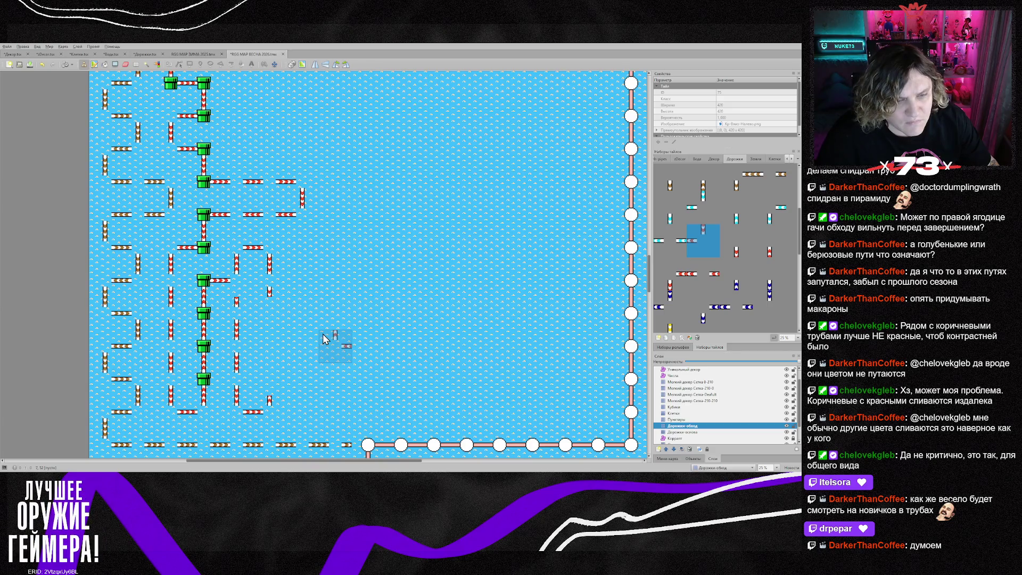
click(274, 329)
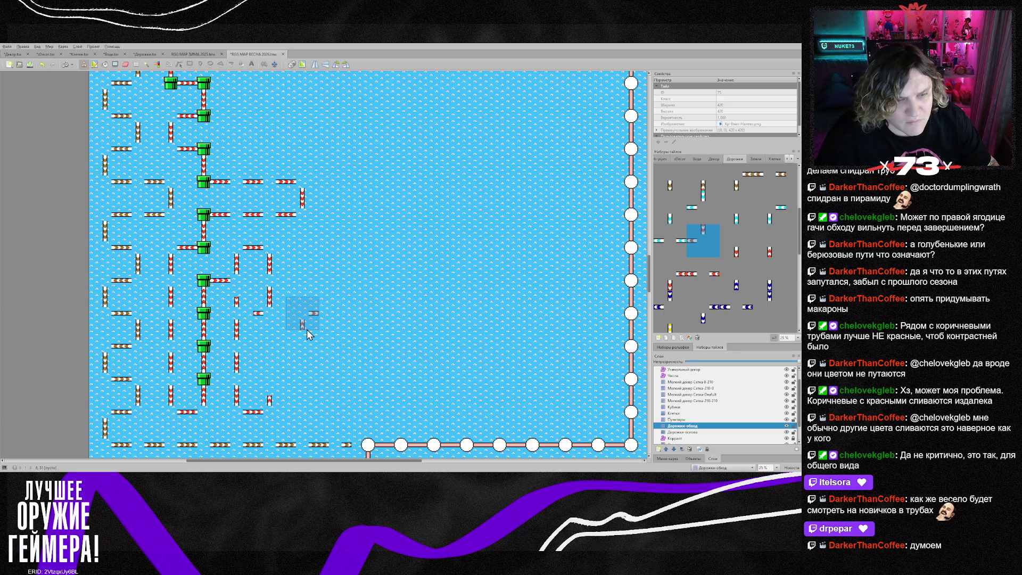
key(z)
key(z)
click(237, 316)
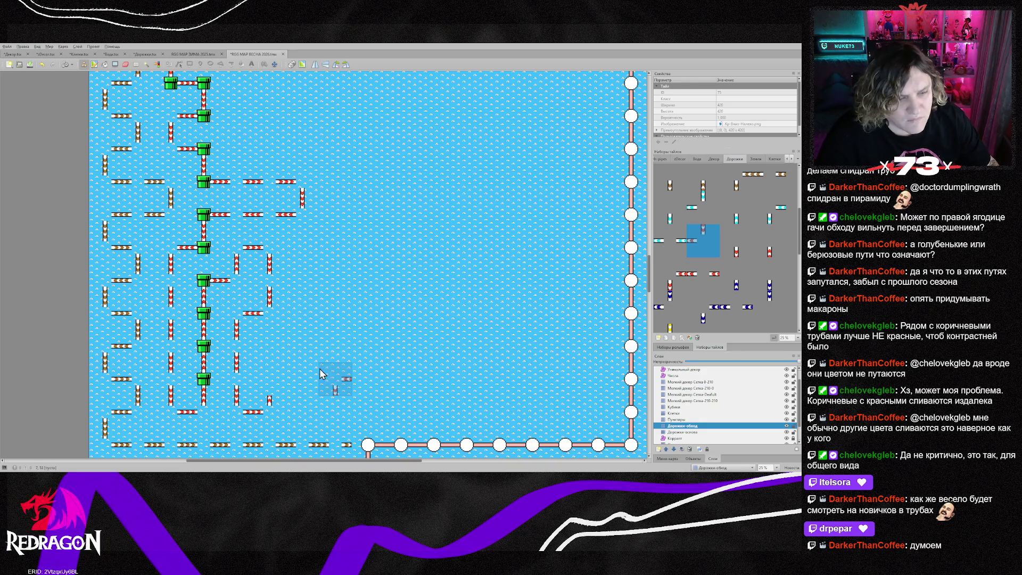
key(z)
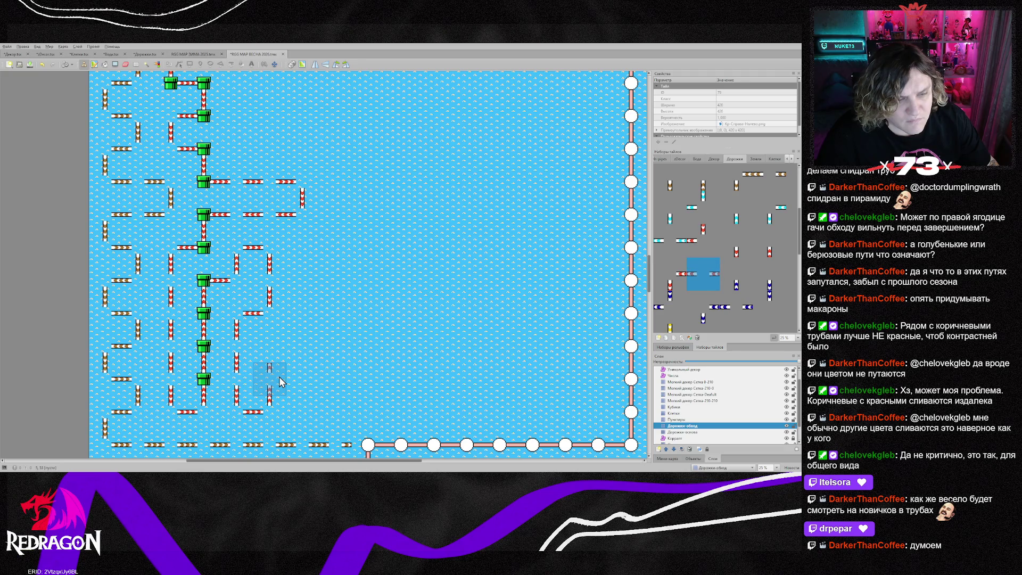
click(281, 381)
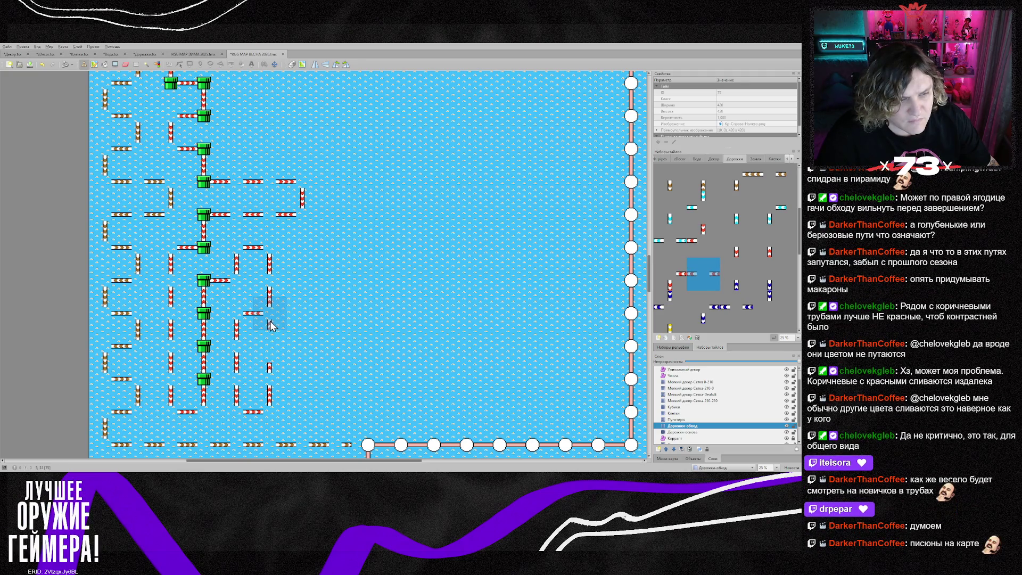
key(z)
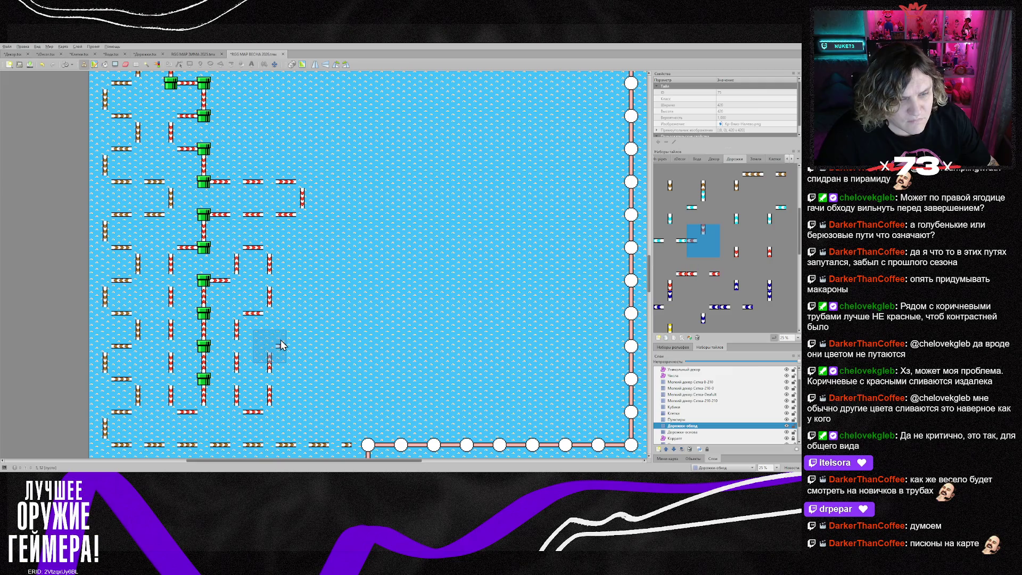
- Build a red path with a bottom corner and vertical pieces extending up and rightward in the lower maze
click(281, 345)
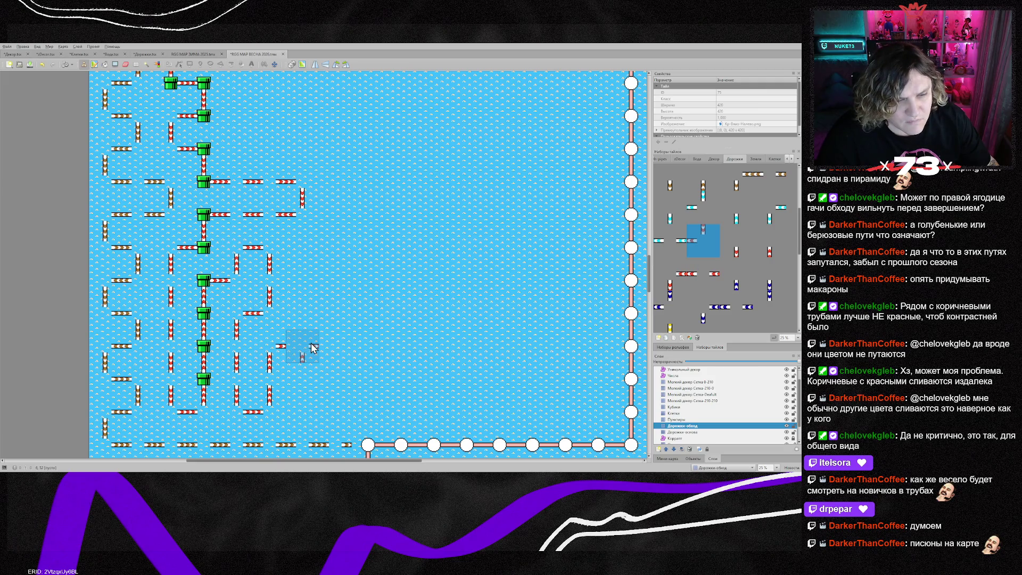
click(311, 344)
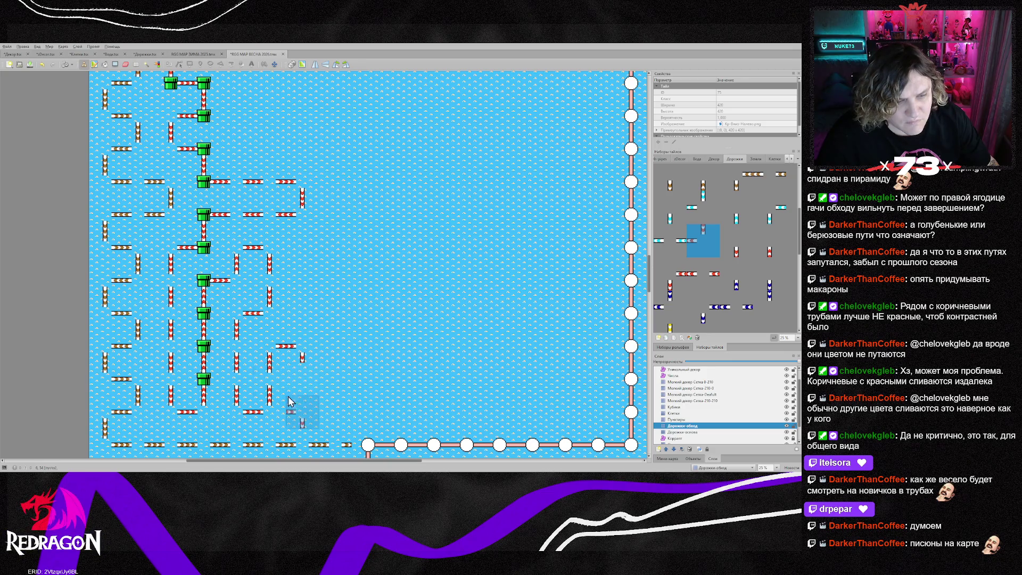
key(z)
right_click(226, 417)
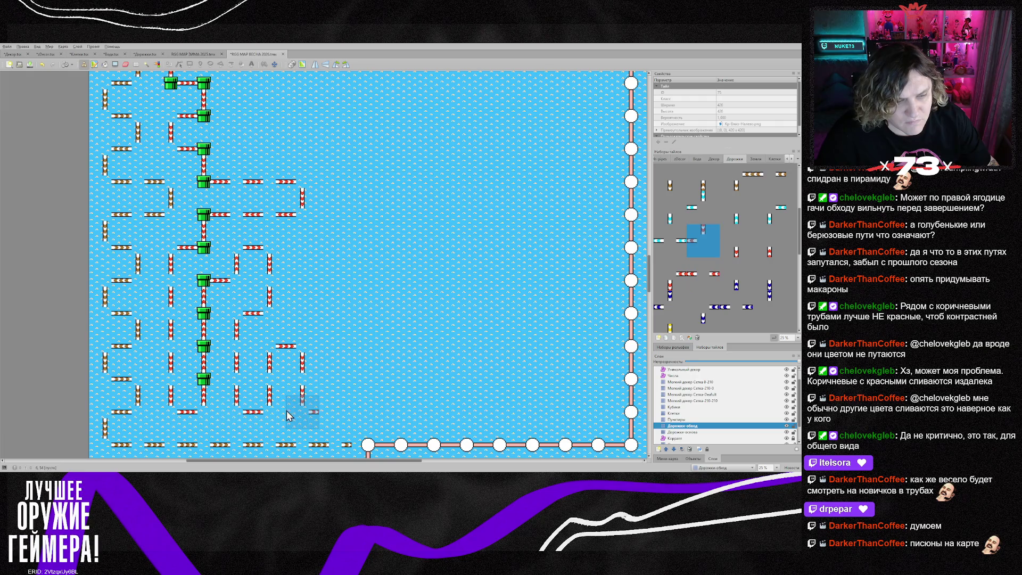
click(334, 412)
right_click(270, 381)
click(335, 381)
right_click(270, 352)
click(338, 349)
click(367, 350)
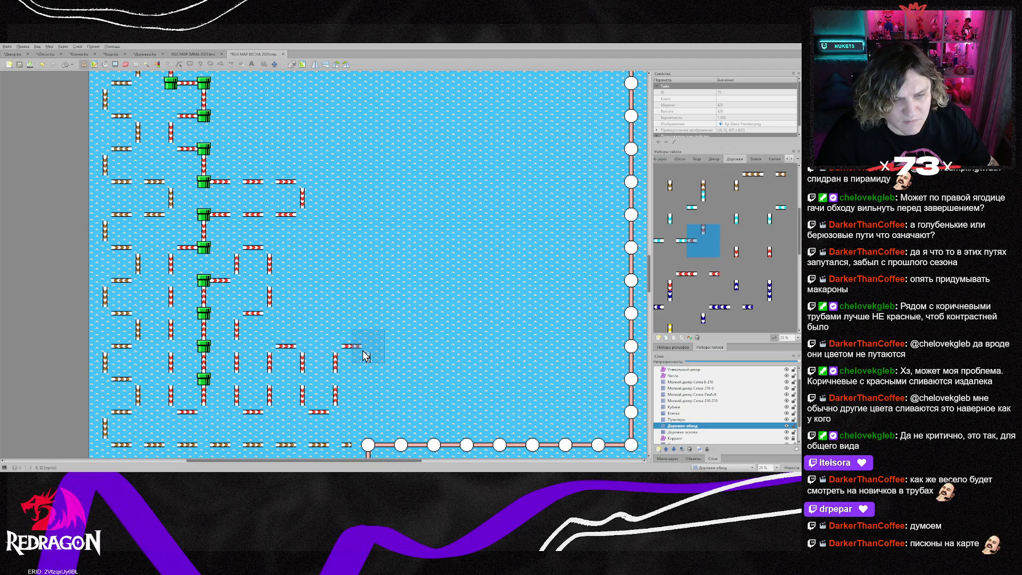
scroll(367, 395, down, 1)
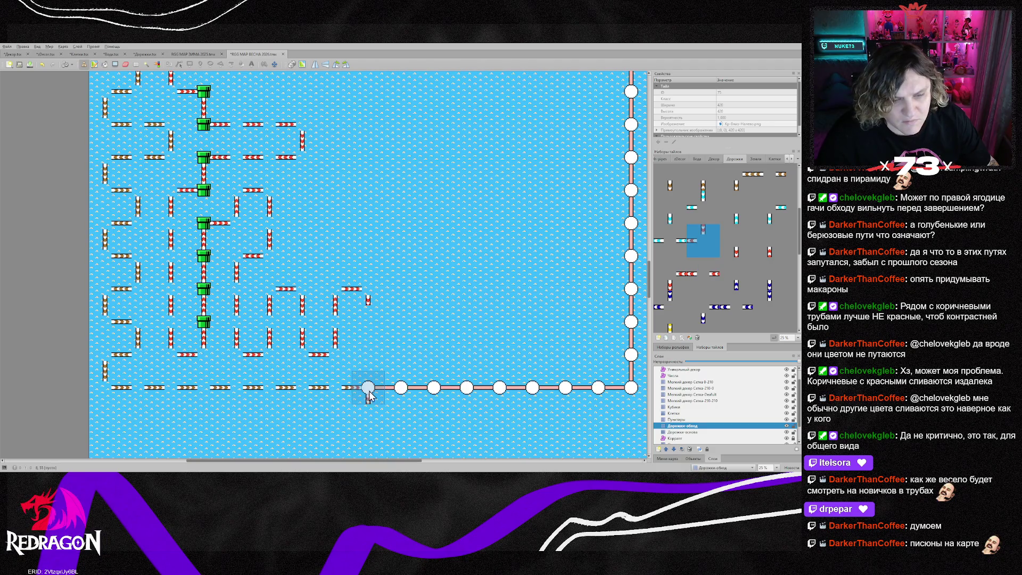
- Stamp another vertical red path piece near the maze bottom
right_click(302, 322)
click(367, 323)
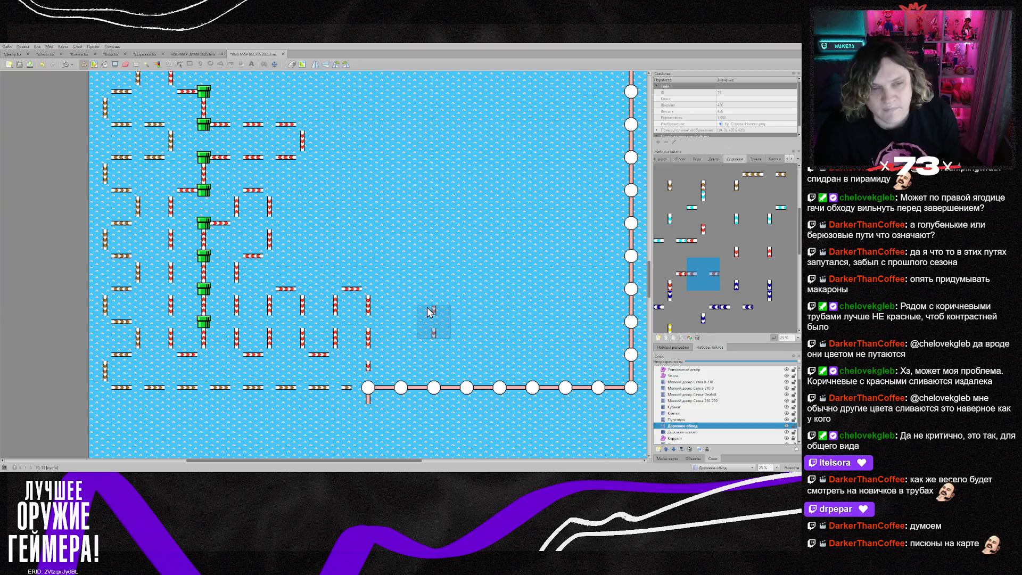
scroll(378, 261, up, 2)
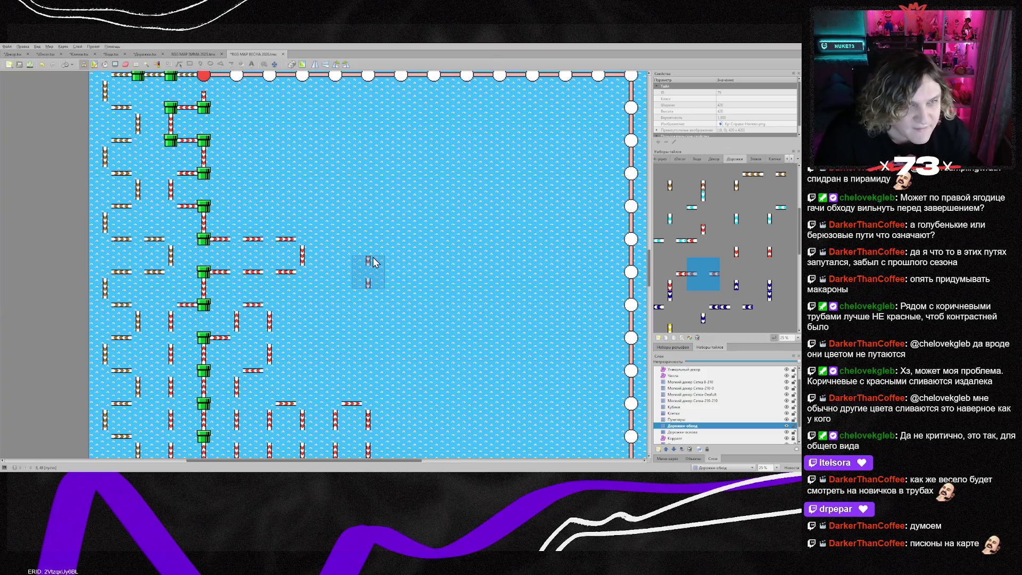
scroll(375, 261, up, 1)
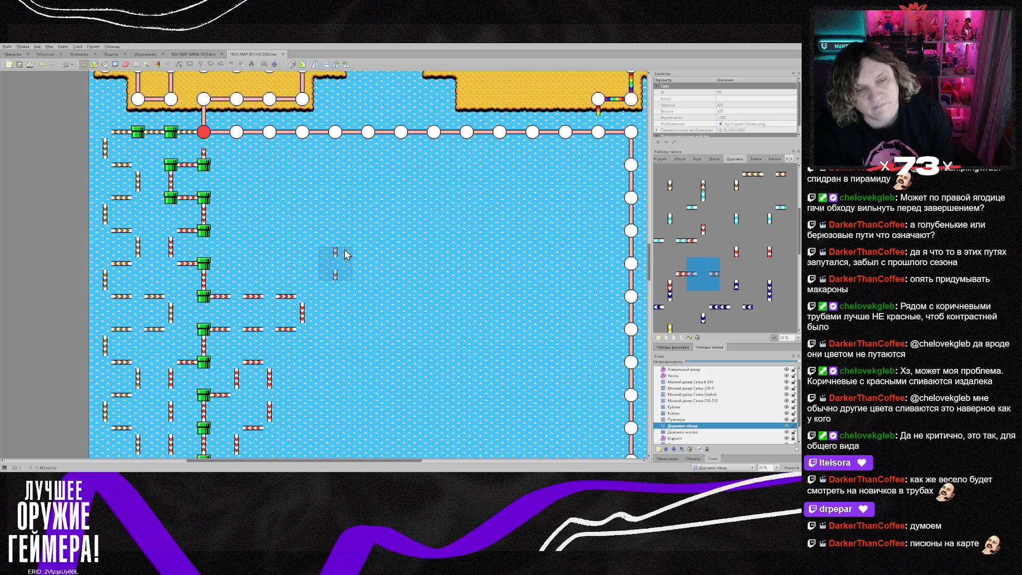
scroll(345, 254, down, 1)
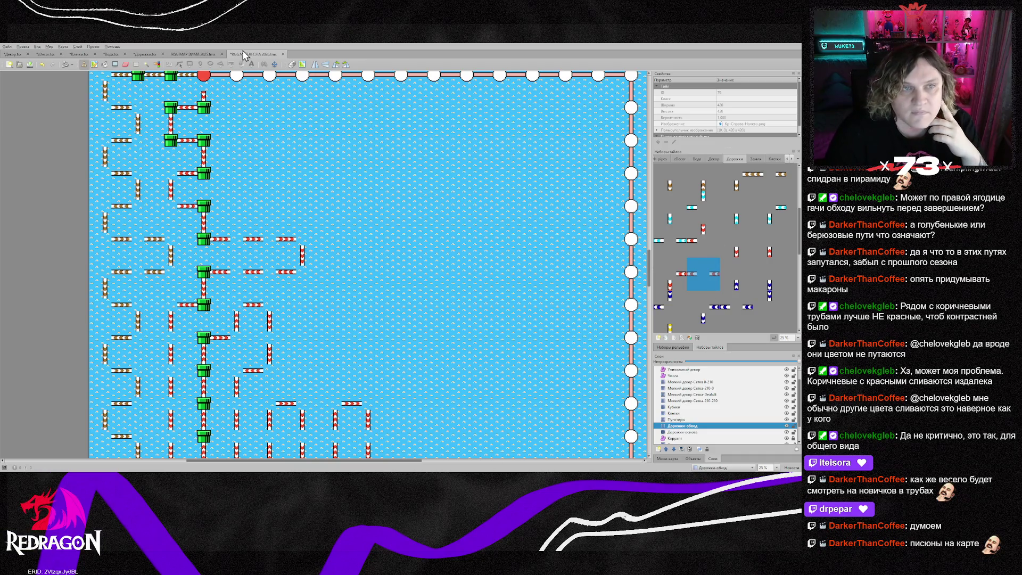
- Compare with the RGG MAP ЗИМА 2025 map, return to ВЕСНА 2026, and select a cyan path tile
click(193, 54)
scroll(298, 131, up, 1)
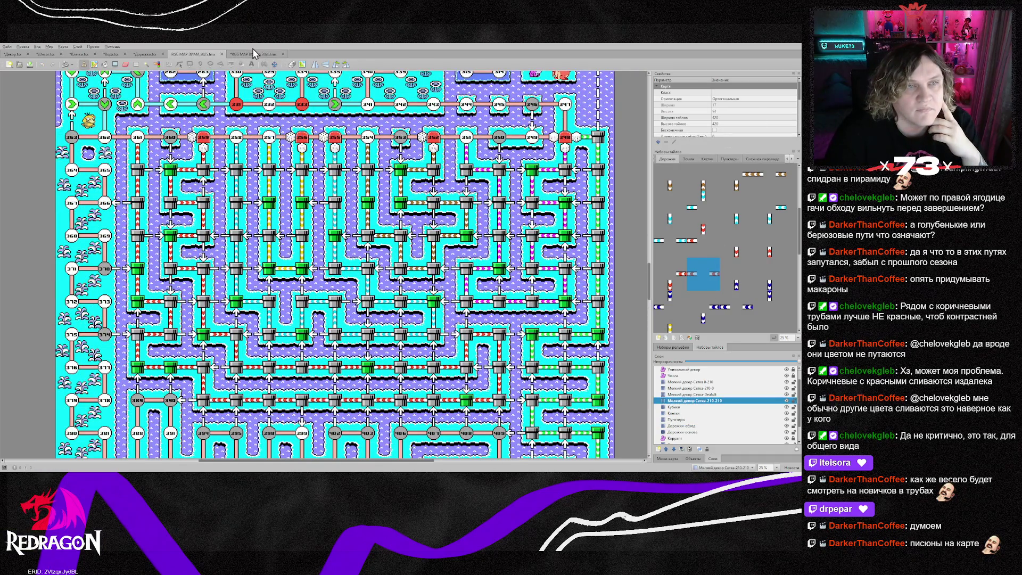
click(248, 53)
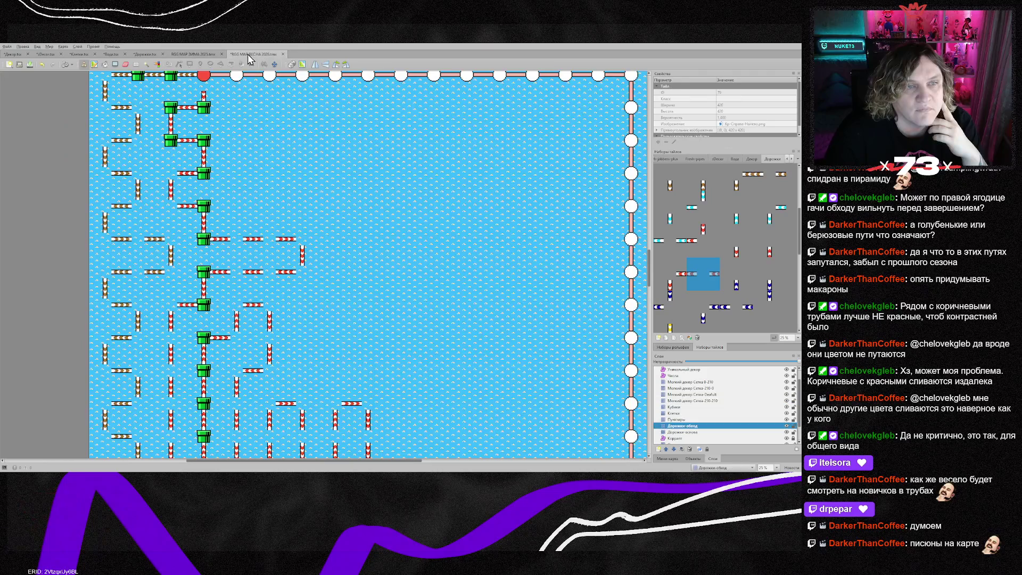
click(700, 212)
scroll(258, 148, up, 1)
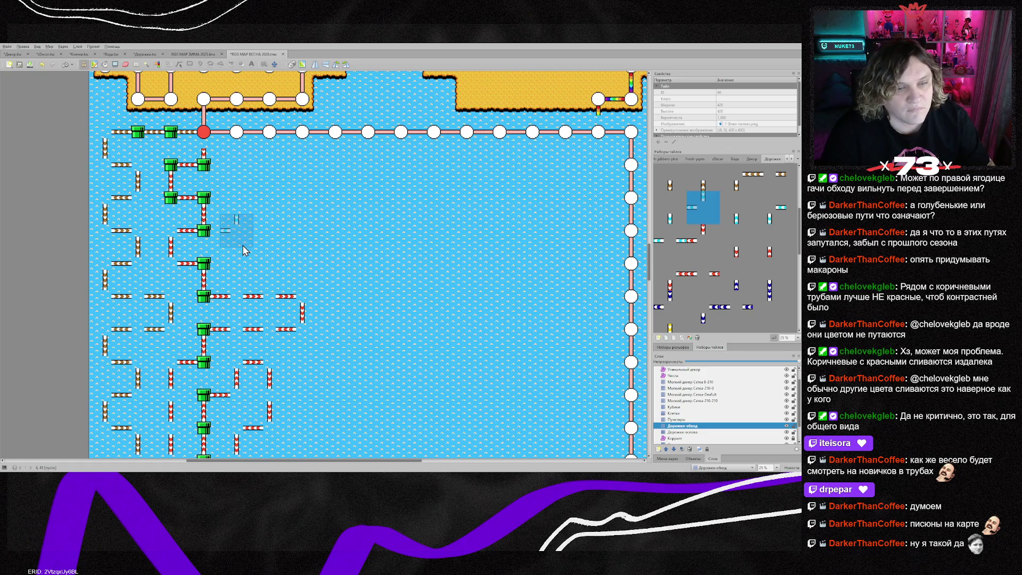
scroll(302, 263, down, 2)
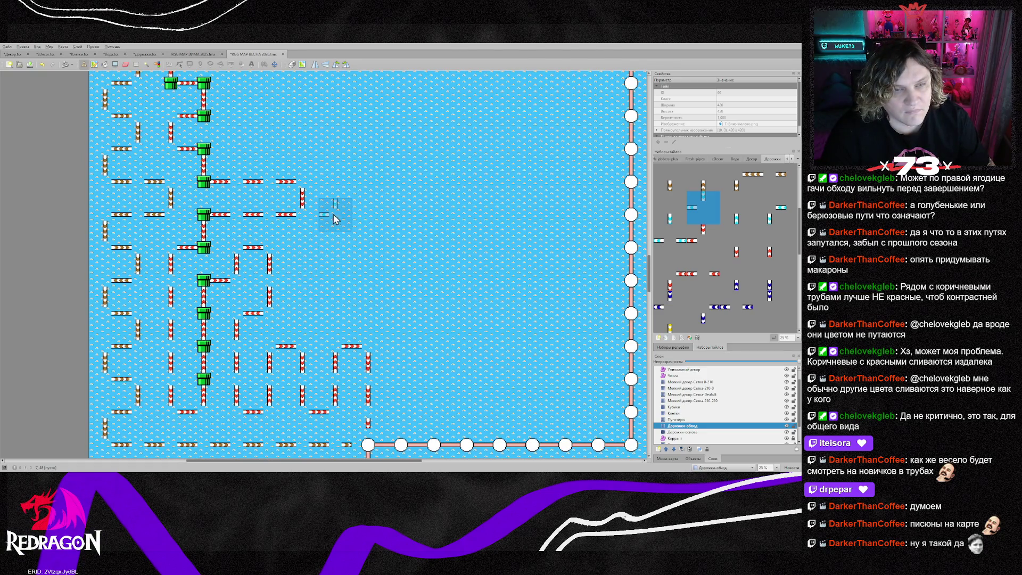
scroll(326, 230, up, 2)
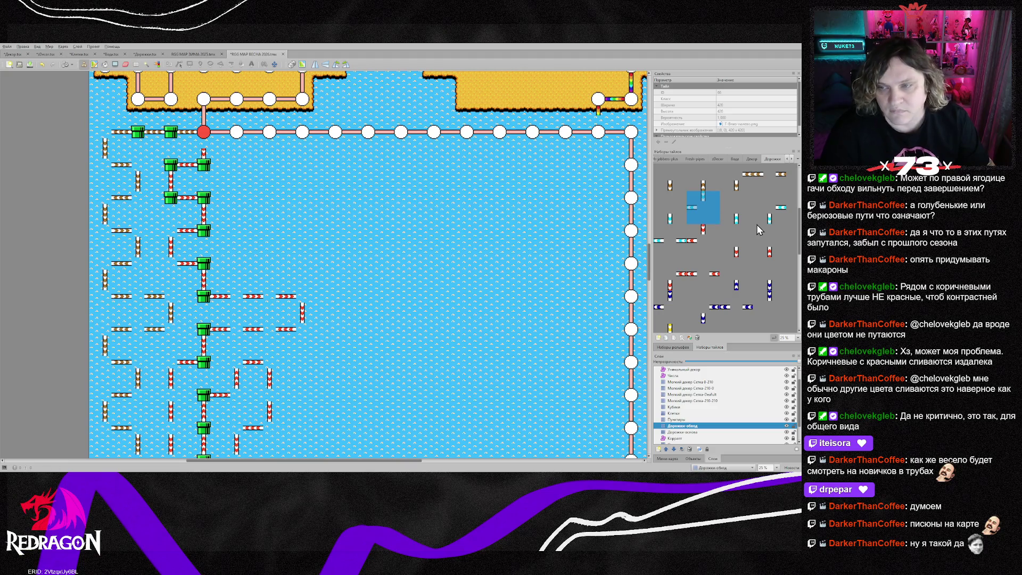
- Paint a cyan path down the upper maze, across to the right, then turning down
click(671, 240)
drag(237, 162, 237, 261)
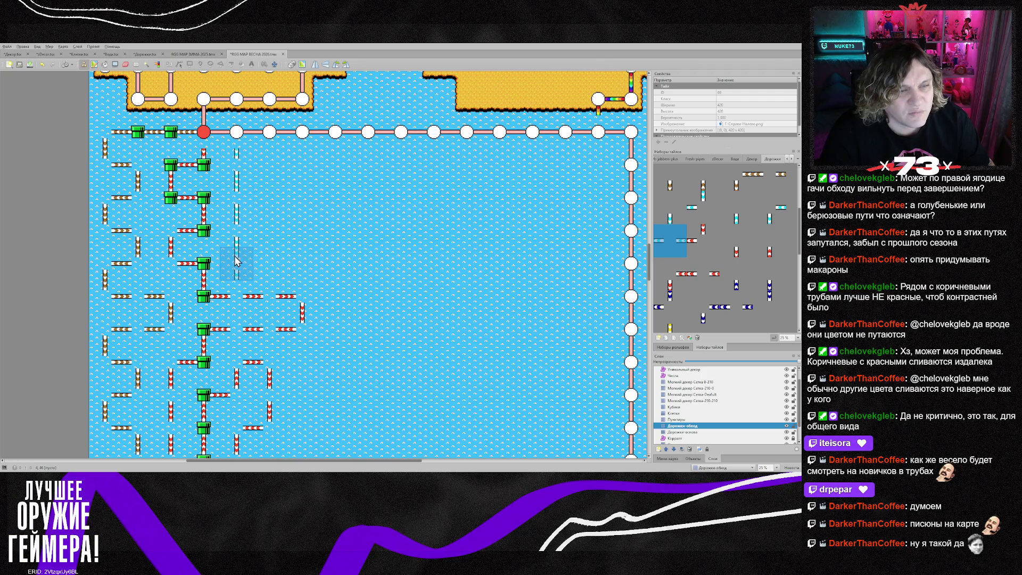
click(712, 210)
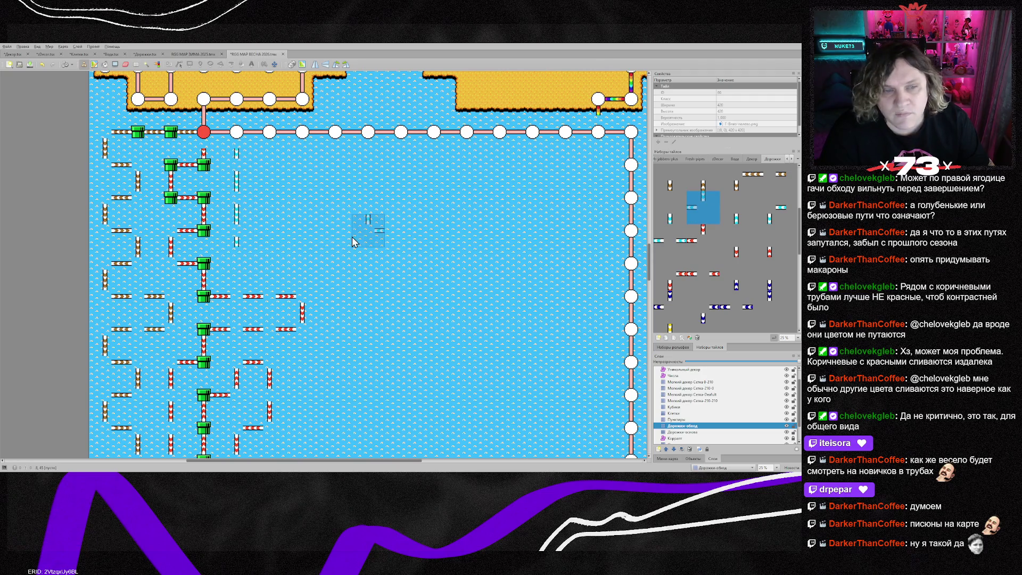
right_click(250, 263)
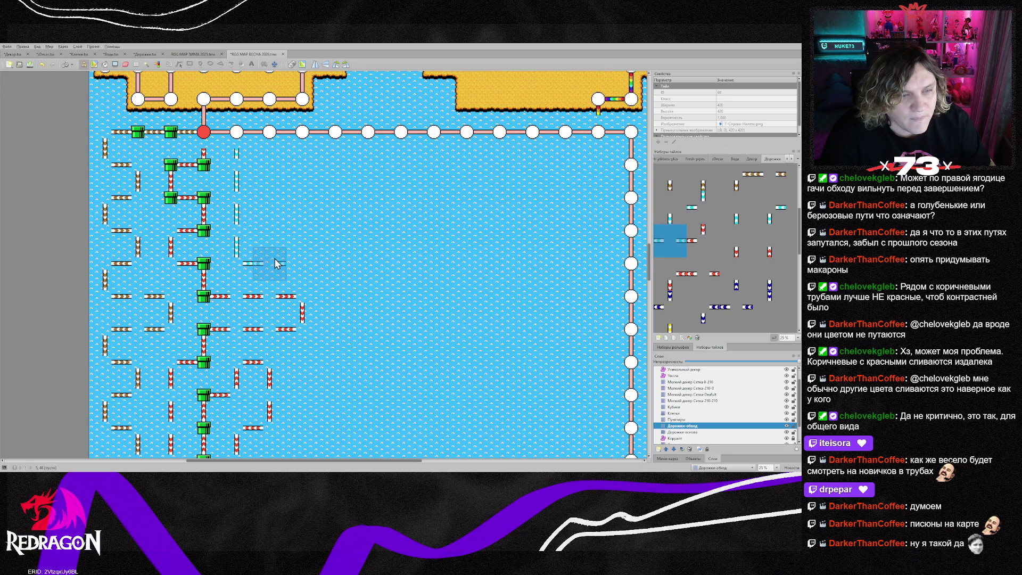
click(277, 262)
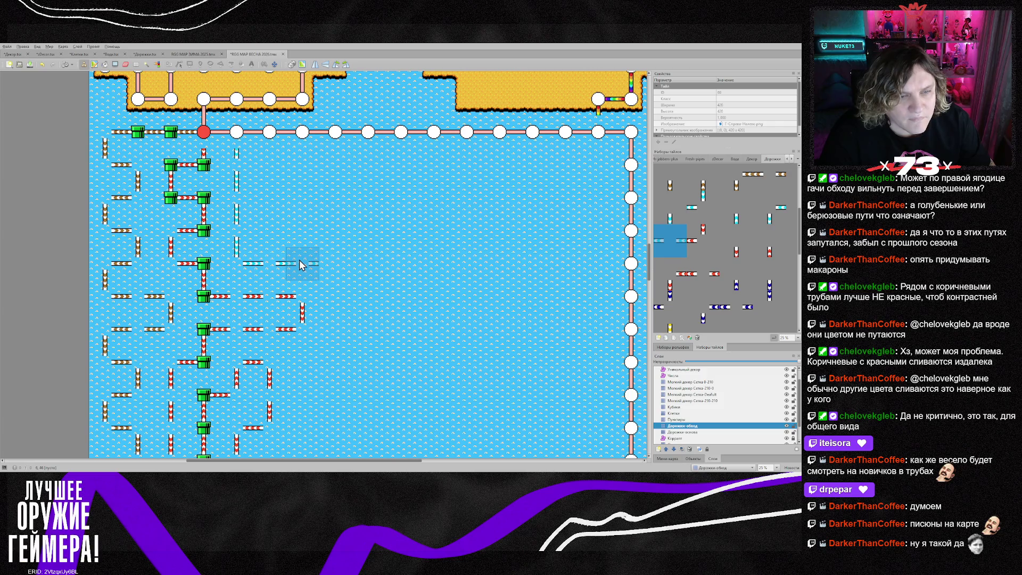
click(300, 262)
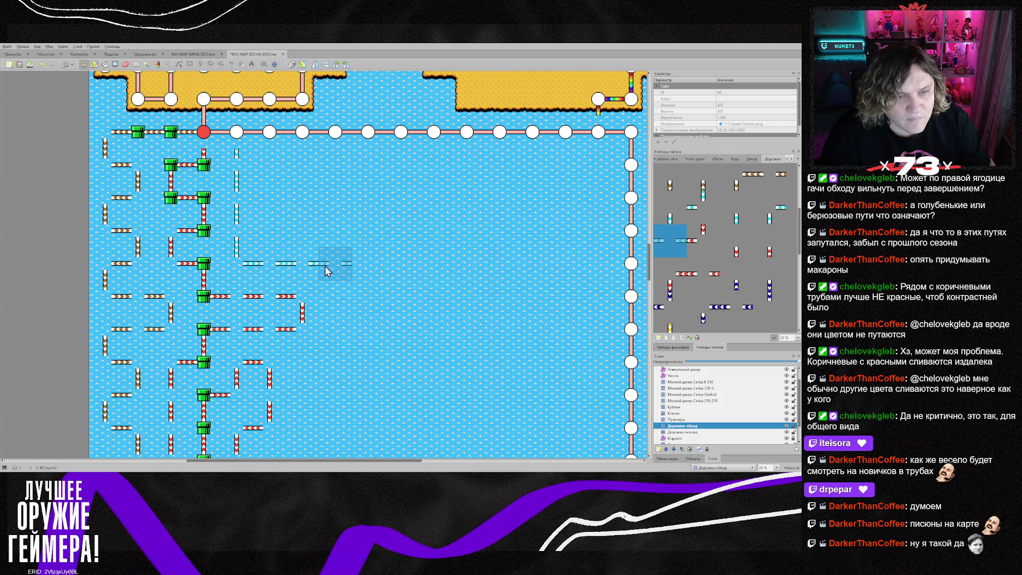
drag(292, 267, 336, 268)
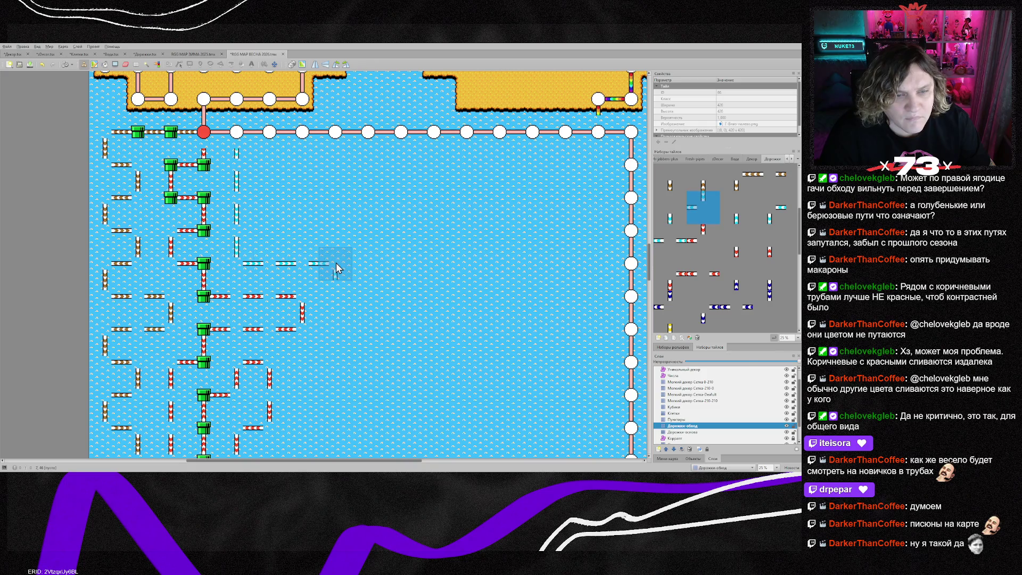
click(337, 268)
click(335, 299)
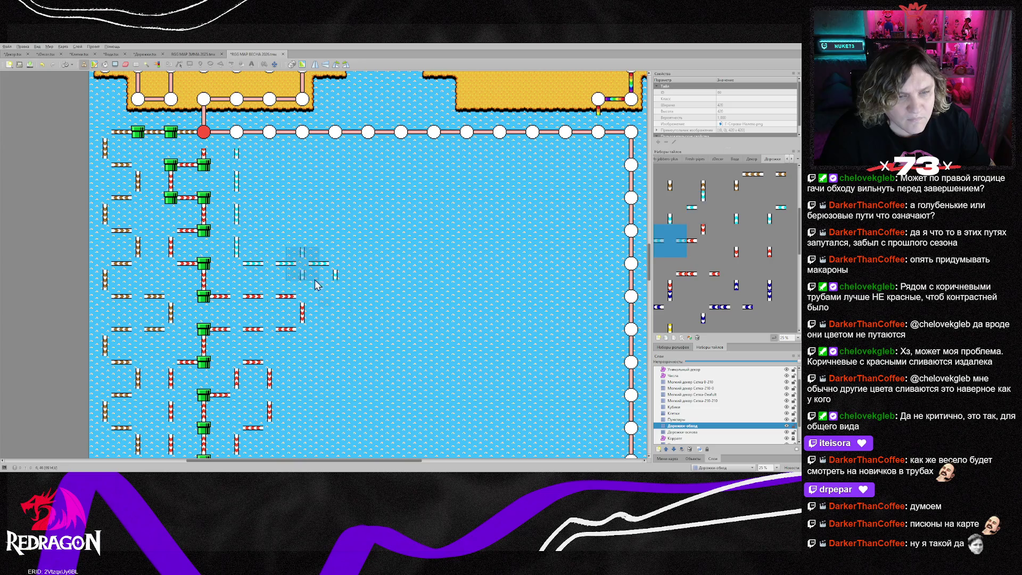
- Reorient the cyan stamp and add two more cyan pieces further down the path
key(z)
scroll(335, 340, down, 2)
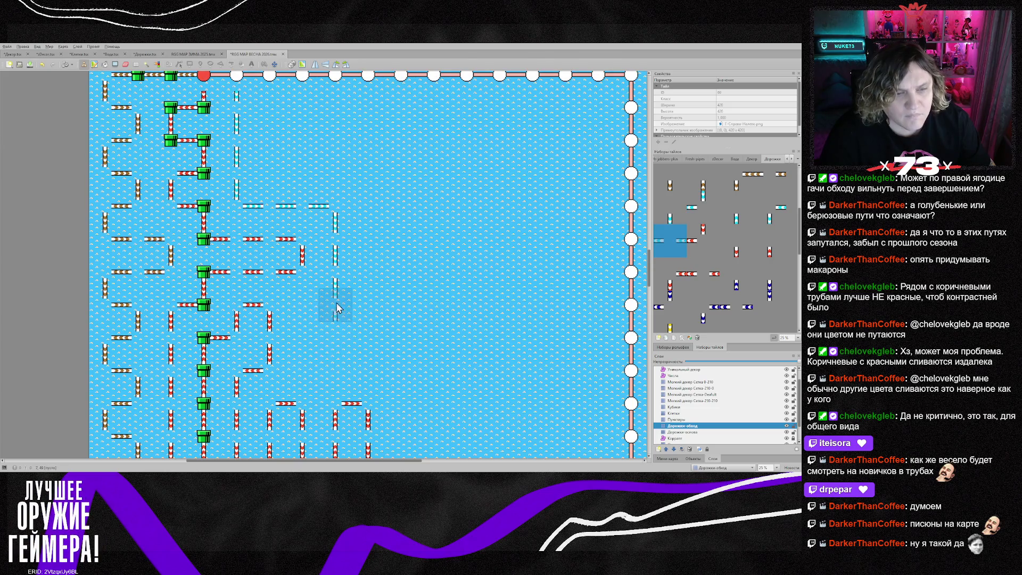
key(z)
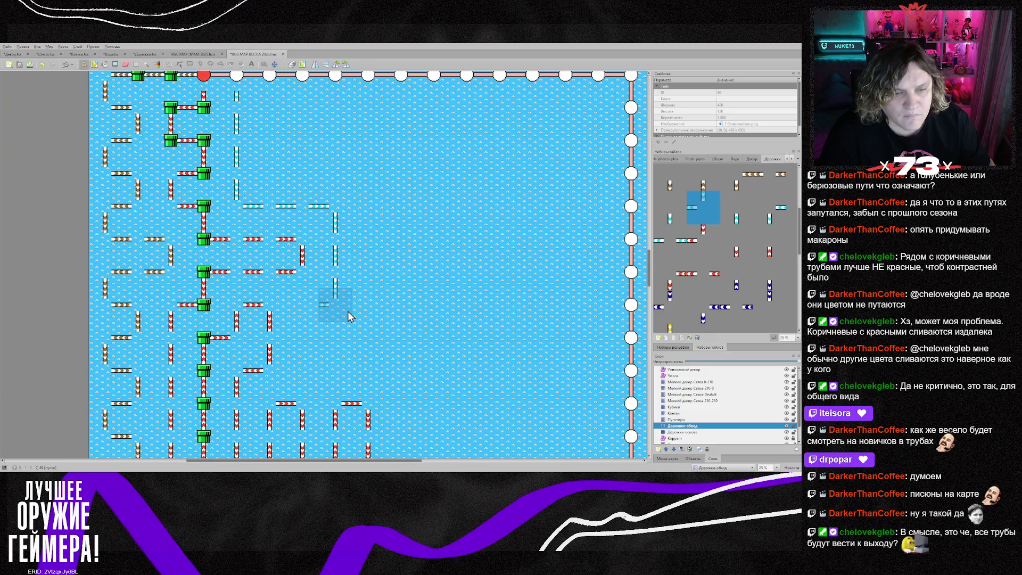
key(x)
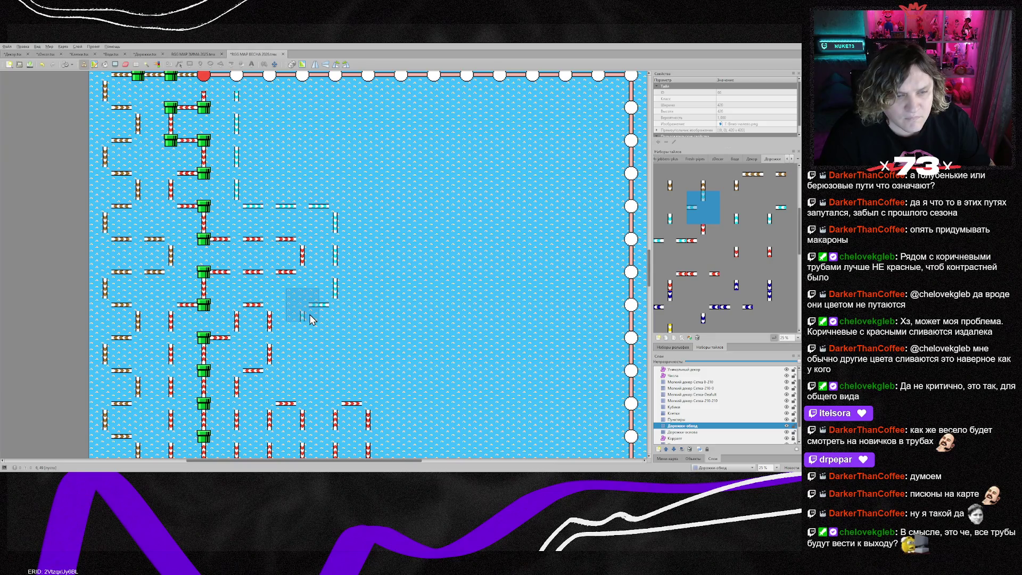
key(x)
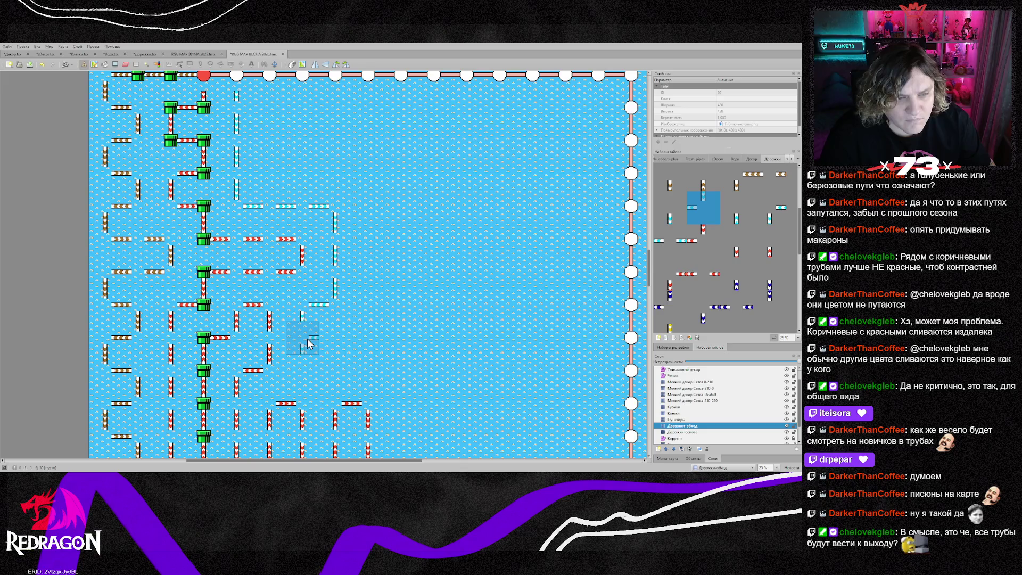
key(z)
click(303, 342)
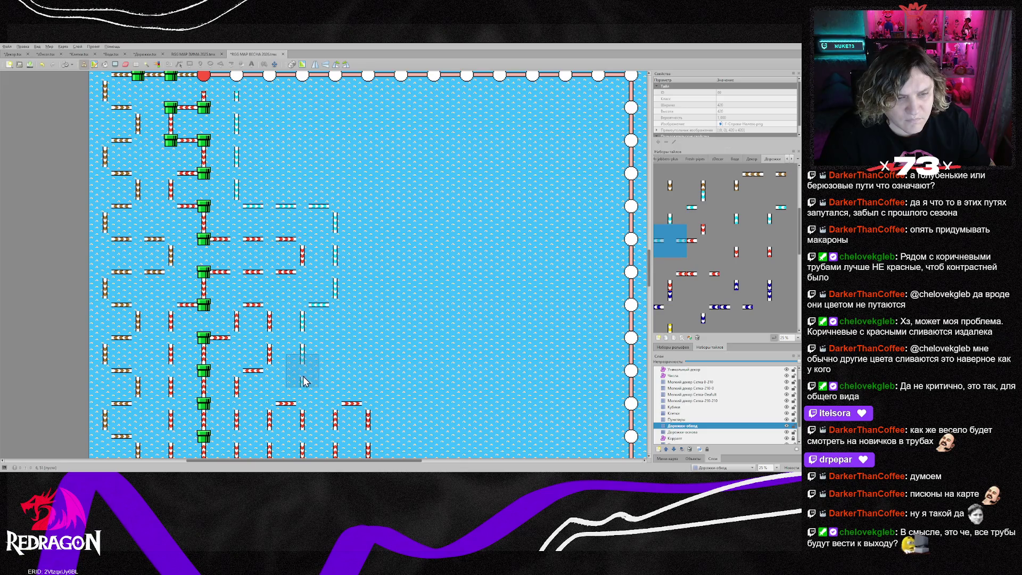
key(z)
click(304, 381)
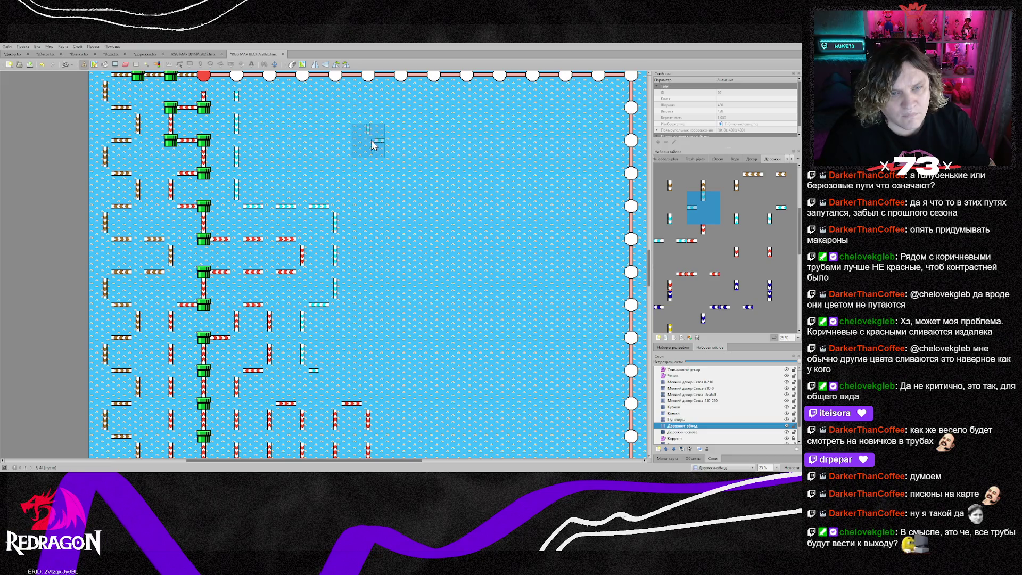
scroll(401, 420, down, 5)
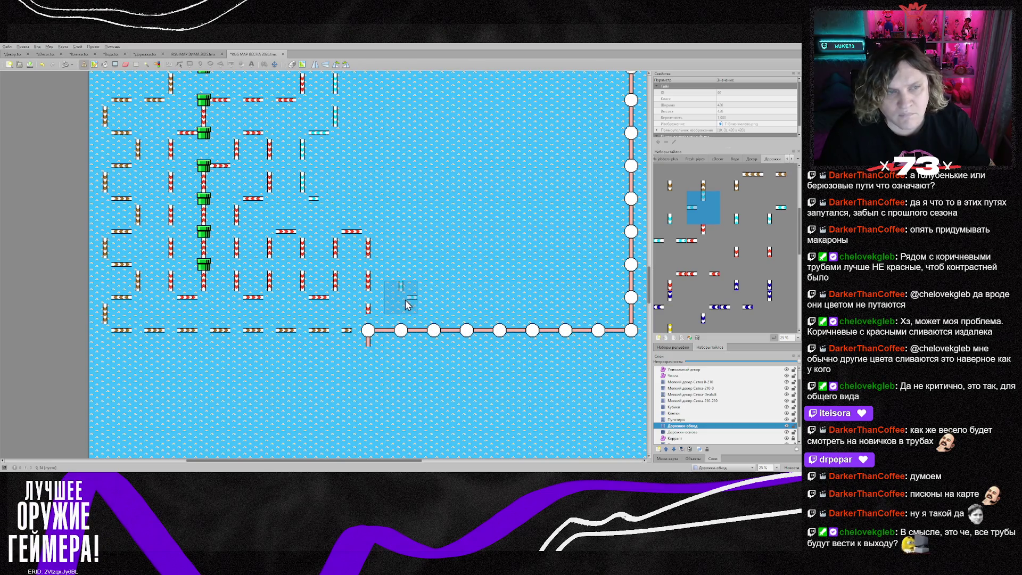
- Paint a tall vertical cyan column upward, topped with a corner piece
scroll(406, 305, up, 2)
click(670, 240)
scroll(426, 384, up, 1)
drag(399, 410, 397, 174)
scroll(396, 176, up, 2)
mouse_move(403, 217)
mouse_down()
mouse_move(402, 234)
mouse_move(394, 179)
mouse_up()
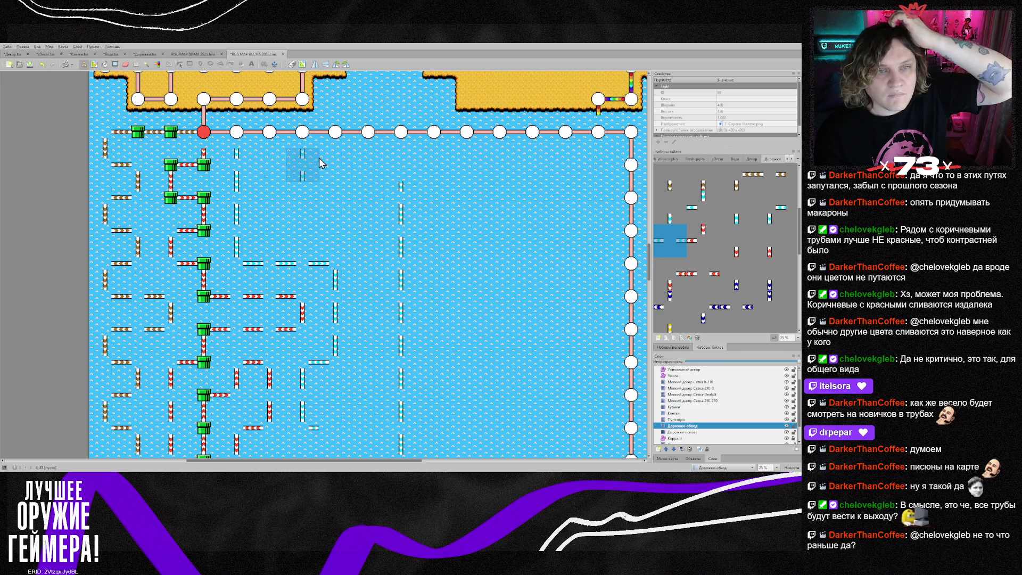
click(397, 198)
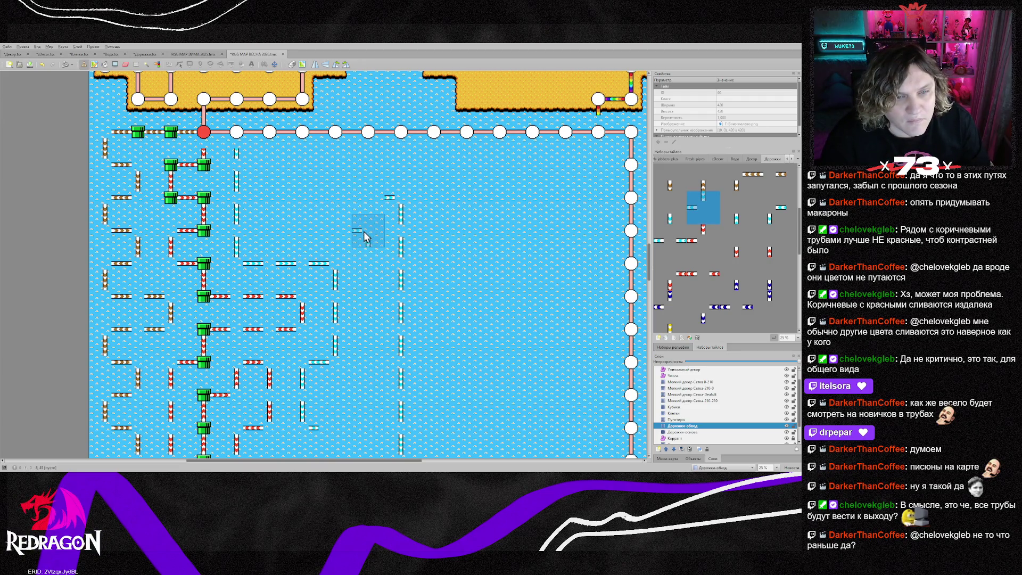
scroll(364, 239, down, 3)
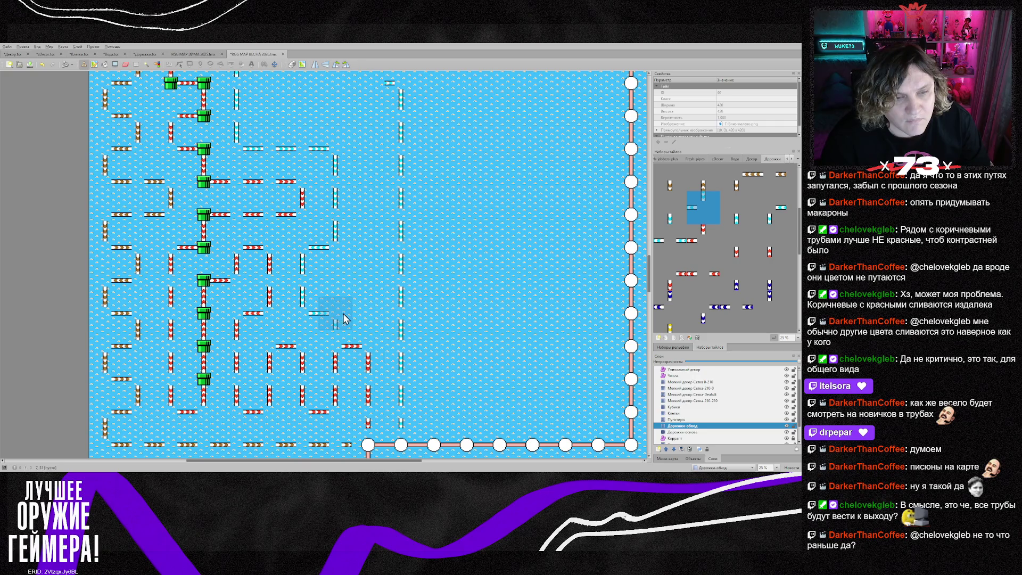
- Add a cyan horizontal piece and a second vertical cyan run upward beside it
right_click(335, 247)
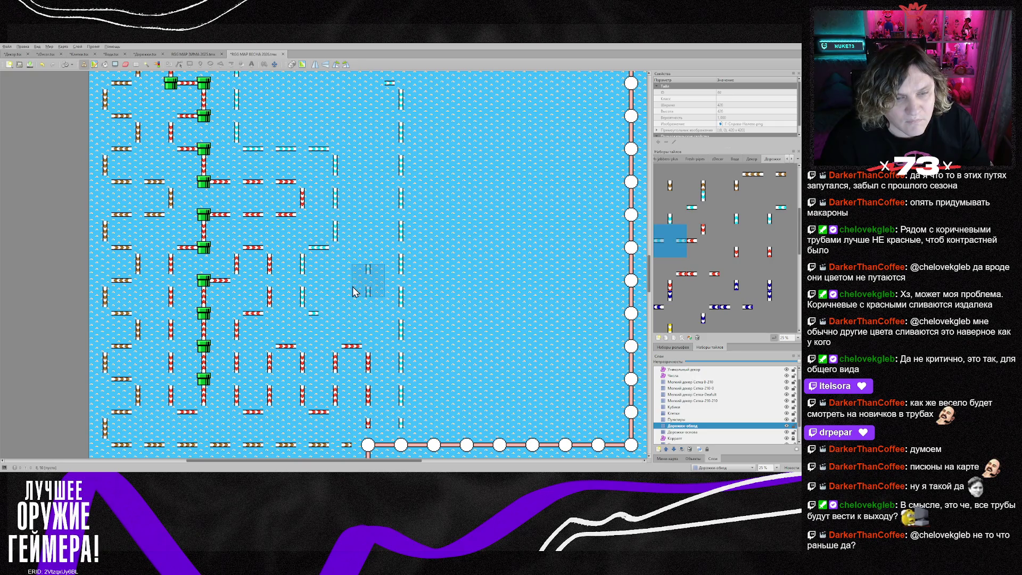
click(335, 313)
right_click(336, 247)
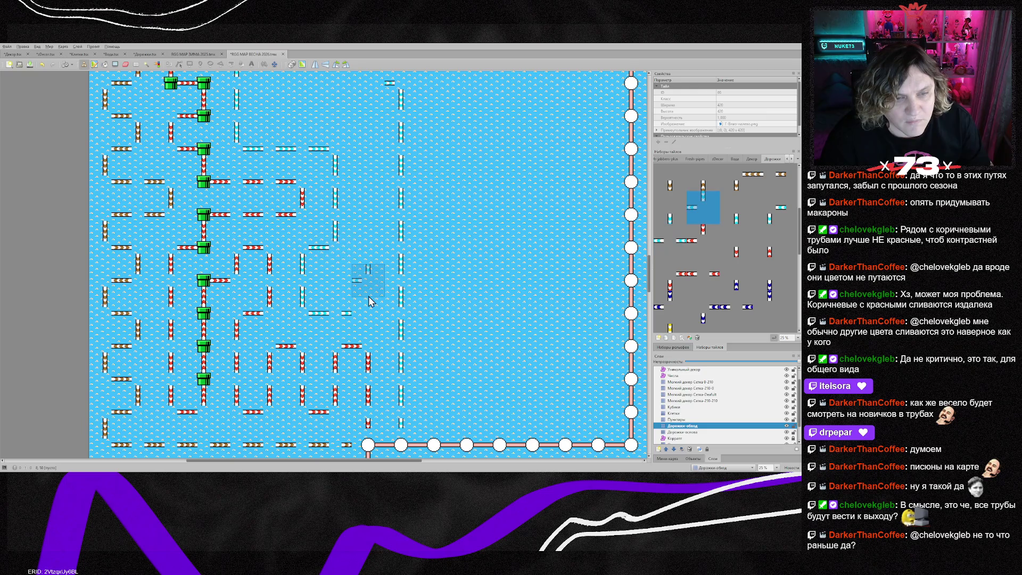
click(374, 308)
right_click(407, 246)
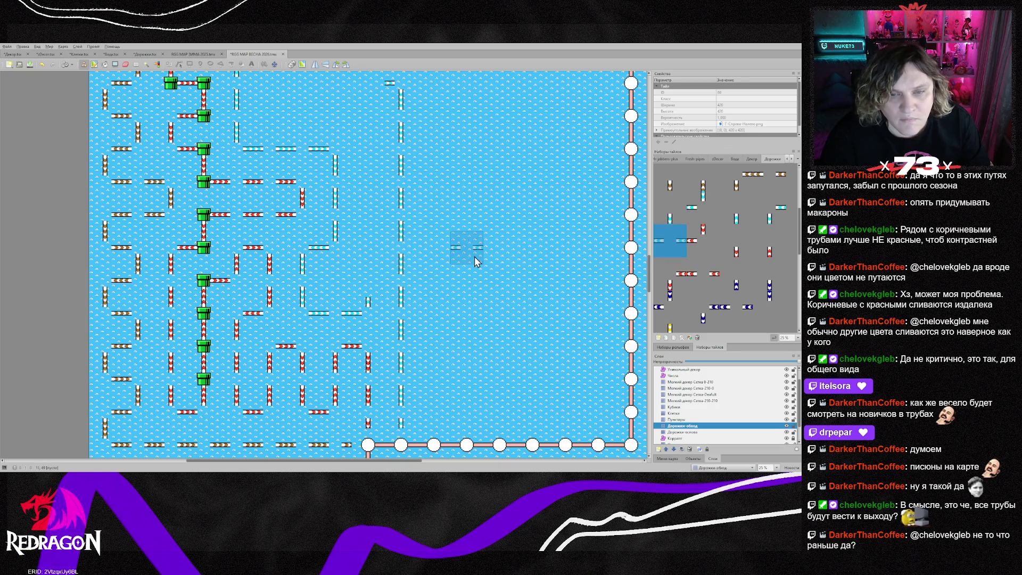
drag(371, 285, 371, 191)
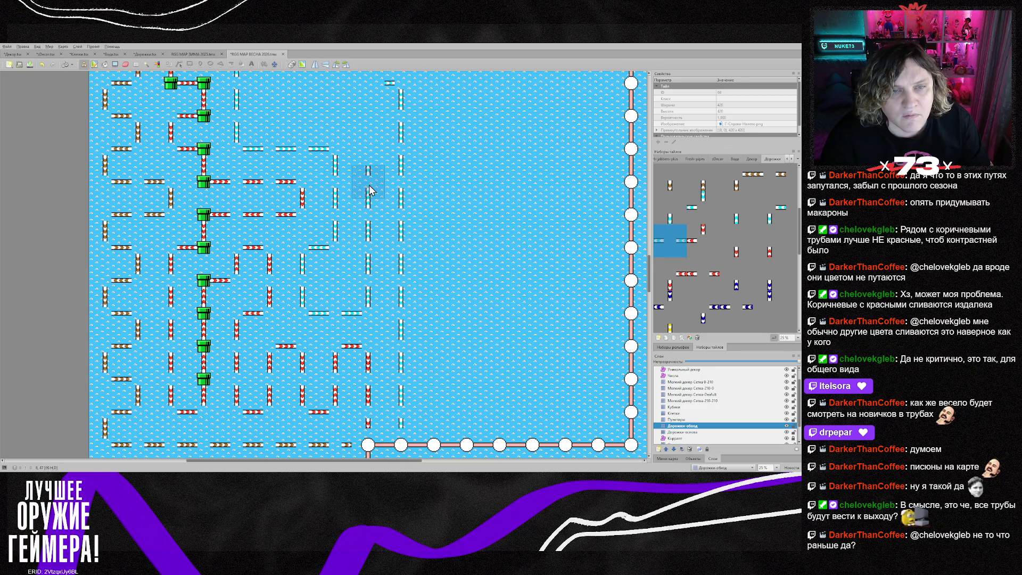
scroll(371, 190, up, 2)
click(369, 192)
- Paint a horizontal cyan pipe row across the top of the middle columns
right_click(400, 139)
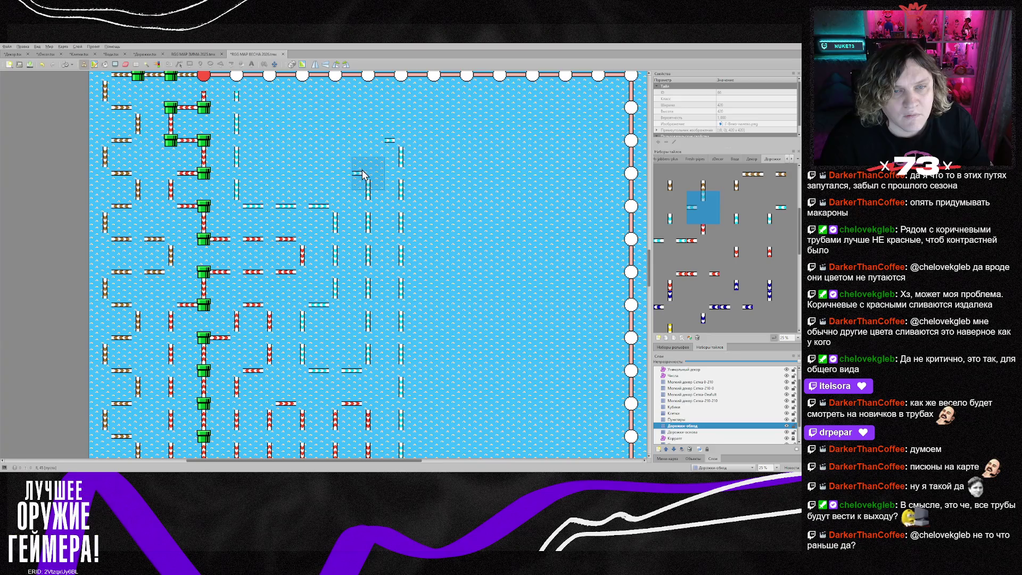
right_click(302, 208)
click(336, 176)
click(301, 181)
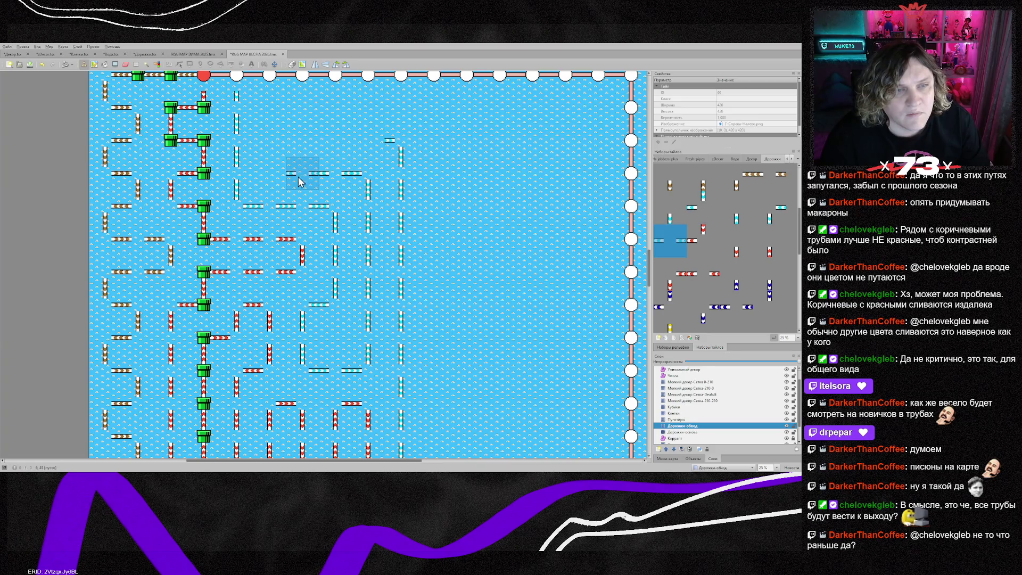
right_click(245, 176)
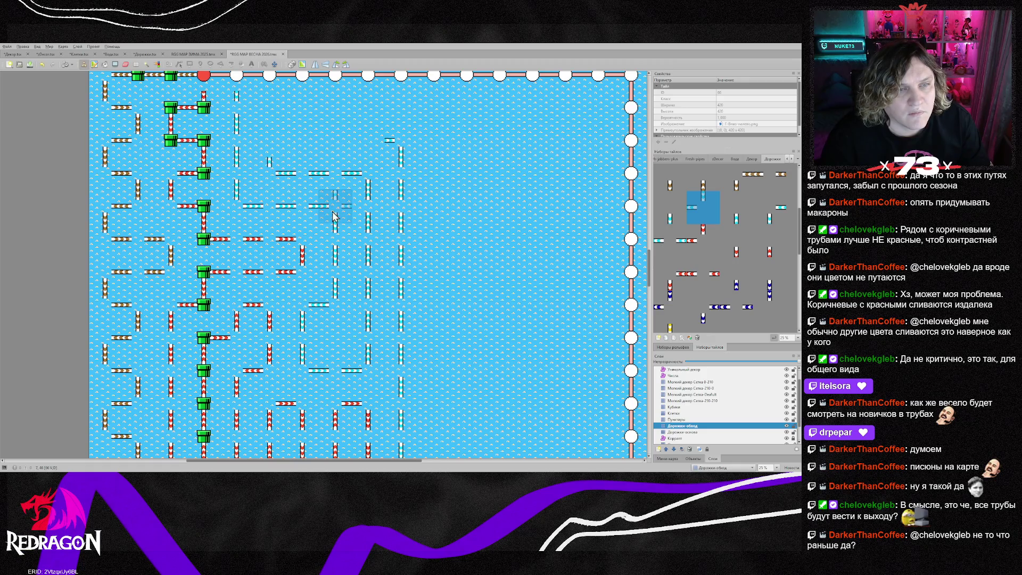
scroll(277, 186, up, 2)
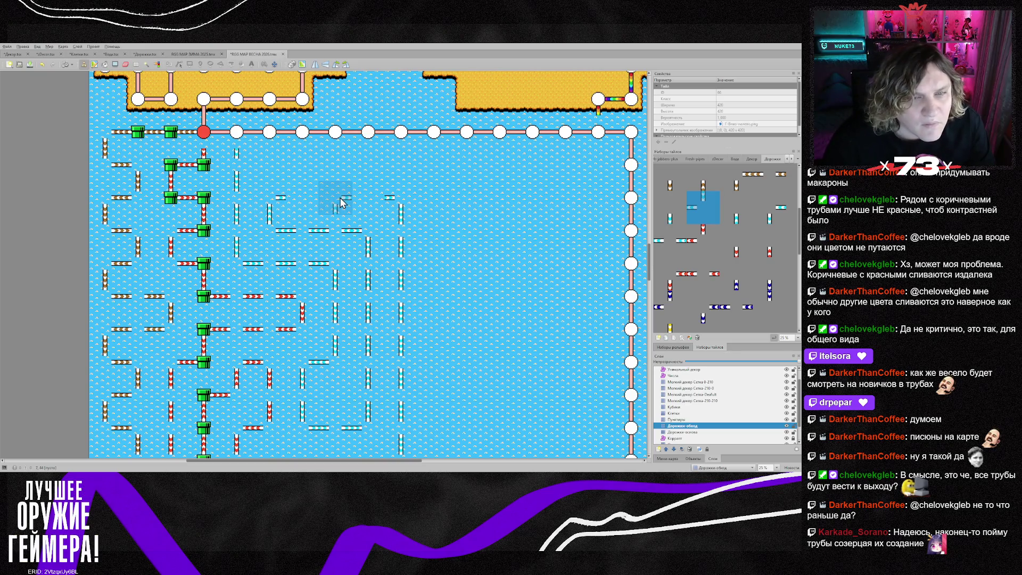
right_click(330, 211)
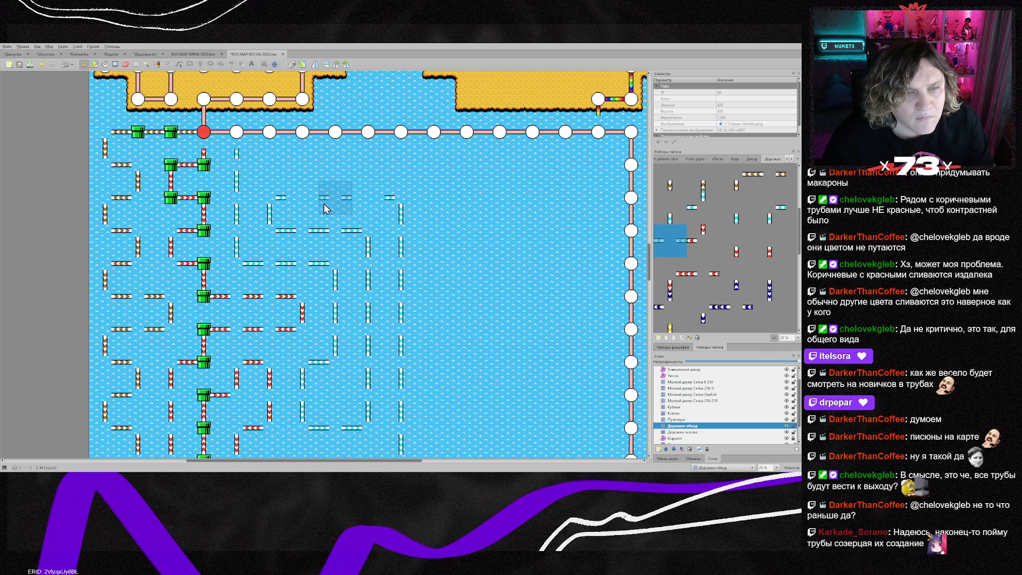
drag(302, 205, 368, 205)
scroll(532, 277, down, 4)
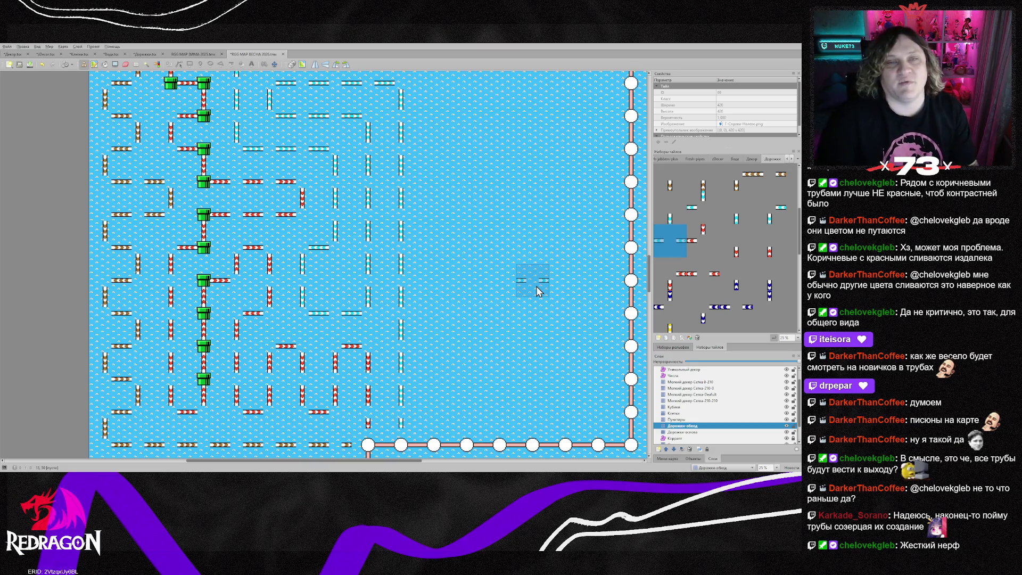
scroll(535, 286, up, 2)
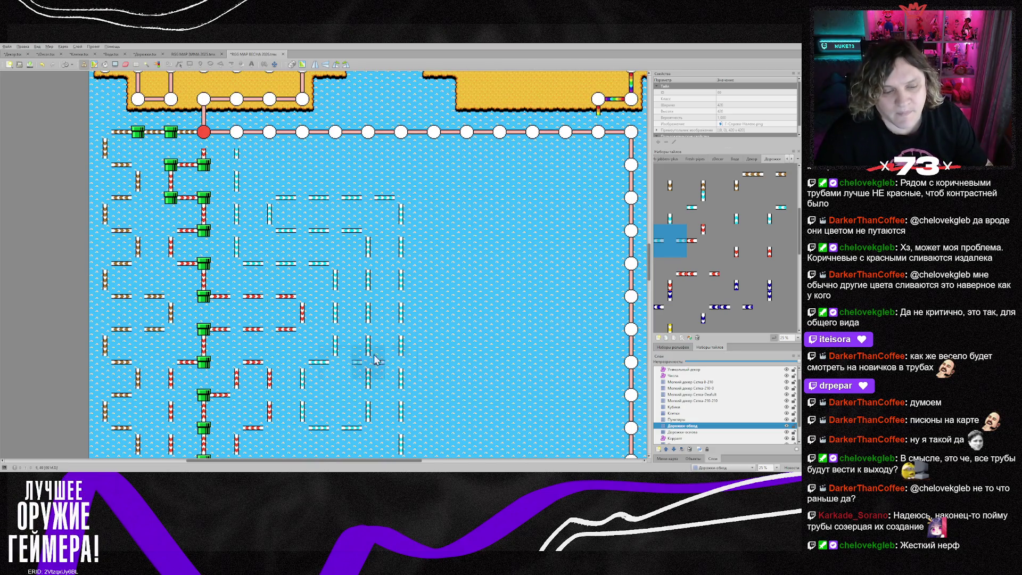
- Check the ЗИМА 2025 map for reference and return to ВЕСНА 2026
click(199, 55)
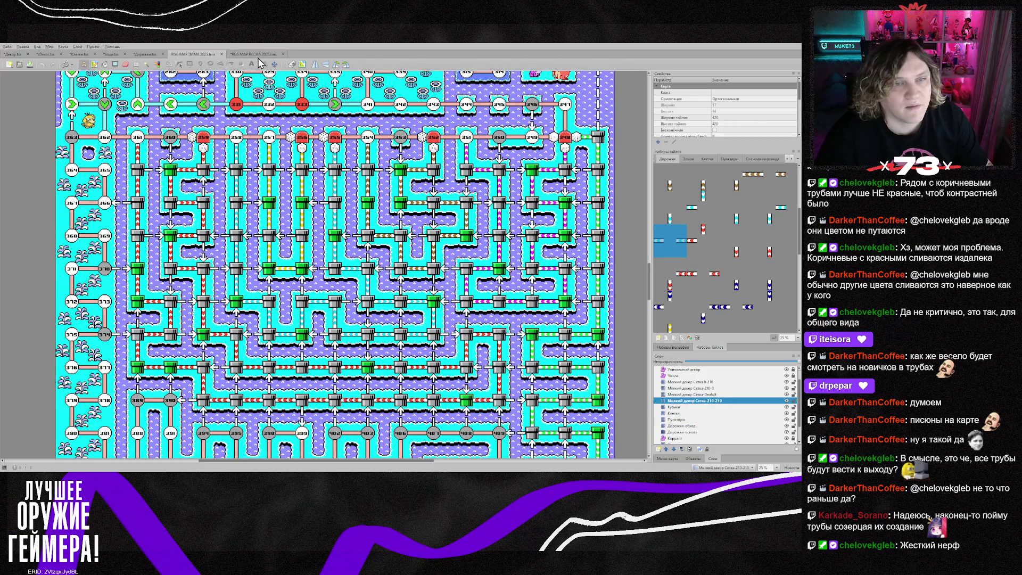
click(259, 55)
scroll(718, 298, down, 1)
- Place yellow pipe pieces along the upper pipe row
click(670, 304)
click(281, 165)
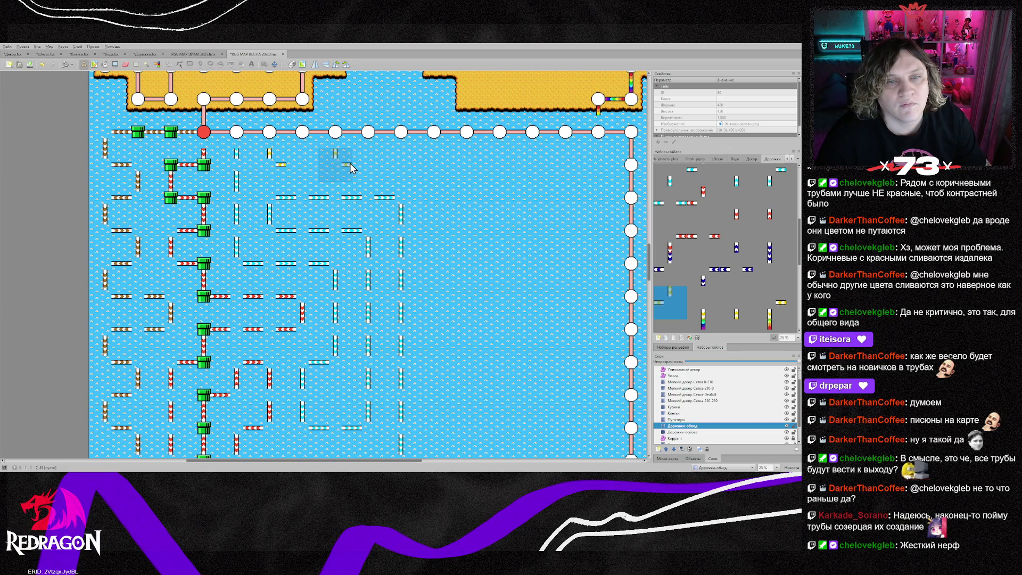
key(z)
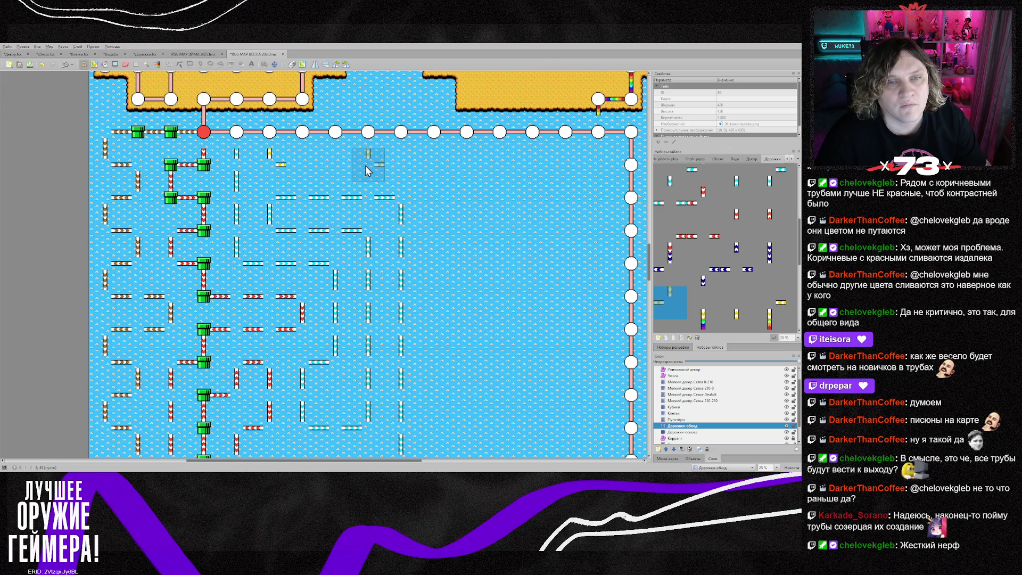
scroll(776, 318, down, 3)
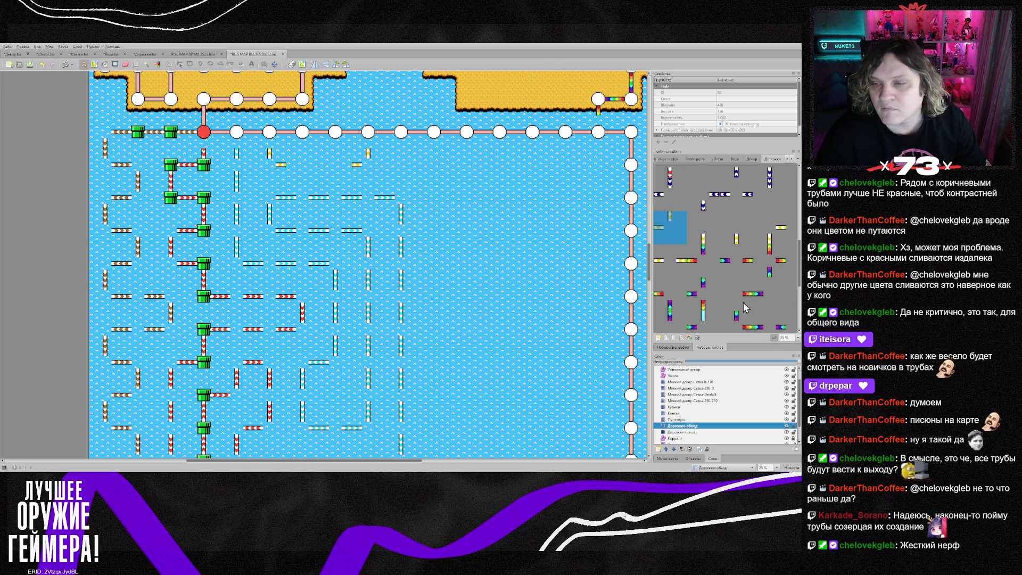
click(672, 261)
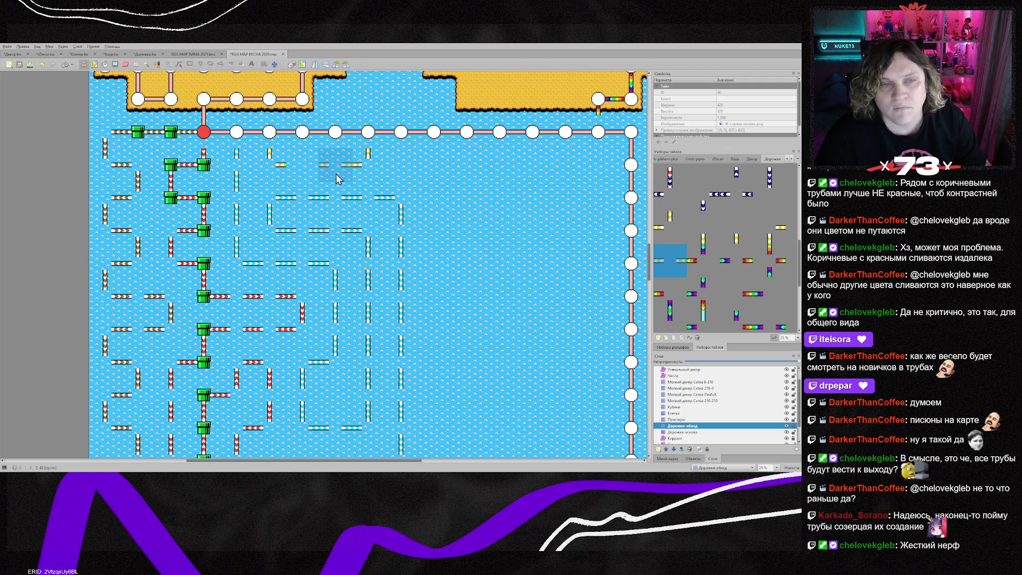
drag(335, 165, 302, 165)
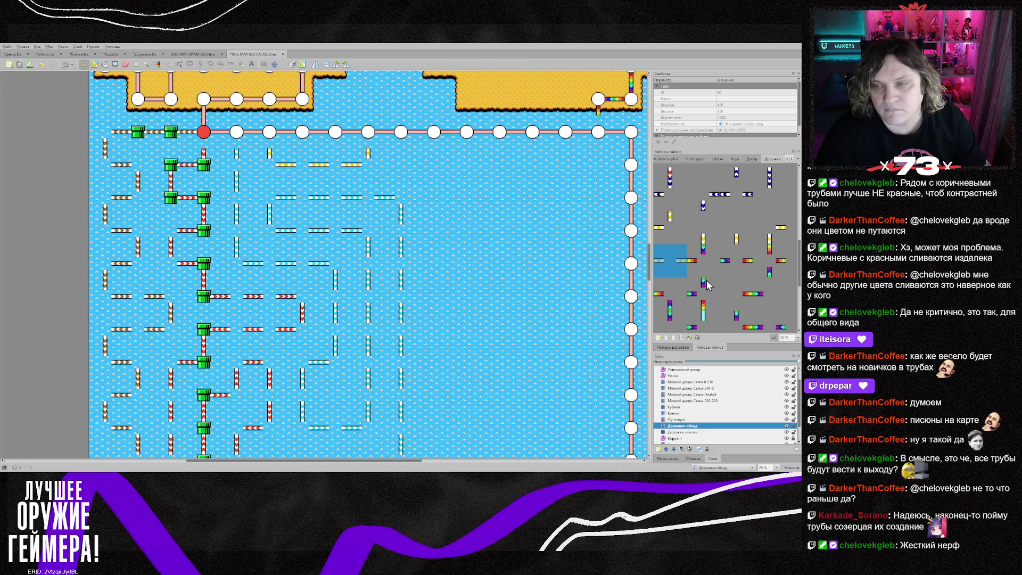
scroll(707, 285, up, 3)
scroll(719, 277, down, 1)
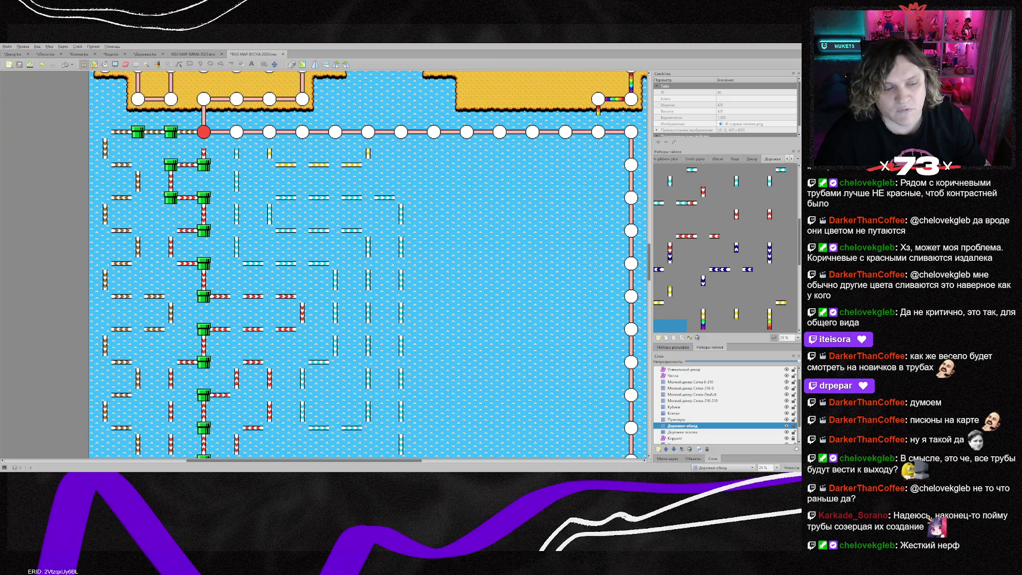
scroll(737, 269, up, 2)
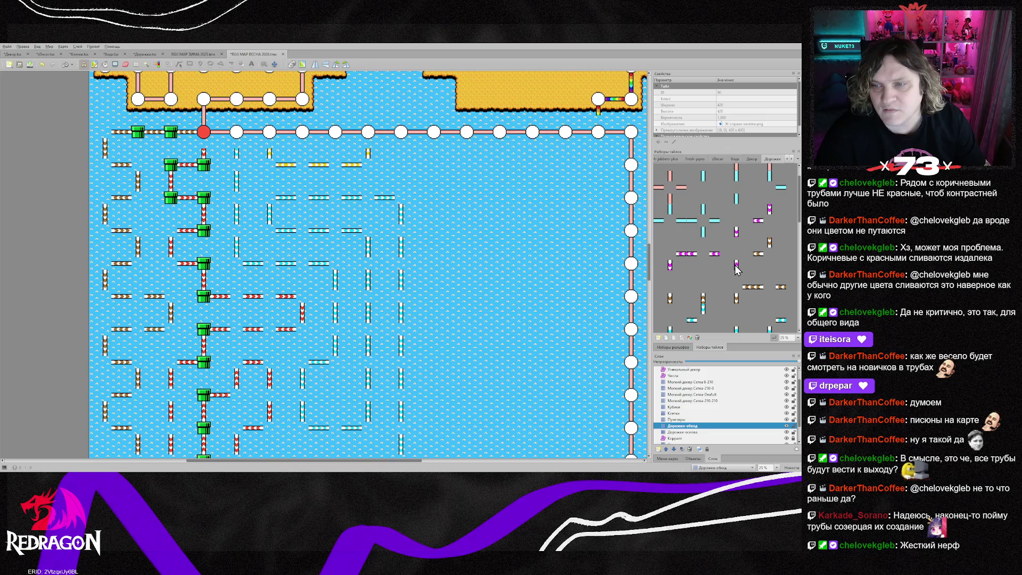
- Browse the tileset and select a blue pipe tile
click(691, 255)
scroll(719, 283, down, 5)
scroll(740, 310, down, 5)
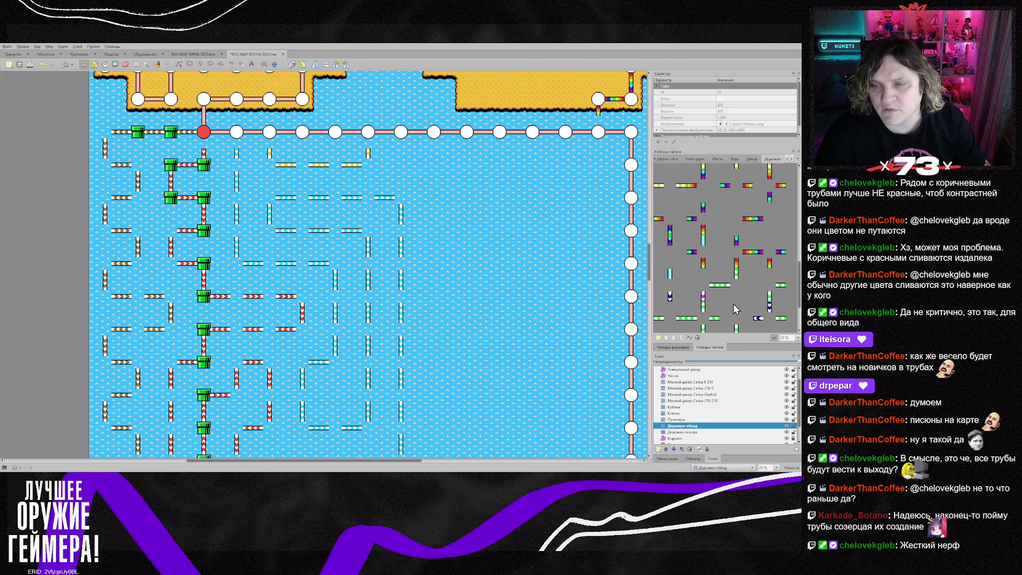
scroll(725, 288, down, 3)
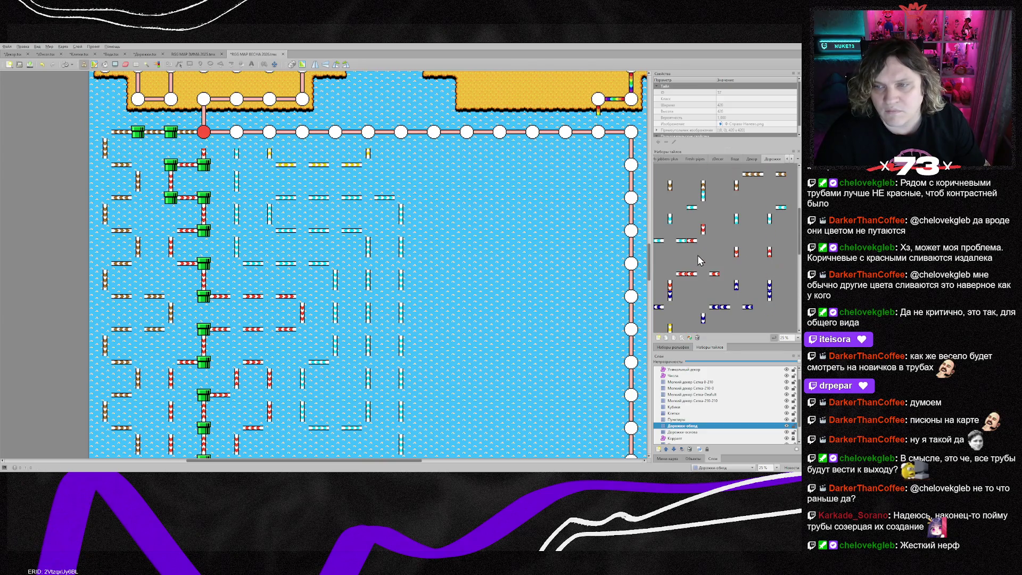
click(671, 308)
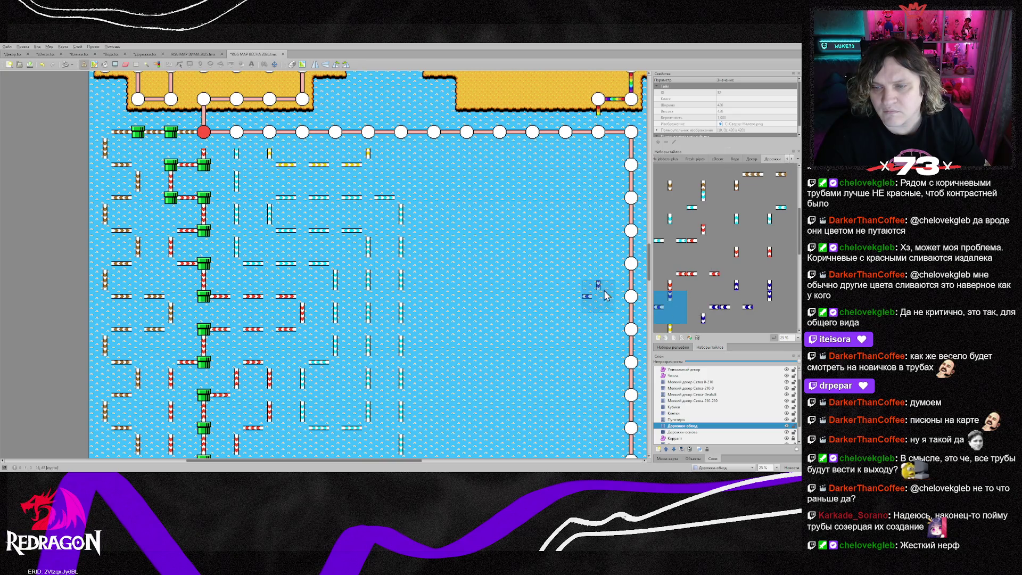
- Place a horizontally flipped blue pipe piece and a rotated blue pipe piece in the right water area
key(x)
click(395, 179)
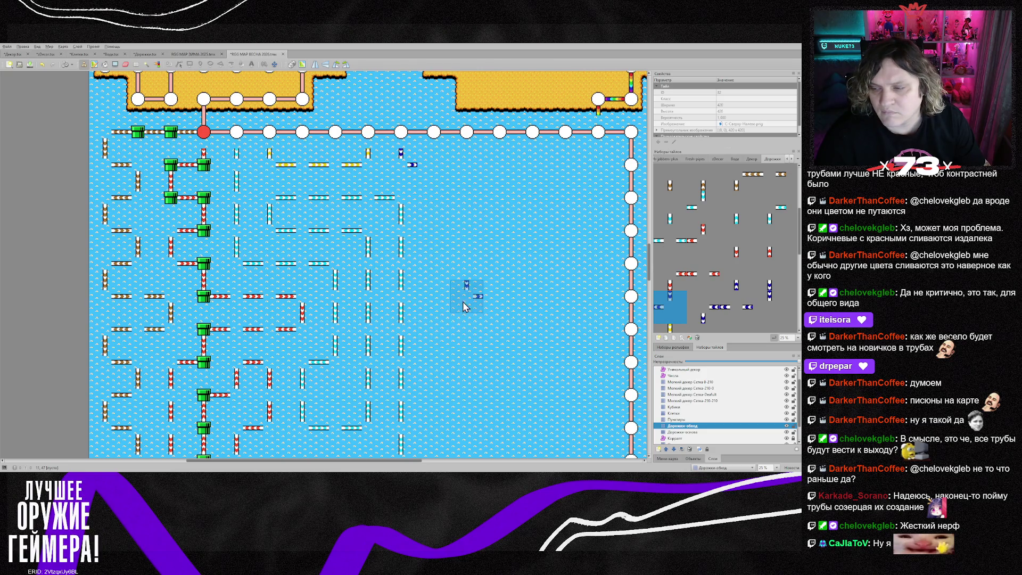
key(y)
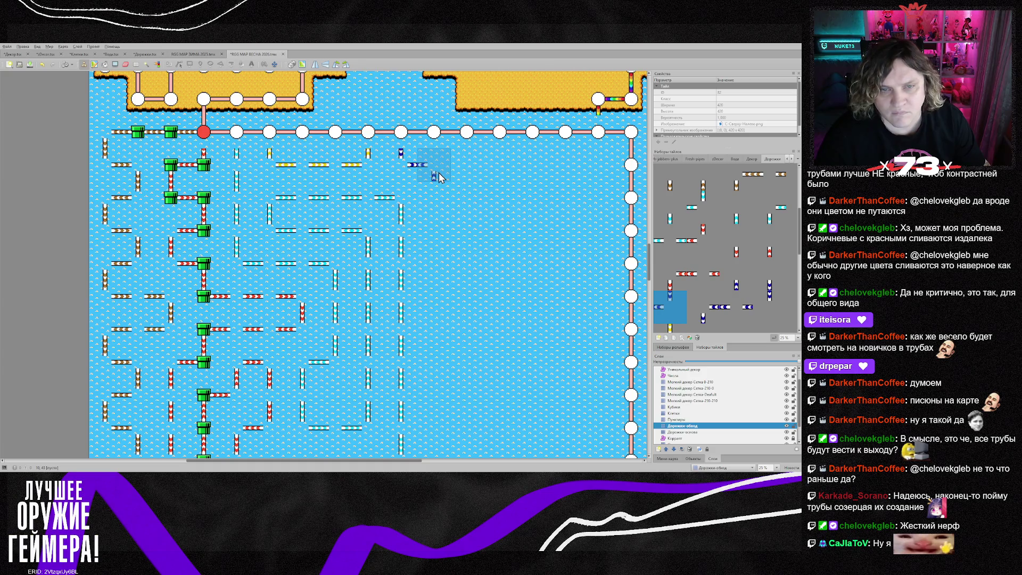
key(z)
key(z)
click(440, 177)
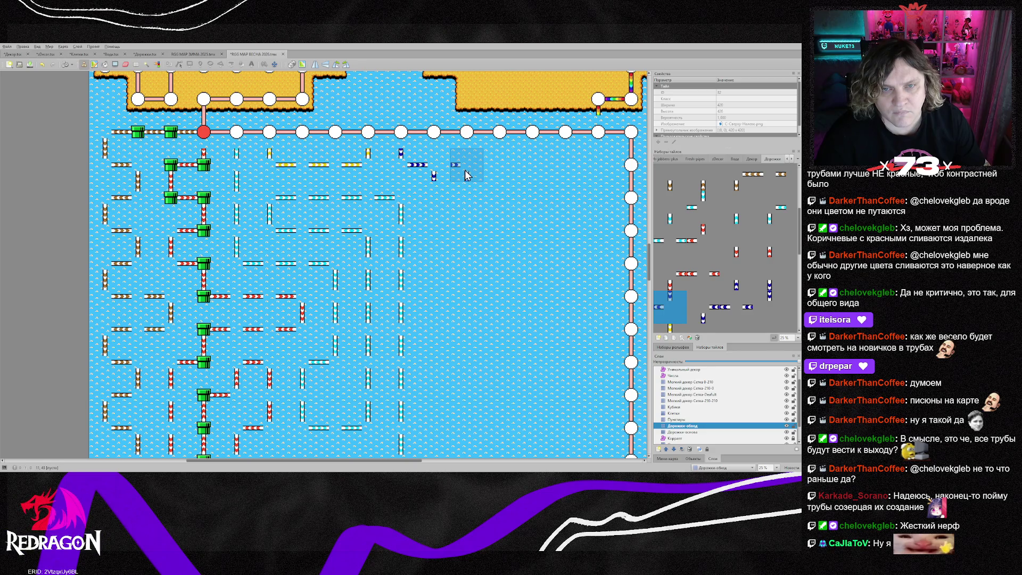
scroll(463, 183, down, 5)
scroll(455, 196, up, 5)
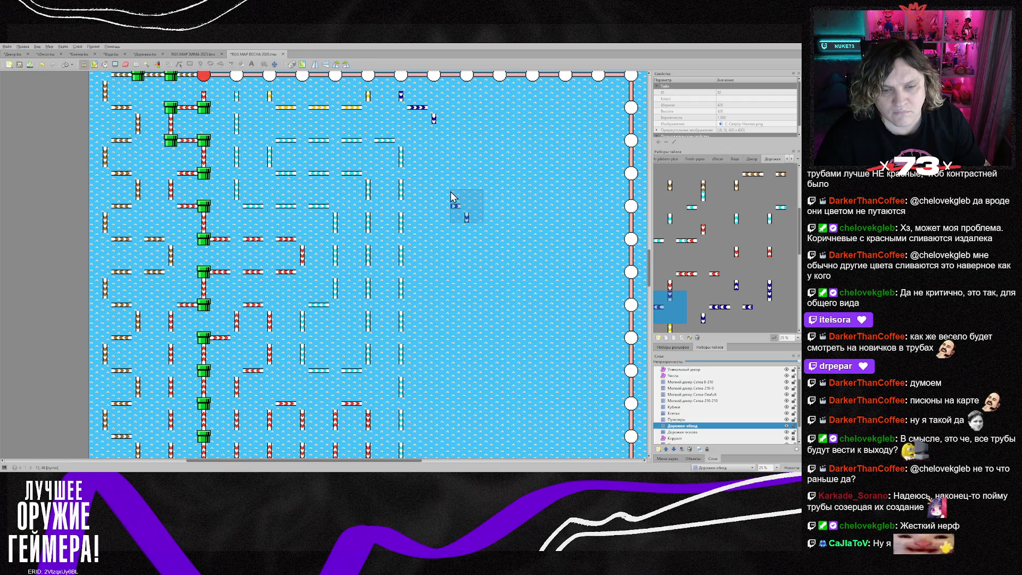
scroll(452, 196, down, 5)
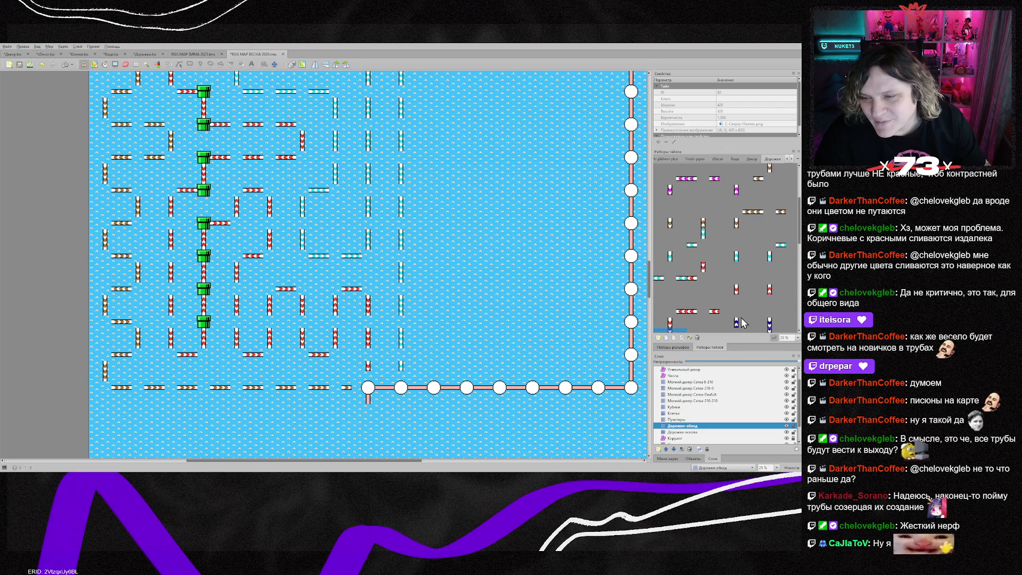
- Paint a vertical blue pipe column running down the right-middle of the maze
click(736, 307)
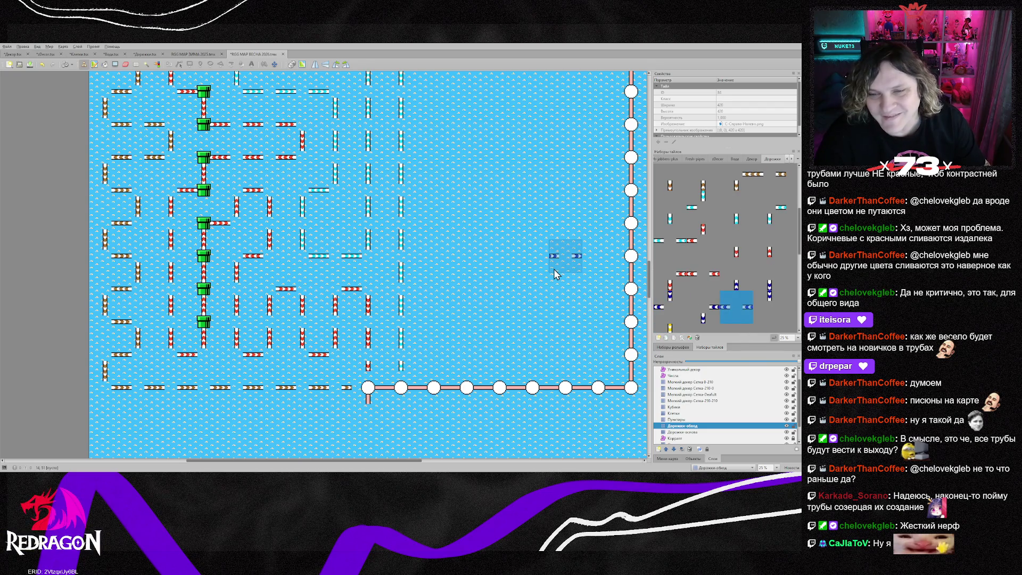
scroll(554, 270, up, 5)
drag(432, 240, 432, 370)
scroll(432, 373, down, 3)
drag(440, 287, 440, 399)
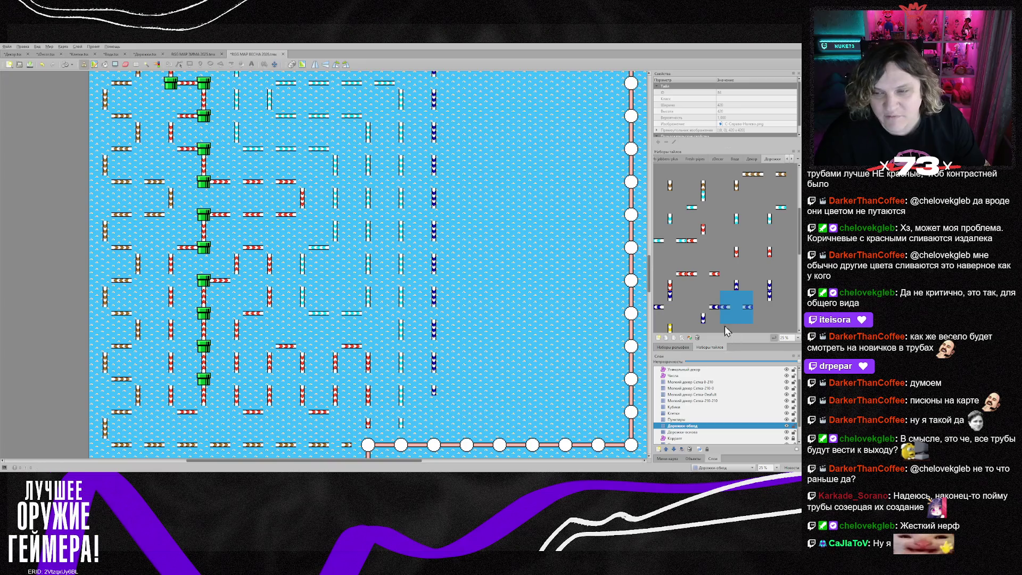
- Add a horizontal blue pipe end near the map bottom and paint another vertical blue column upward
click(671, 307)
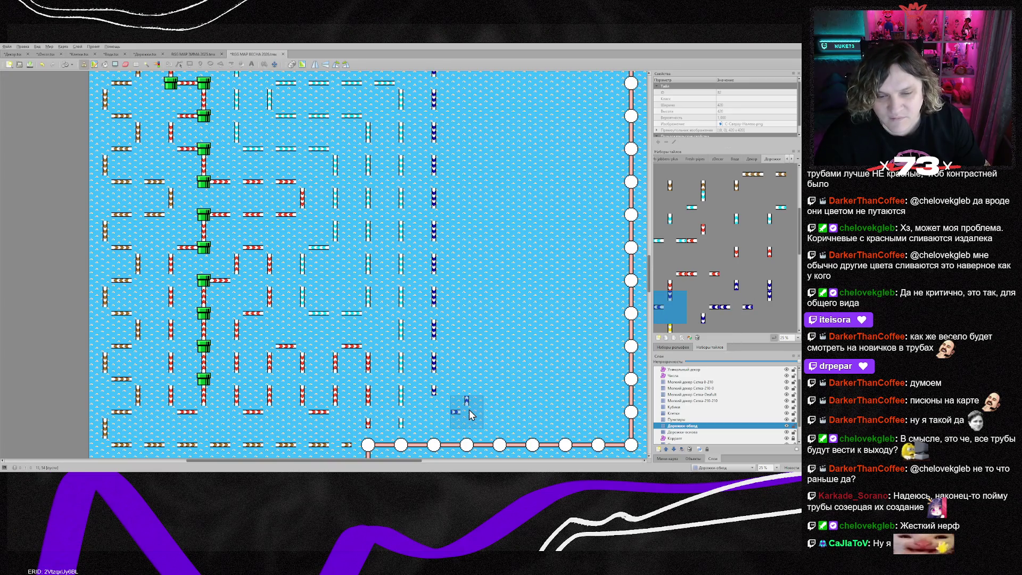
click(435, 415)
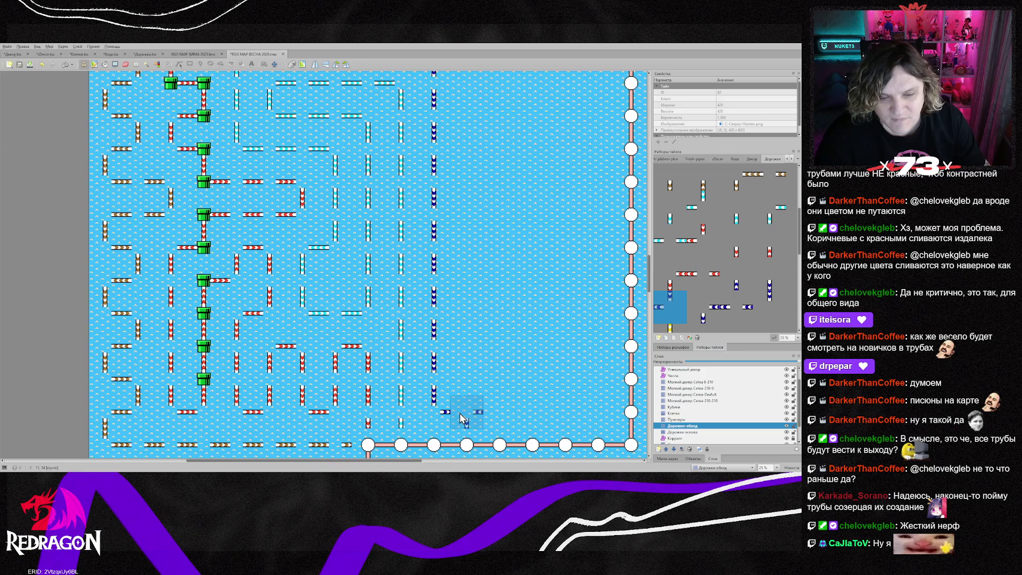
right_click(436, 391)
click(467, 397)
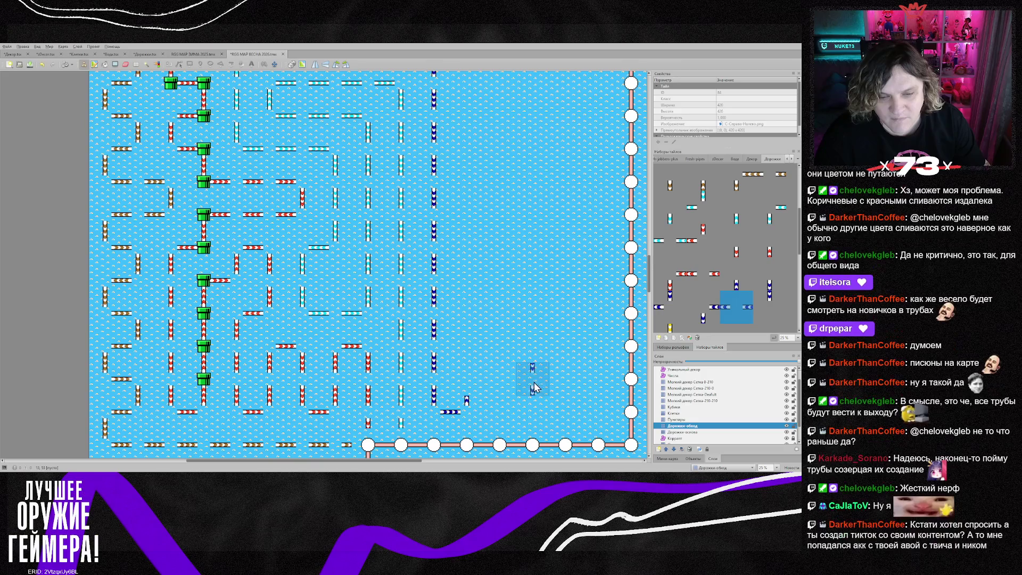
right_click(467, 381)
mouse_move(467, 380)
mouse_down()
mouse_move(470, 240)
mouse_move(471, 283)
mouse_move(461, 210)
mouse_up()
scroll(471, 282, up, 2)
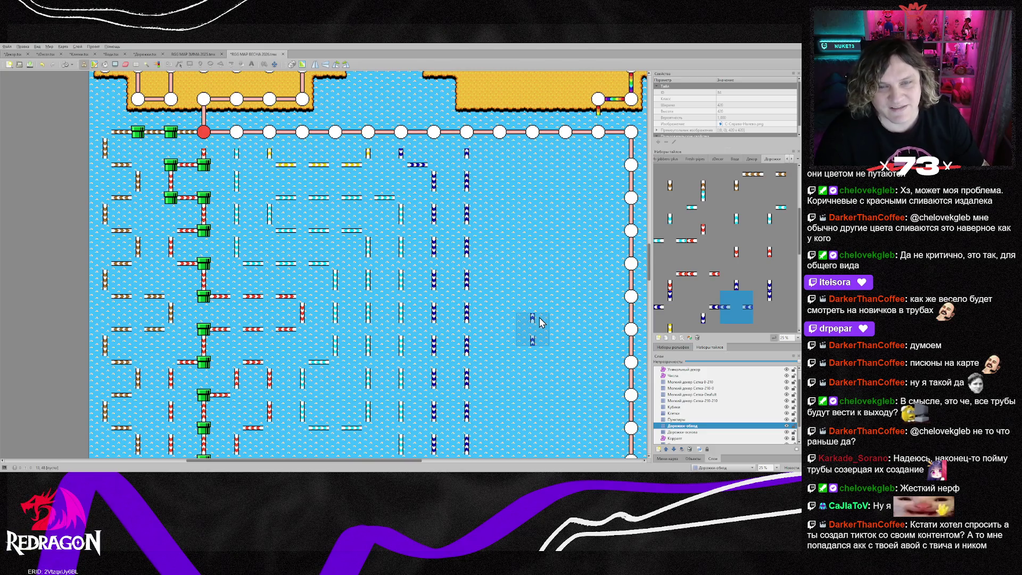
scroll(540, 323, down, 3)
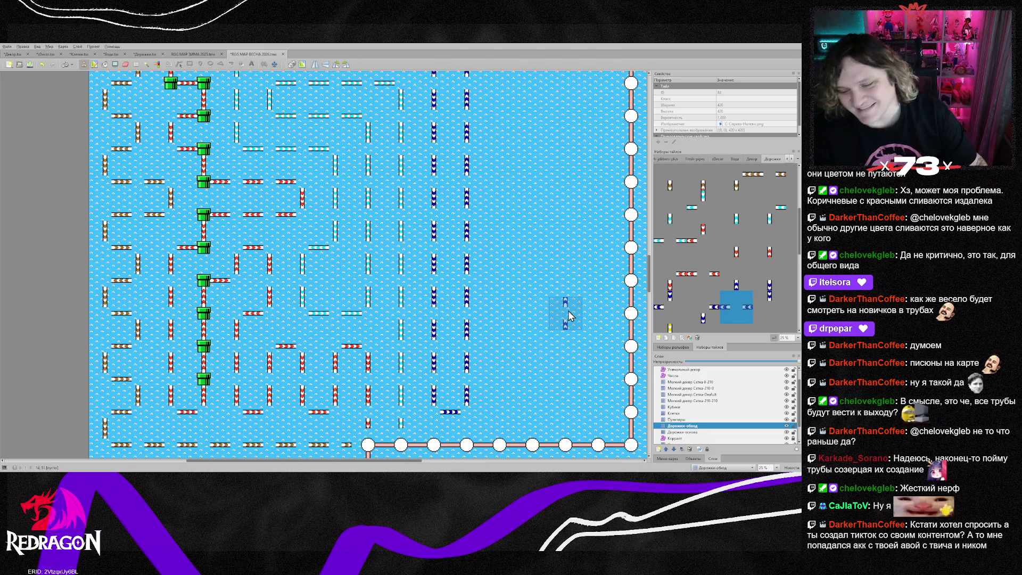
scroll(518, 286, up, 3)
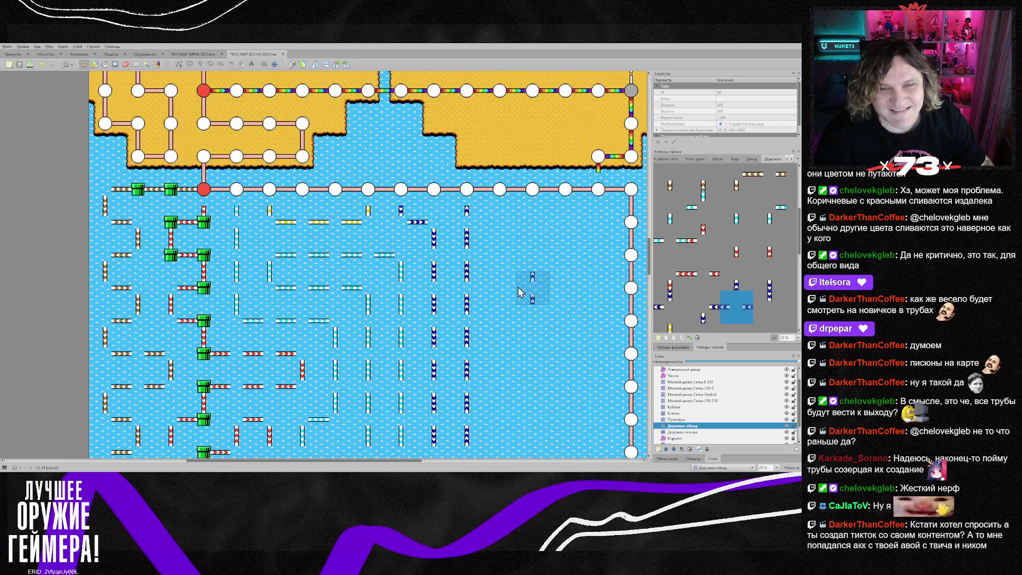
scroll(699, 266, down, 2)
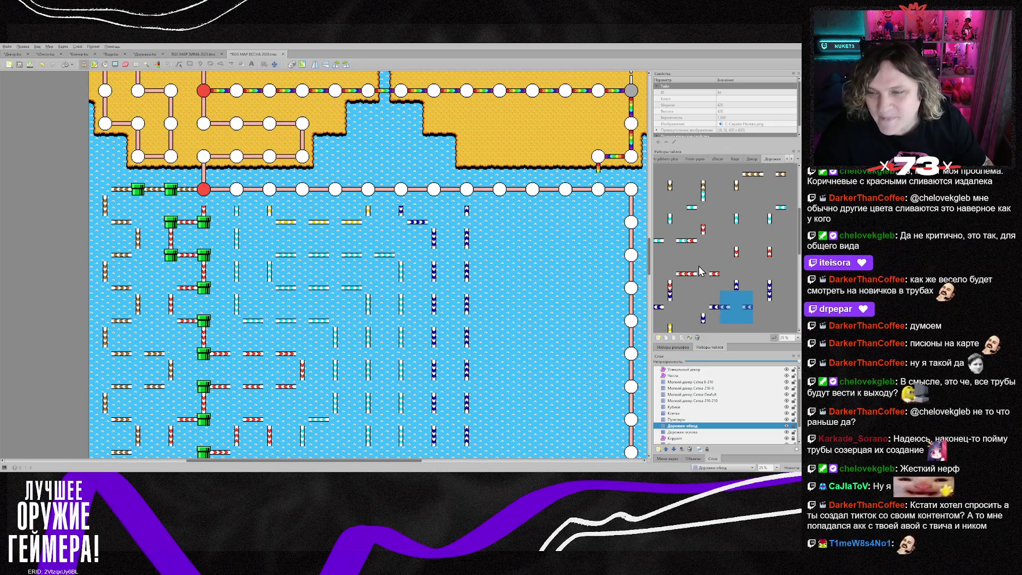
scroll(727, 298, down, 3)
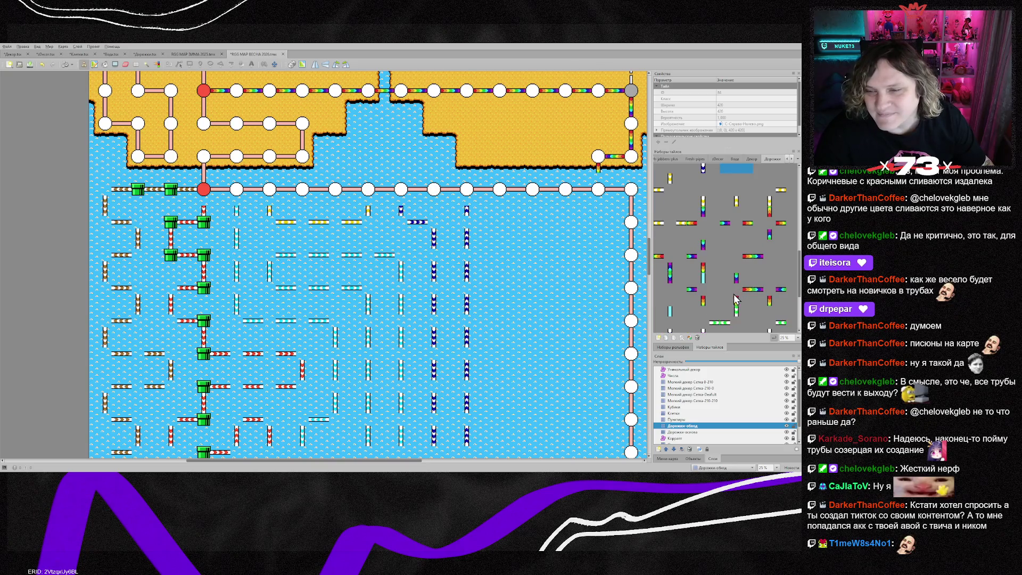
- Place a vertical pink pipe piece in the upper right of the maze
scroll(728, 301, down, 3)
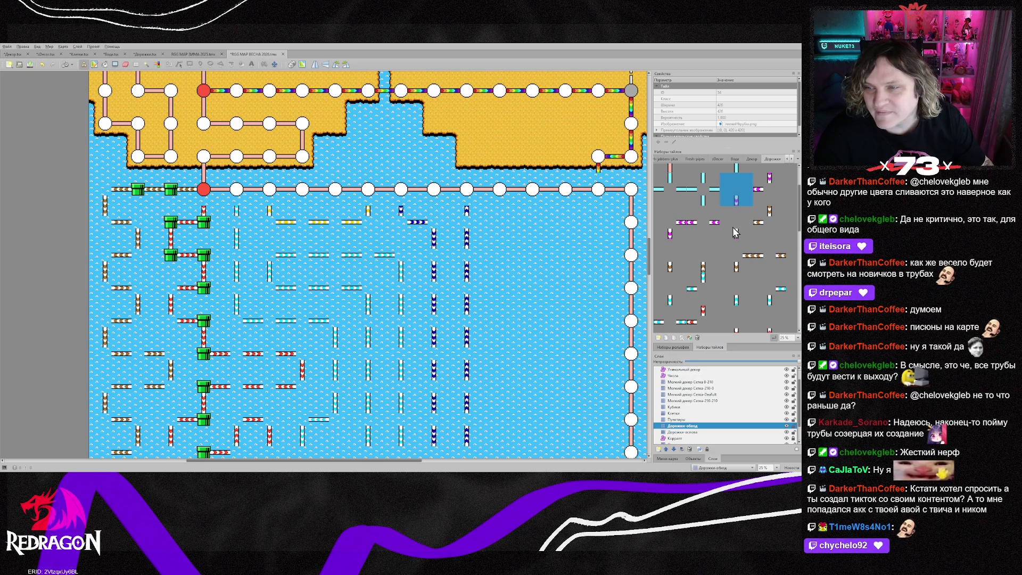
click(703, 222)
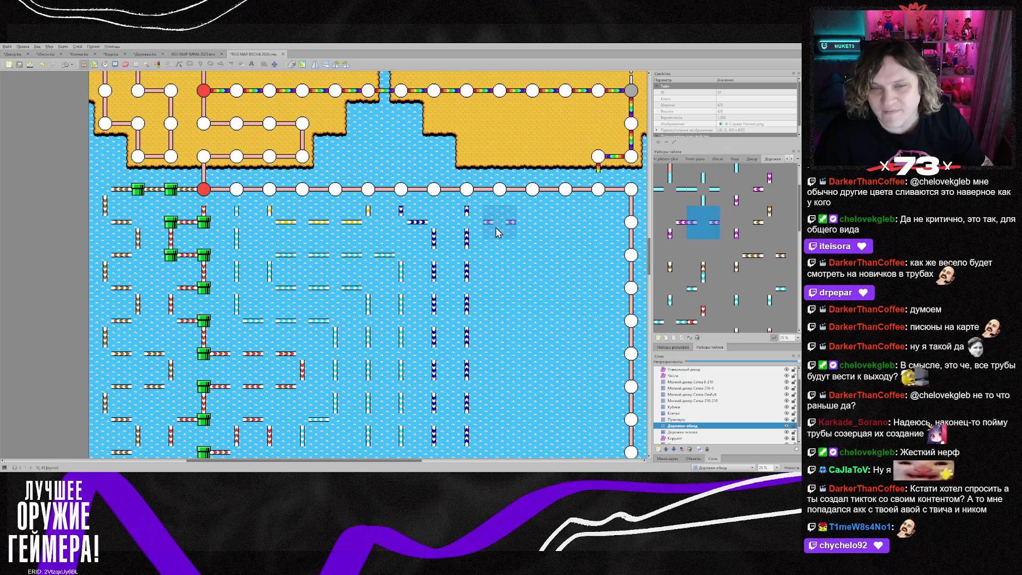
key(z)
click(495, 231)
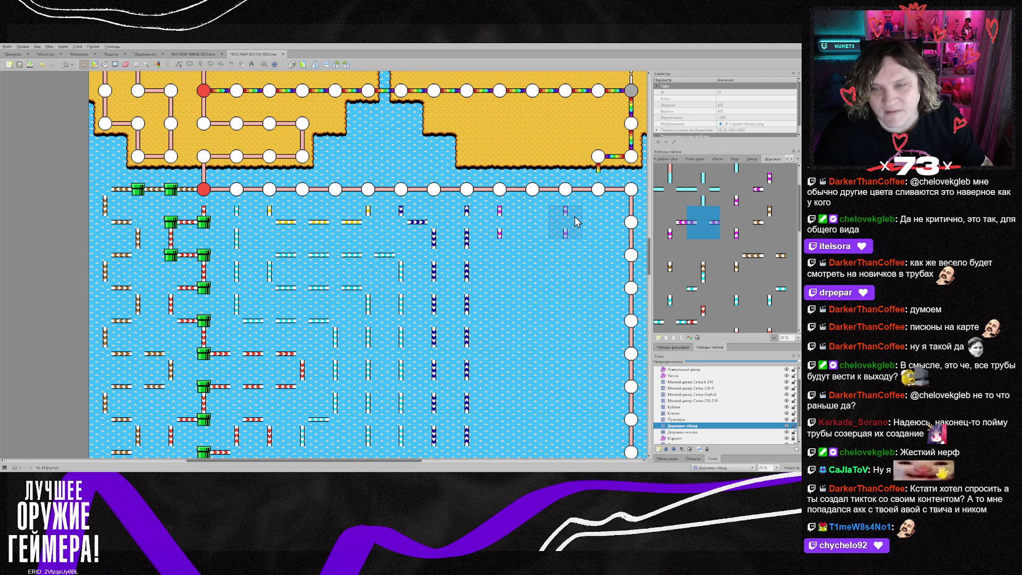
scroll(724, 255, down, 3)
- Stamp a block of magenta pipe pieces onto the upper right of the grid
click(669, 250)
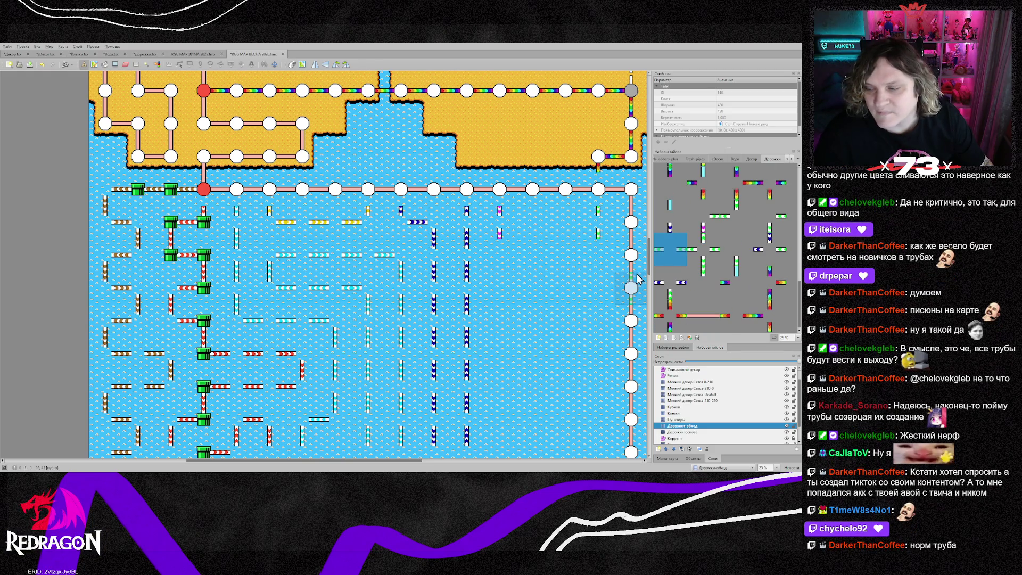
scroll(536, 335, down, 3)
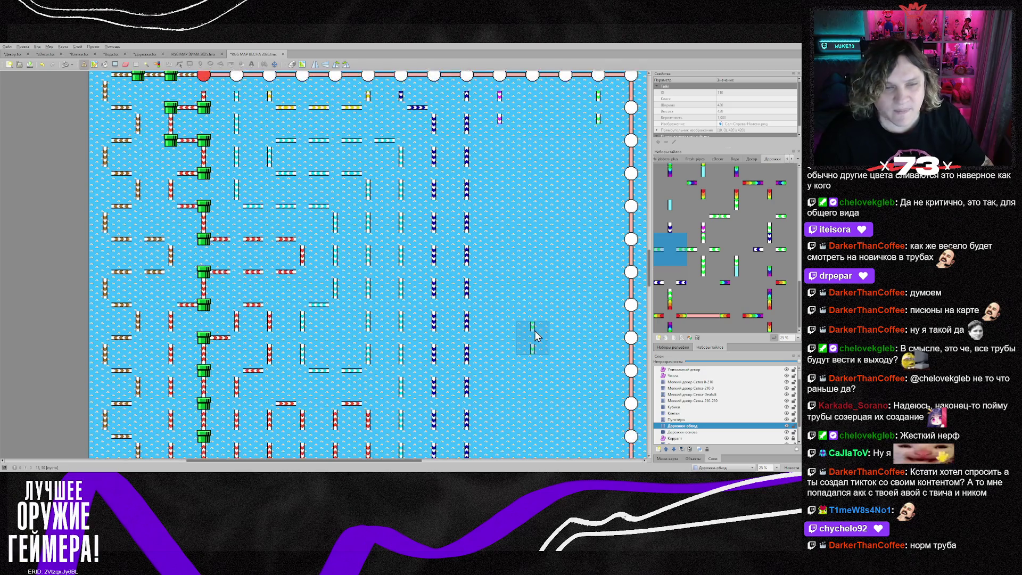
scroll(535, 335, down, 3)
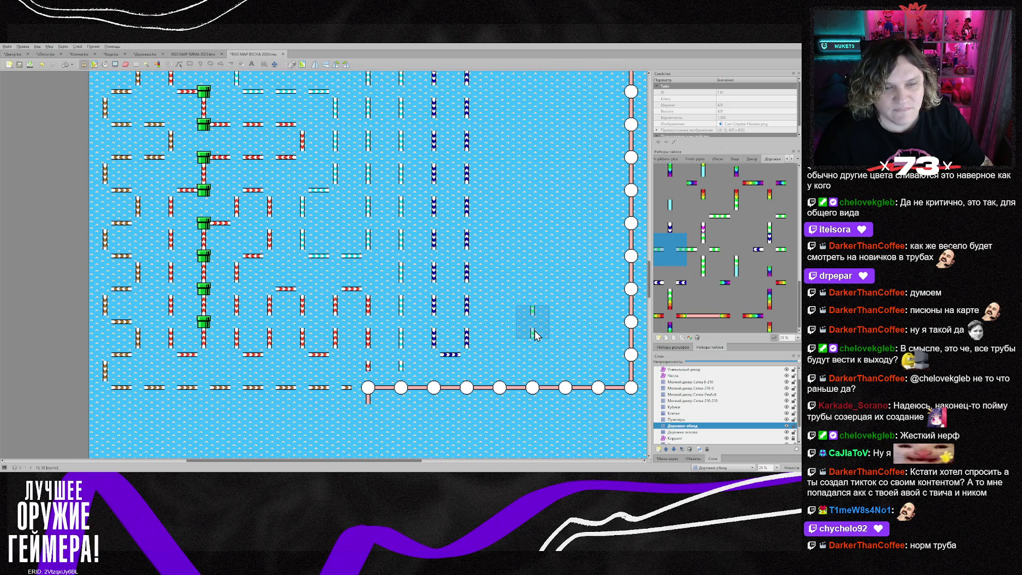
scroll(519, 237, up, 3)
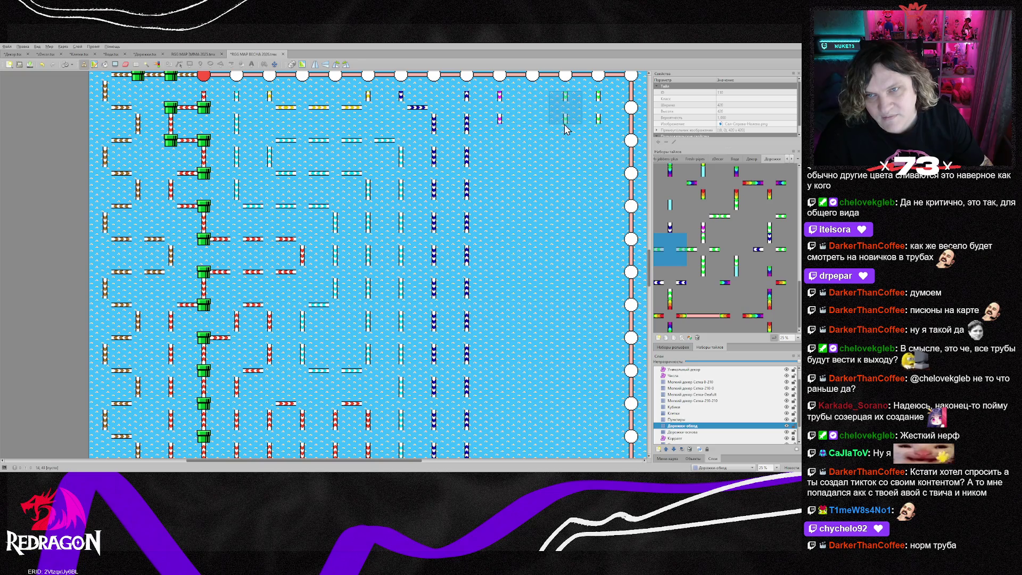
scroll(703, 264, down, 5)
scroll(703, 264, down, 5)
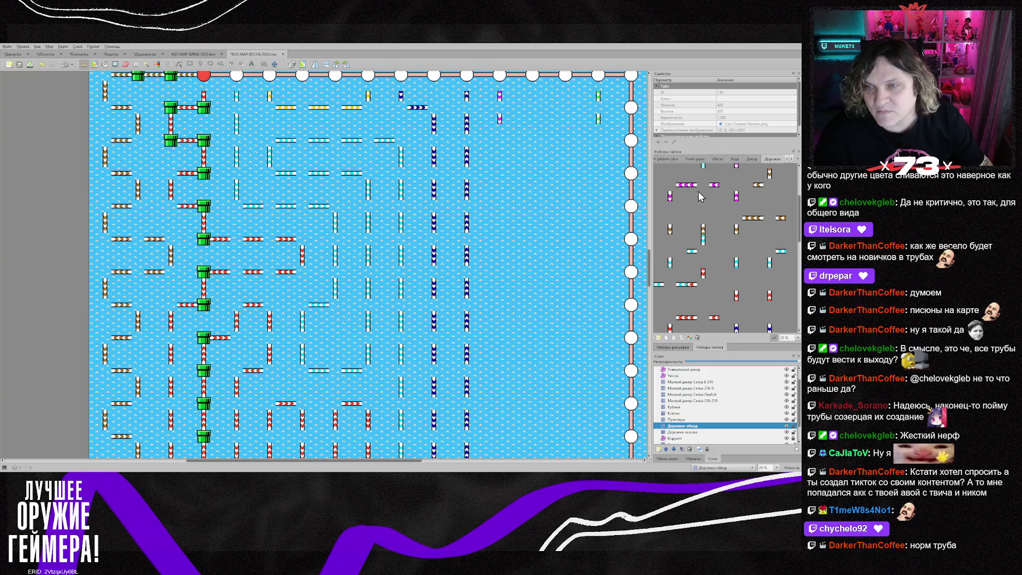
click(737, 189)
scroll(734, 213, up, 1)
click(670, 223)
click(512, 147)
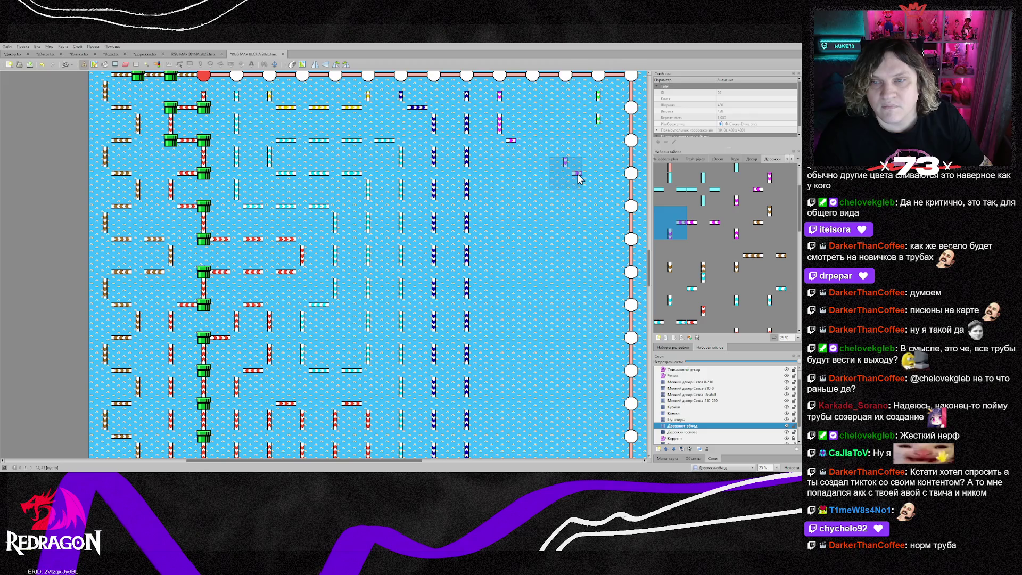
- Add a horizontal magenta pipe and a two-tile vertical magenta pipe beside it
scroll(735, 284, down, 5)
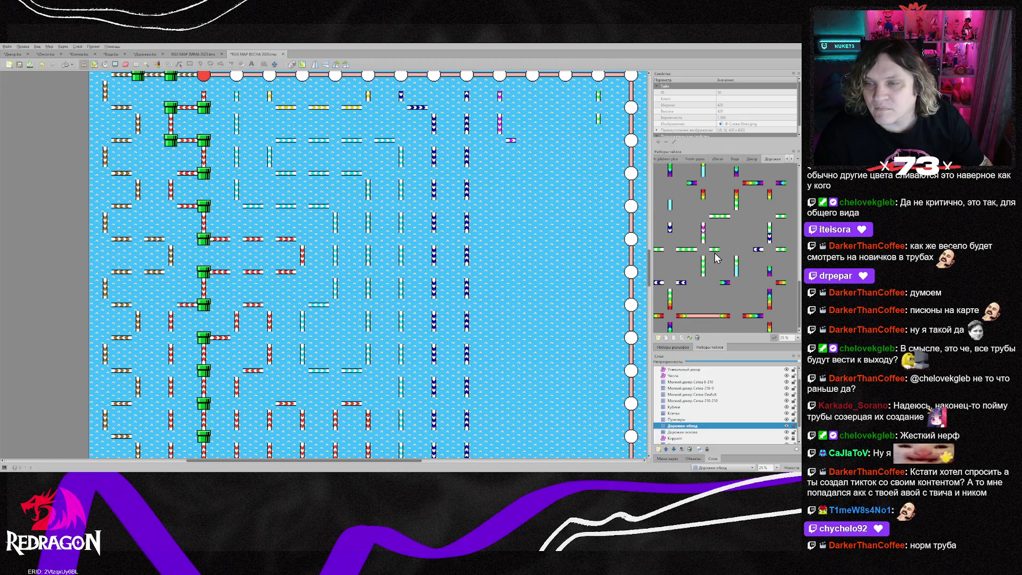
click(736, 216)
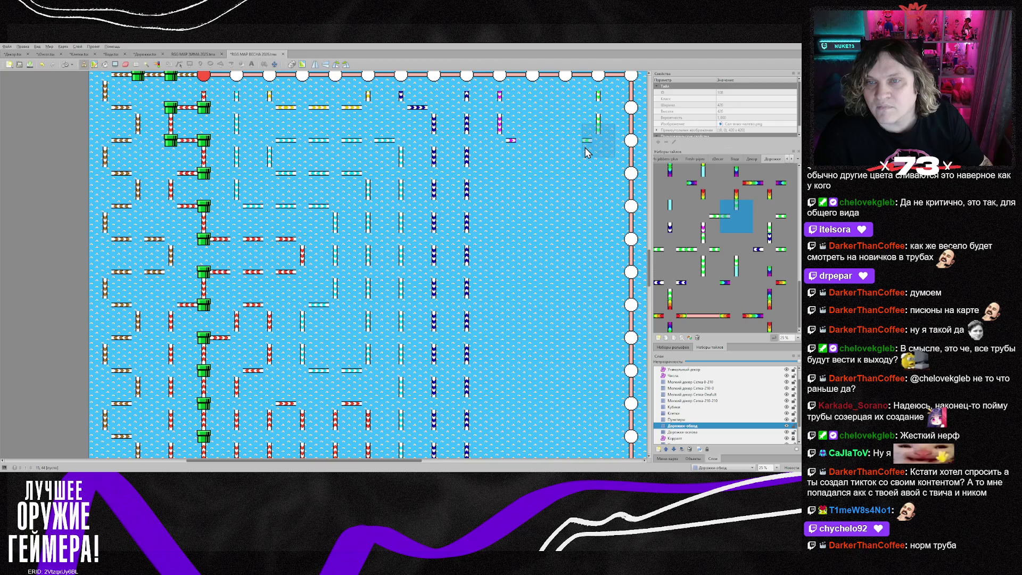
scroll(554, 211, up, 2)
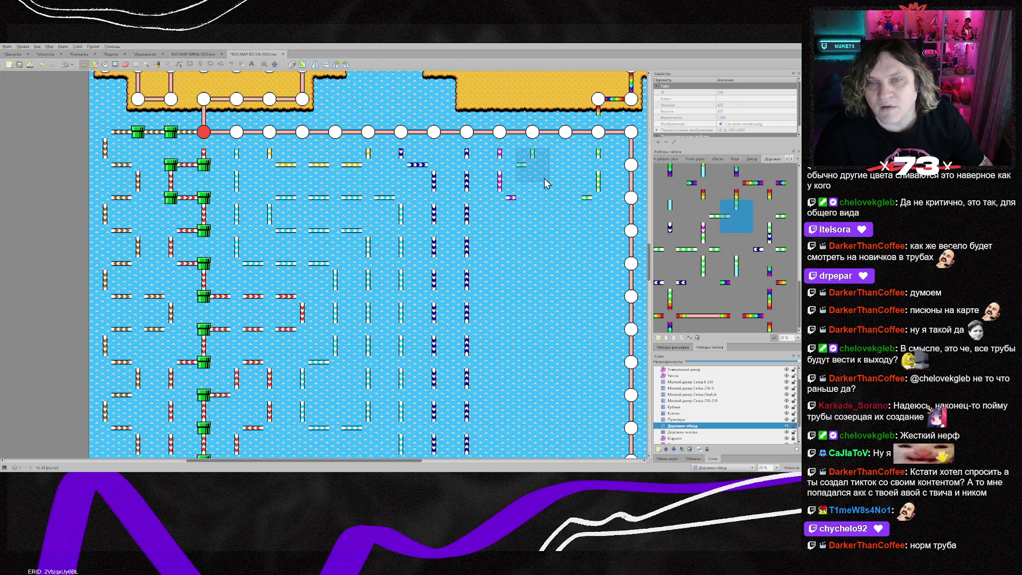
right_click(511, 198)
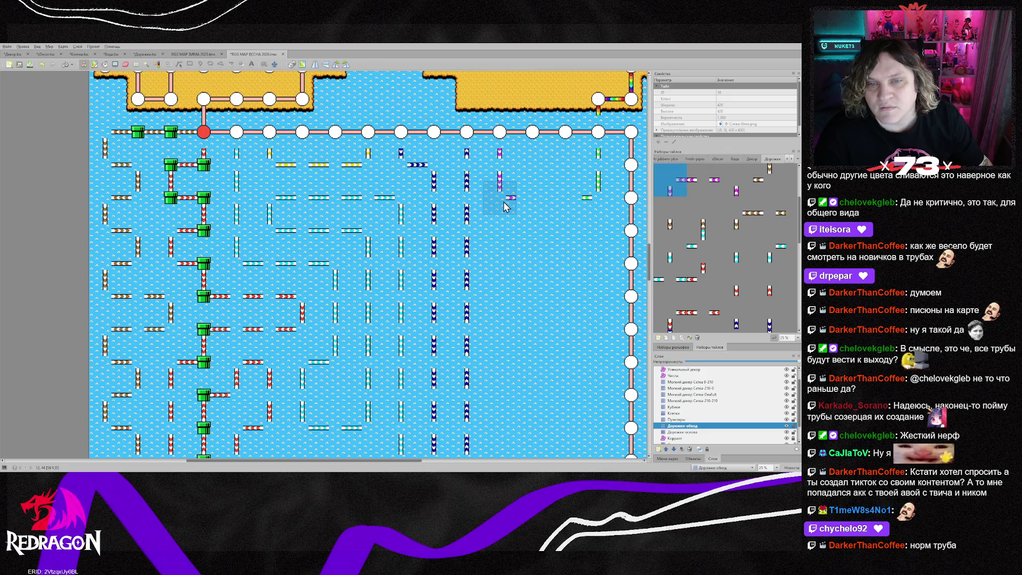
click(510, 168)
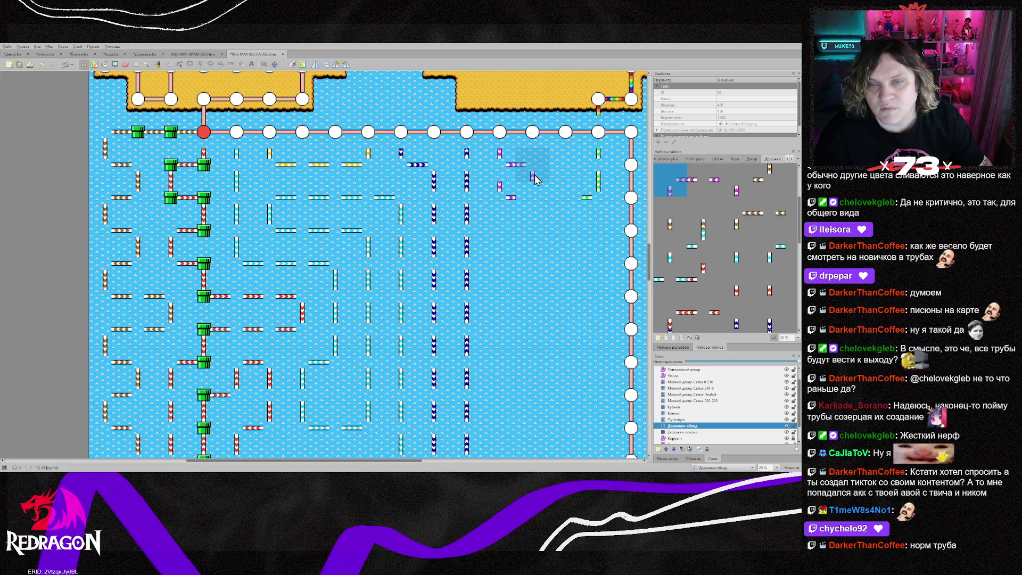
click(534, 175)
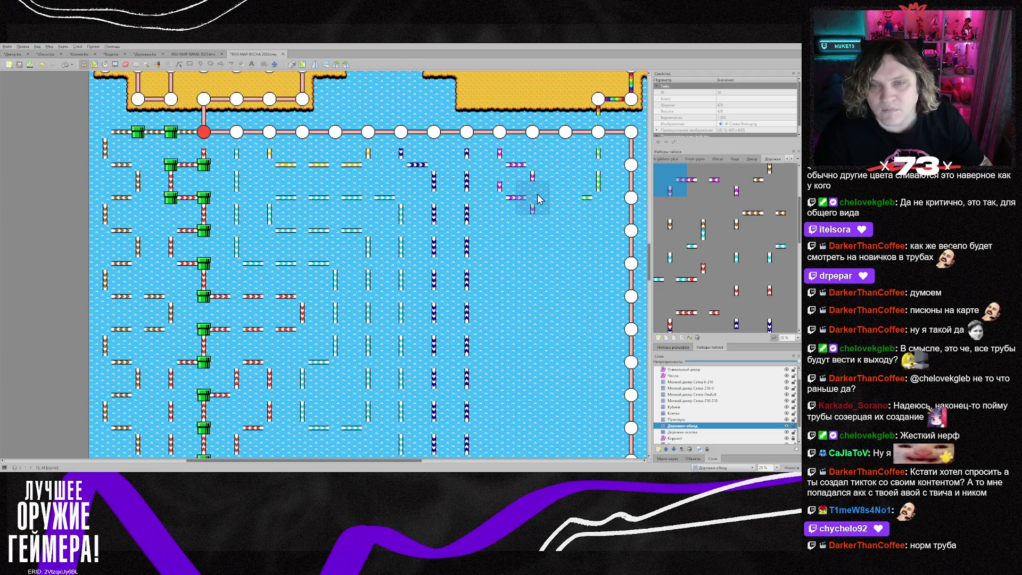
click(535, 198)
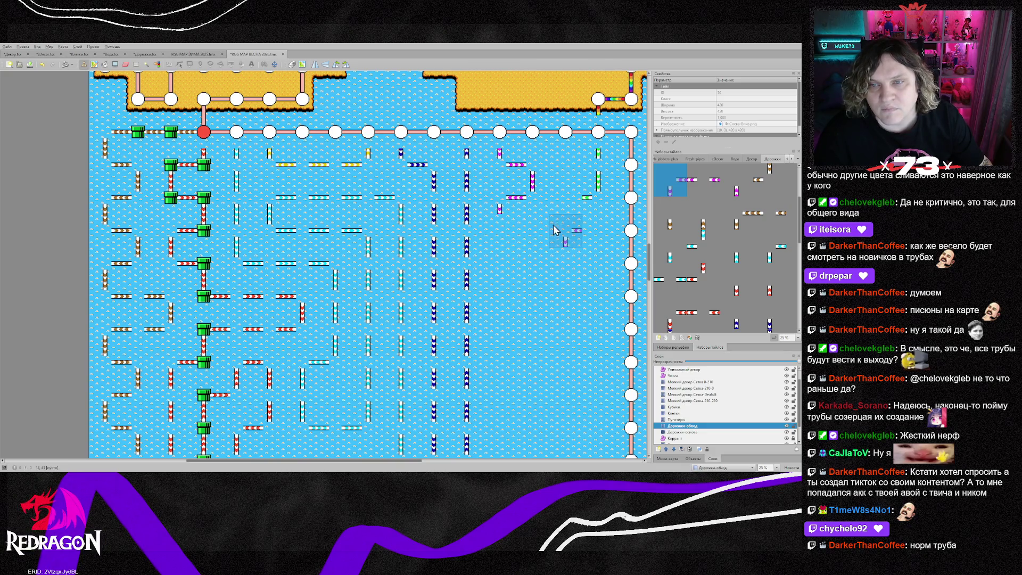
- Stamp two green vertical pipe tiles and a horizontal pipe piece into the water grid
right_click(581, 193)
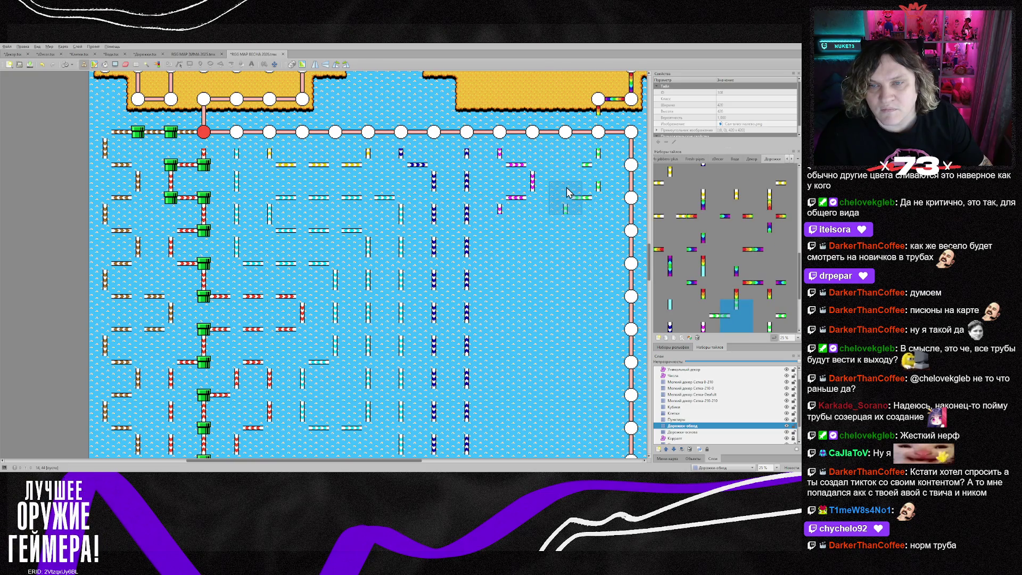
click(567, 169)
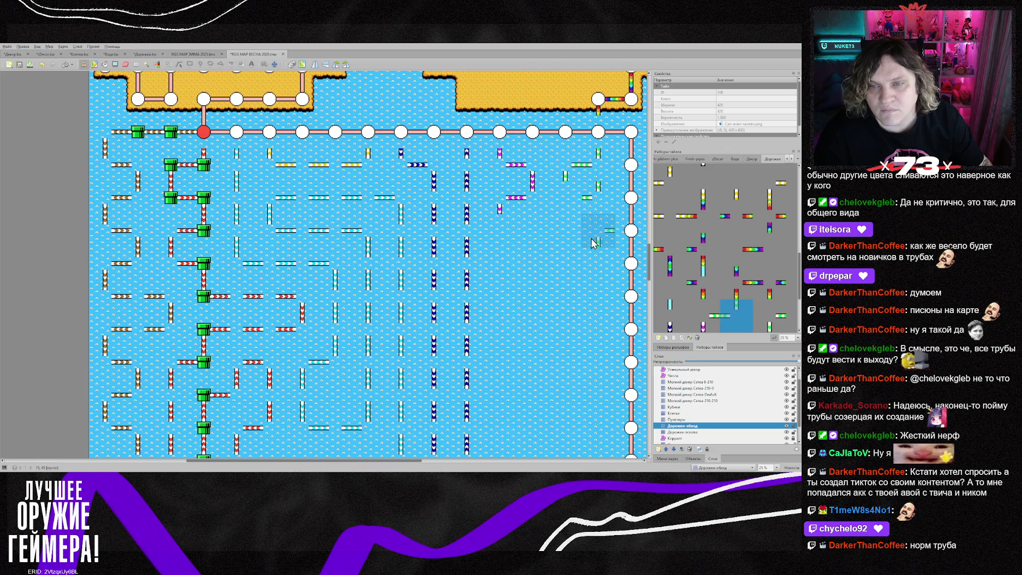
click(573, 206)
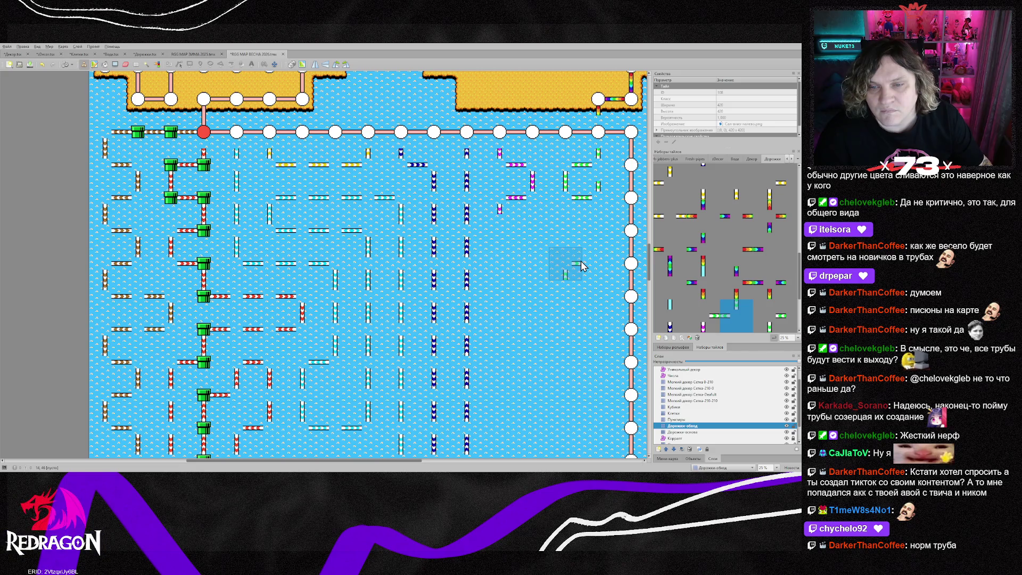
click(554, 237)
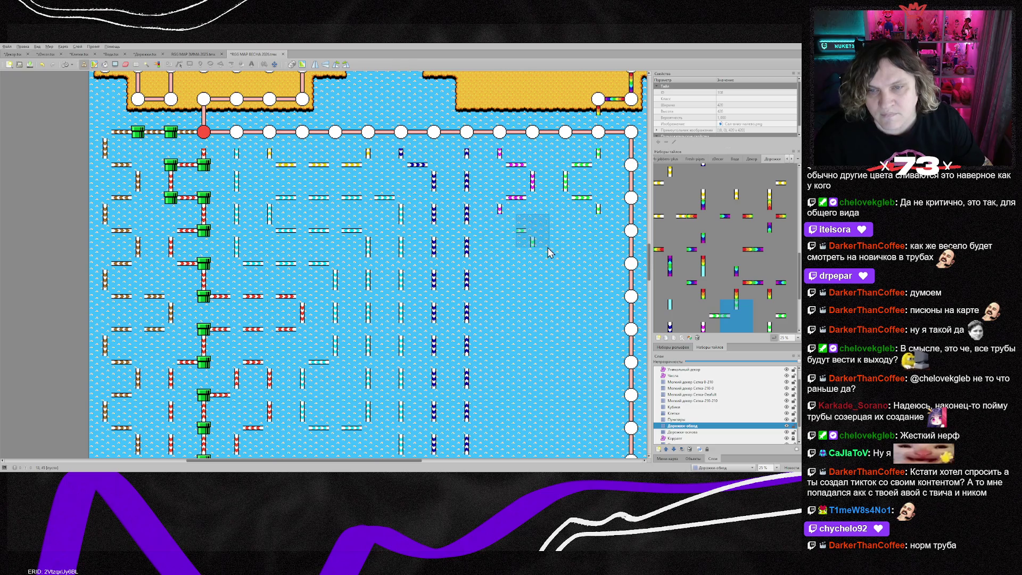
scroll(564, 361, down, 3)
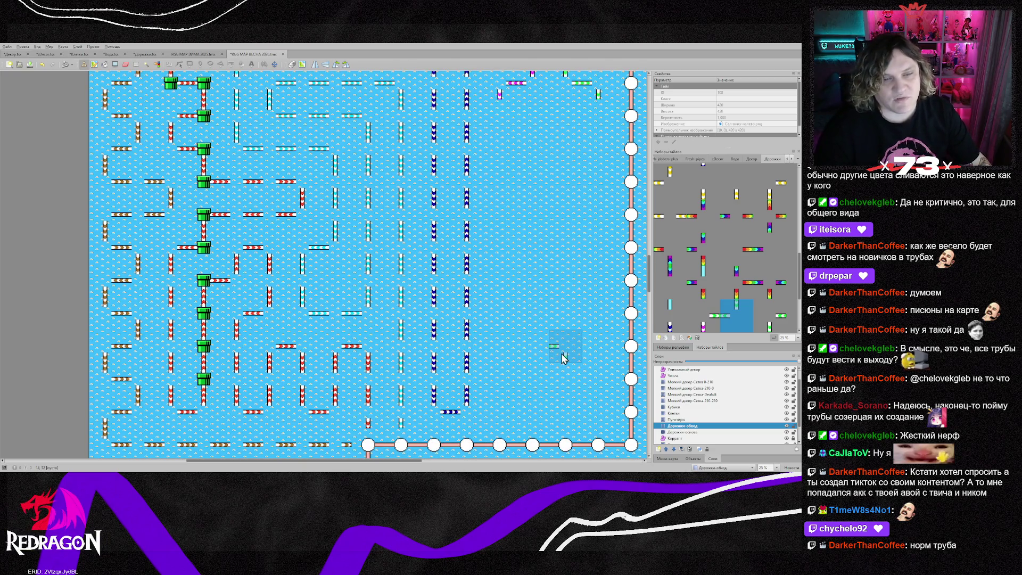
scroll(540, 341, up, 2)
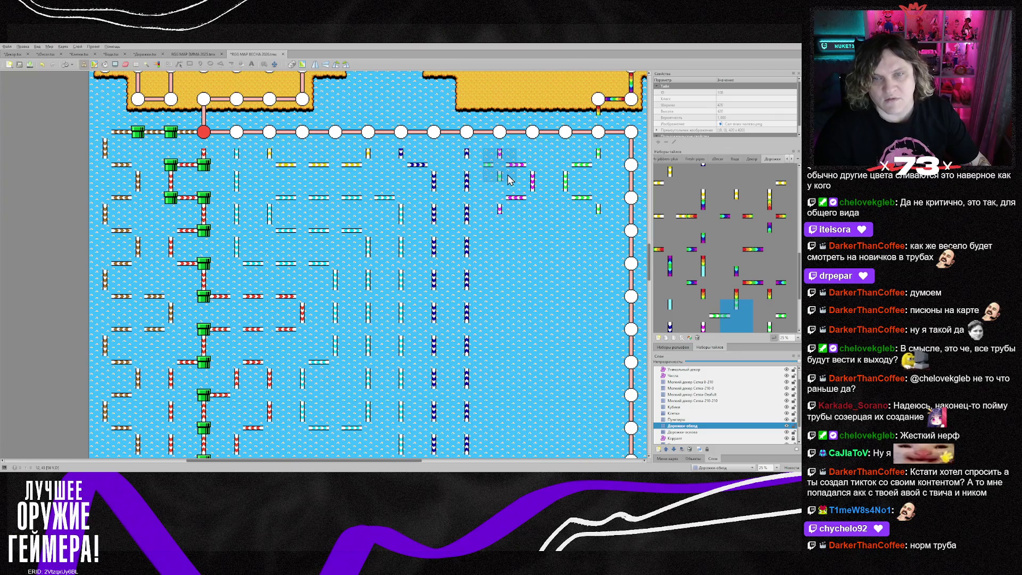
key(r)
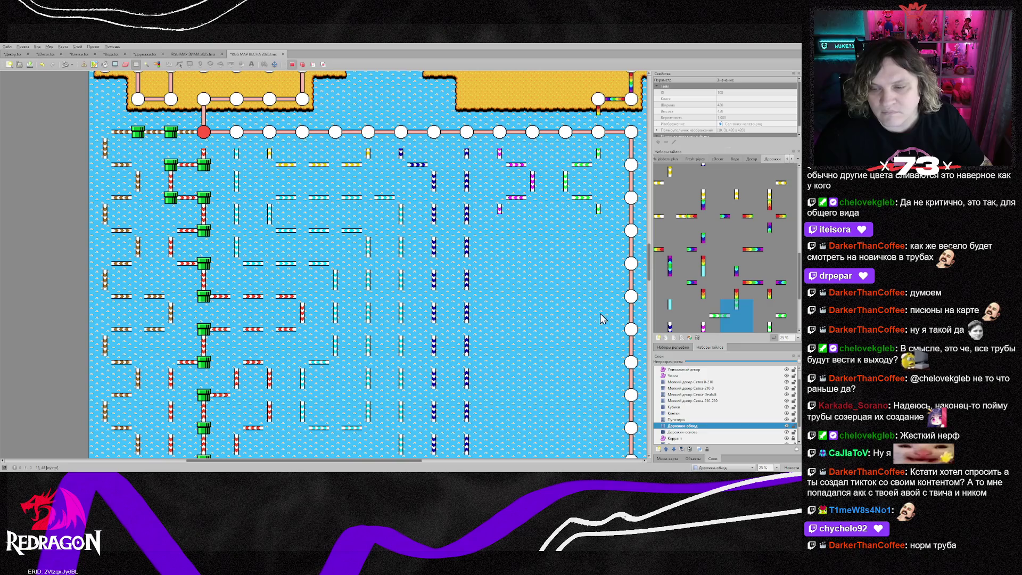
- Copy a 4x2 pipe block and stamp five copies of it down the right side of the grid
mouse_move(489, 161)
mouse_down()
mouse_move(538, 208)
mouse_move(602, 205)
mouse_up()
key(ctrl+c)
key(ctrl+v)
click(569, 277)
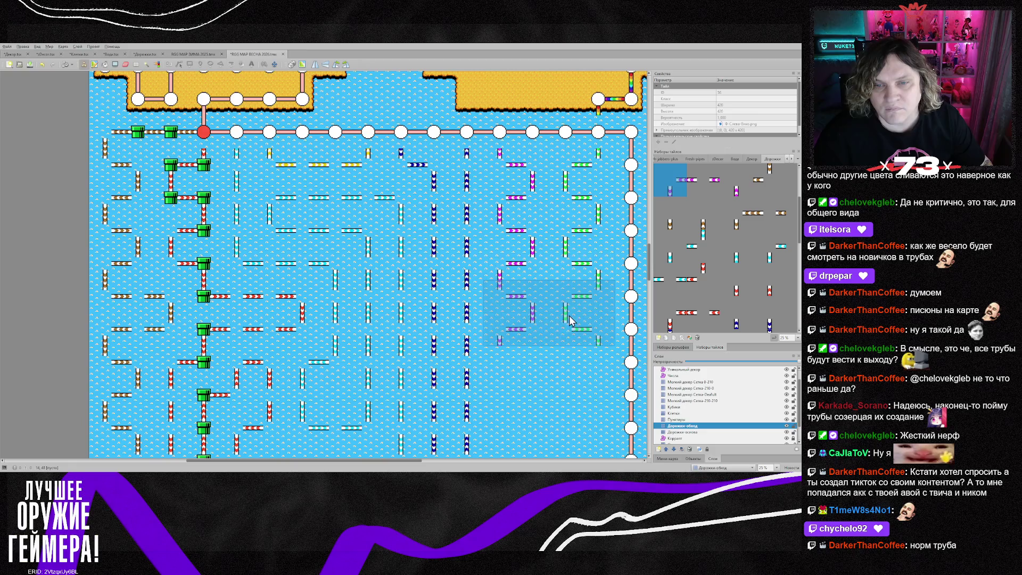
click(569, 341)
scroll(569, 340, down, 2)
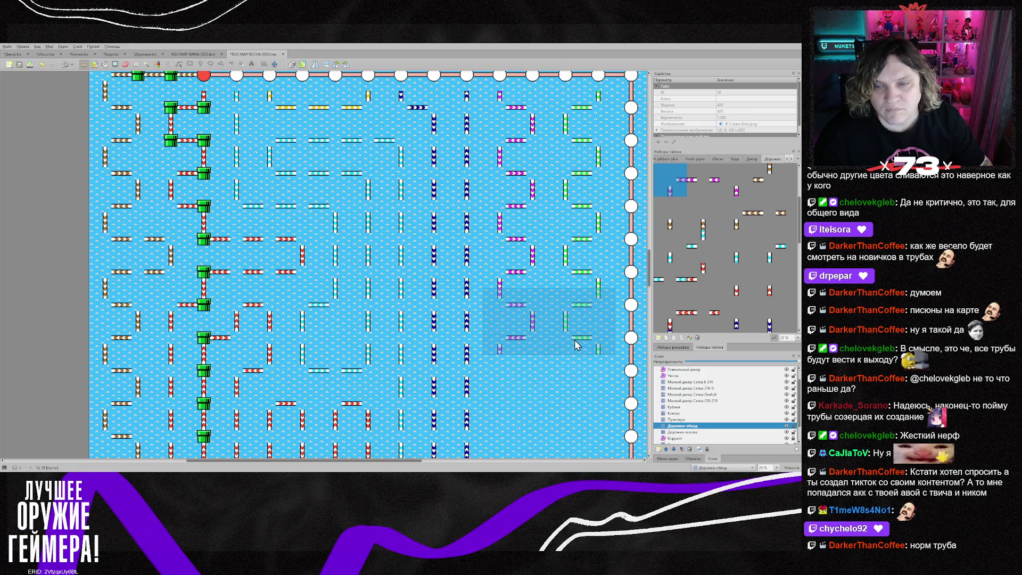
click(574, 344)
scroll(575, 351, down, 3)
click(577, 293)
click(578, 356)
scroll(580, 379, up, 3)
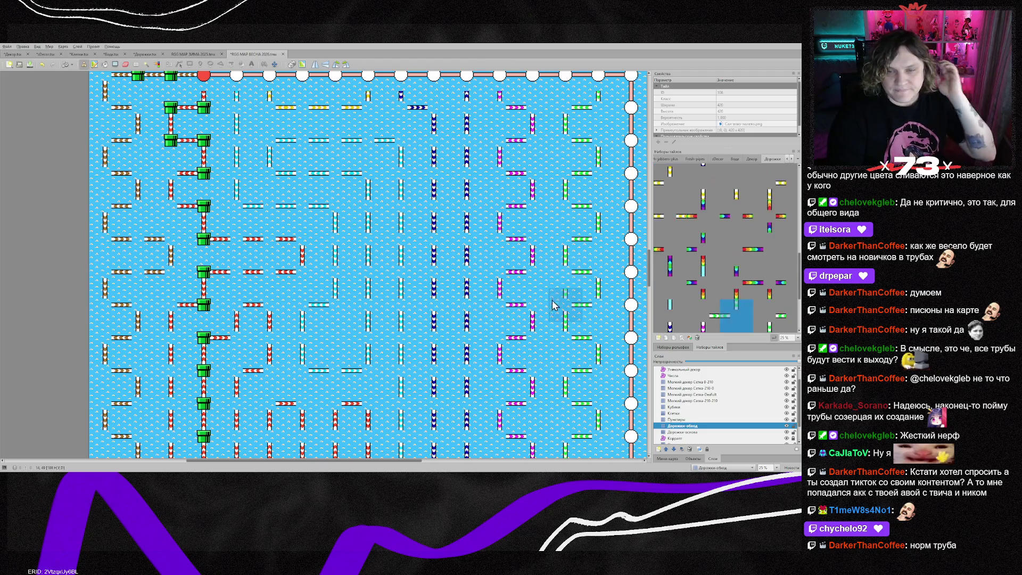
- Make Кубики the active layer and scroll over the map to review the pipe grid
click(722, 407)
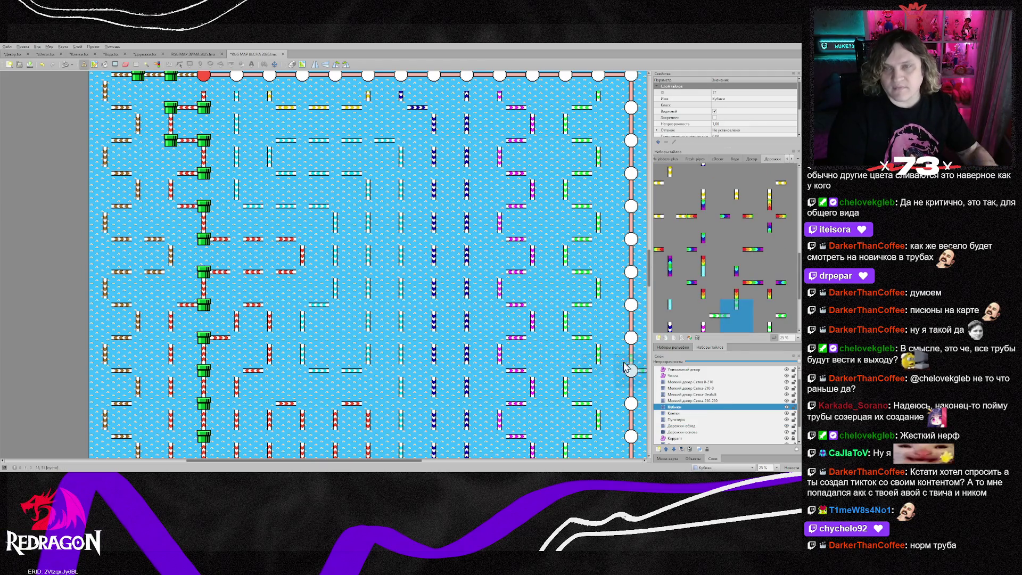
scroll(588, 356, up, 3)
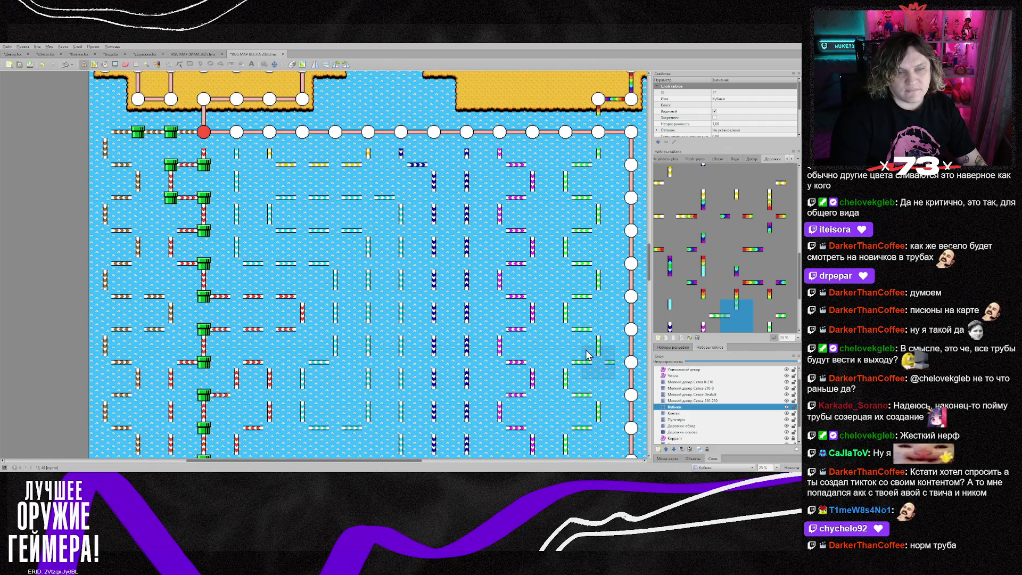
scroll(533, 343, down, 6)
scroll(530, 372, up, 3)
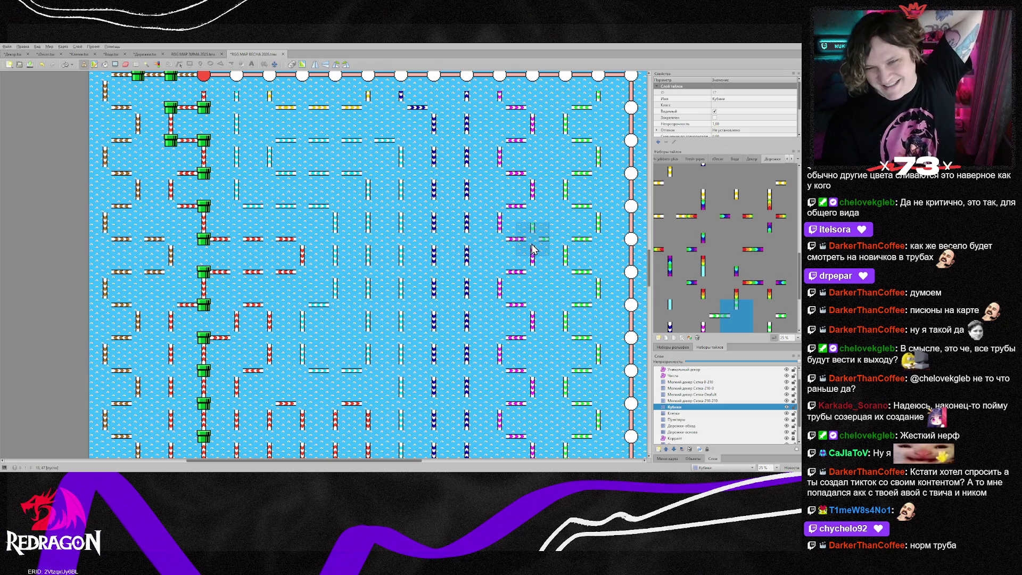
scroll(532, 247, down, 3)
scroll(532, 248, up, 6)
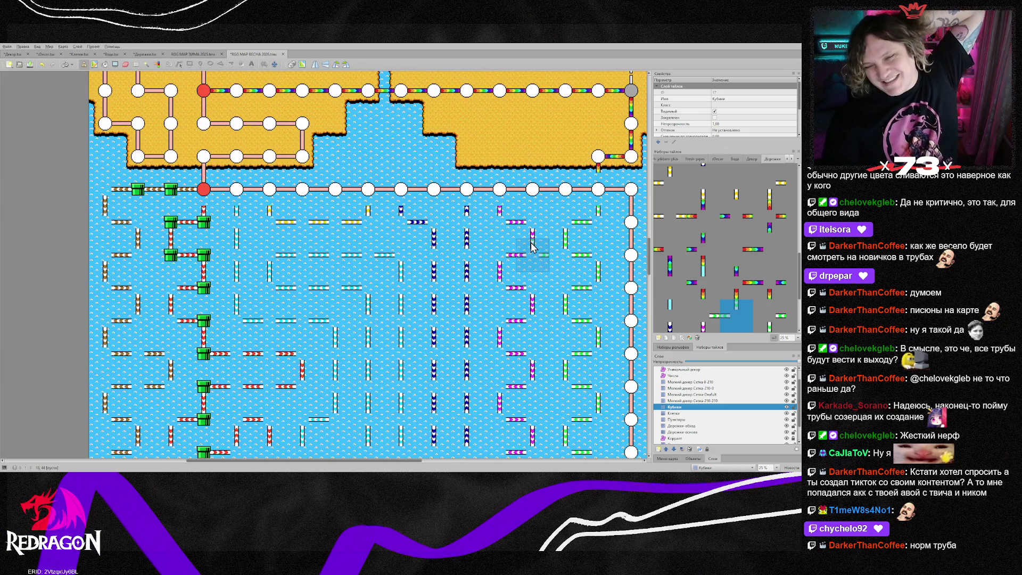
scroll(538, 340, down, 3)
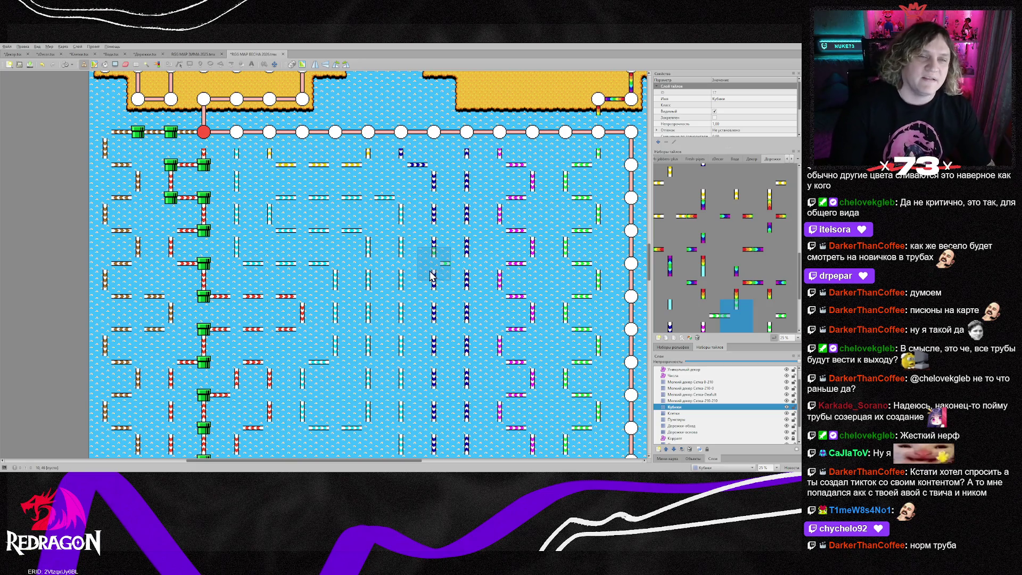
scroll(430, 275, down, 10)
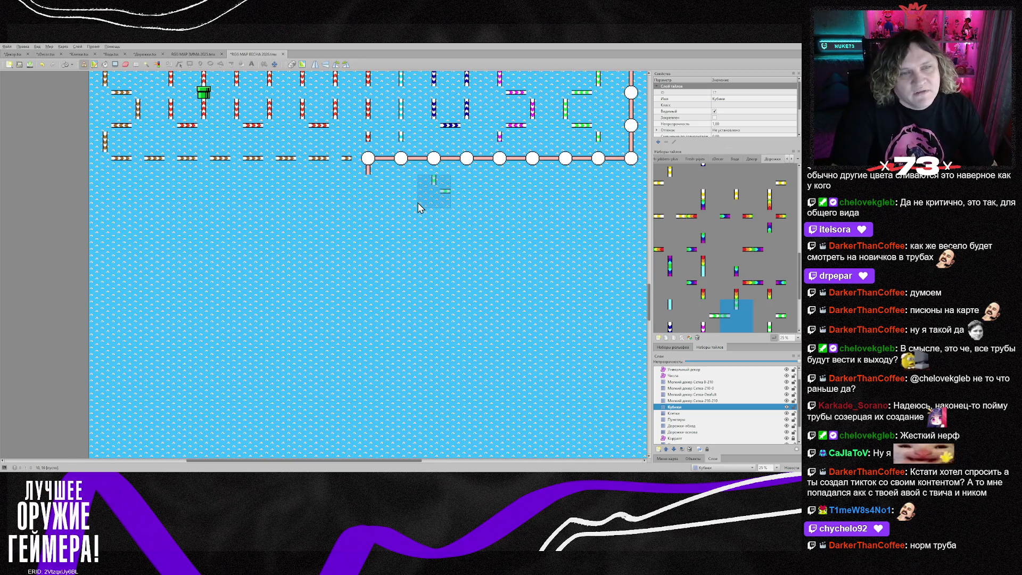
scroll(502, 288, up, 3)
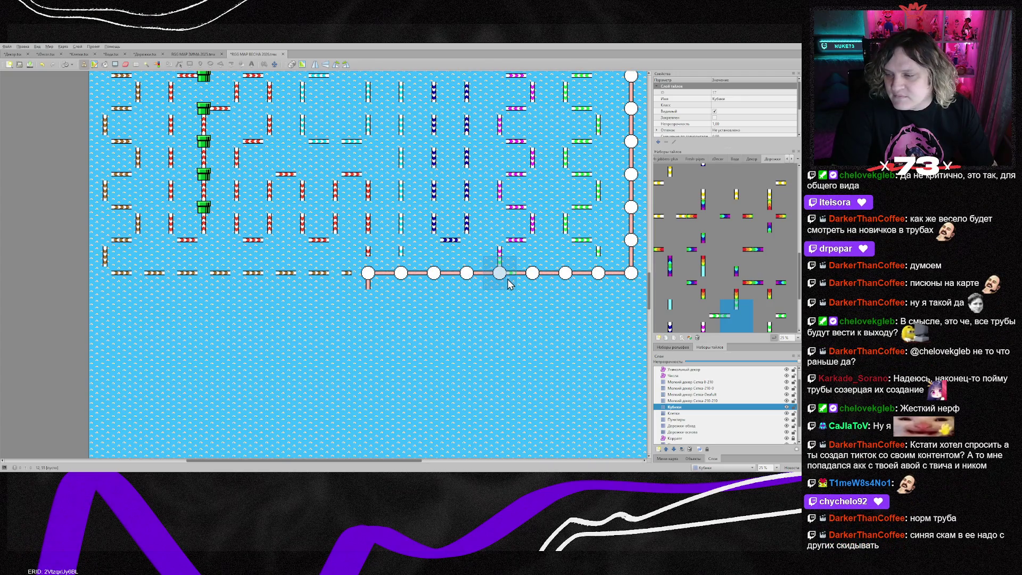
scroll(509, 278, up, 5)
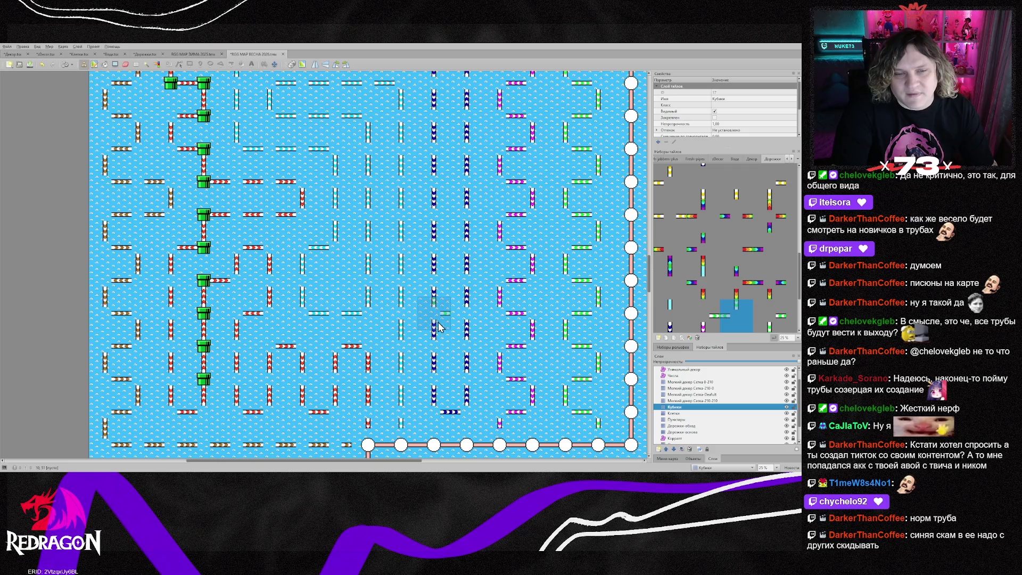
scroll(463, 305, up, 2)
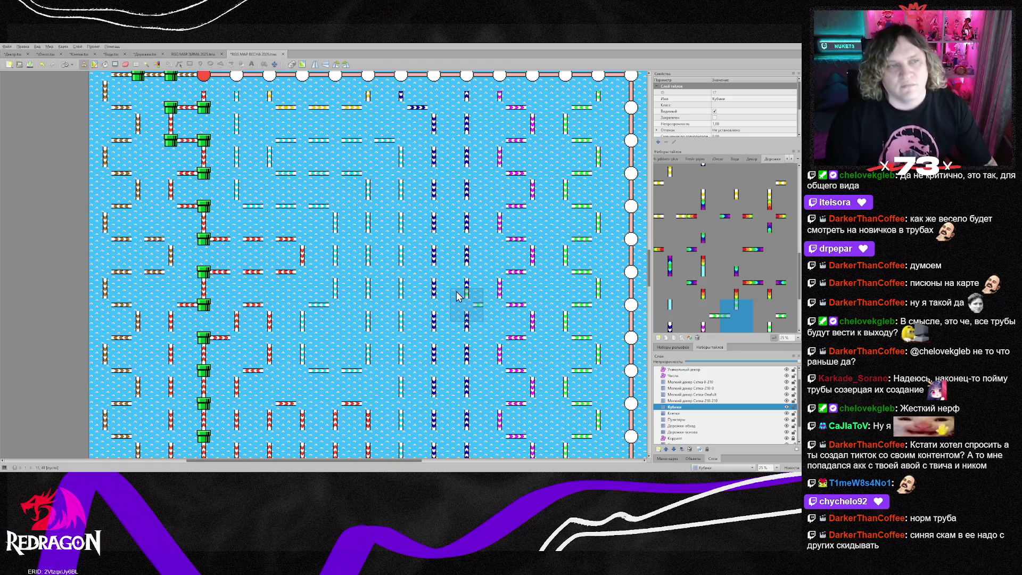
scroll(457, 296, up, 2)
scroll(371, 429, down, 6)
scroll(371, 429, up, 6)
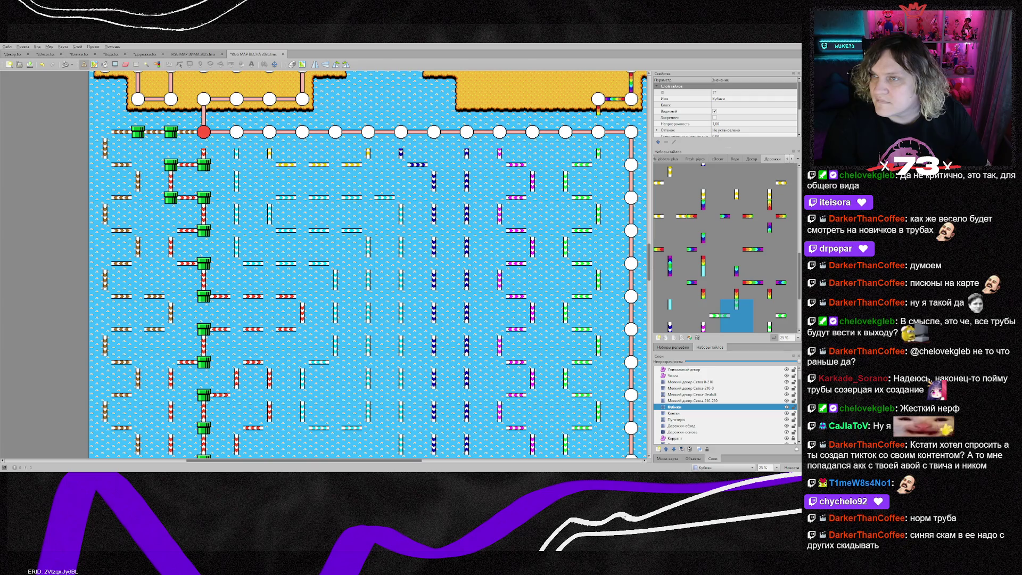
- Bring up the Fresh-pipes tileset with the green island tiles
scroll(270, 346, down, 3)
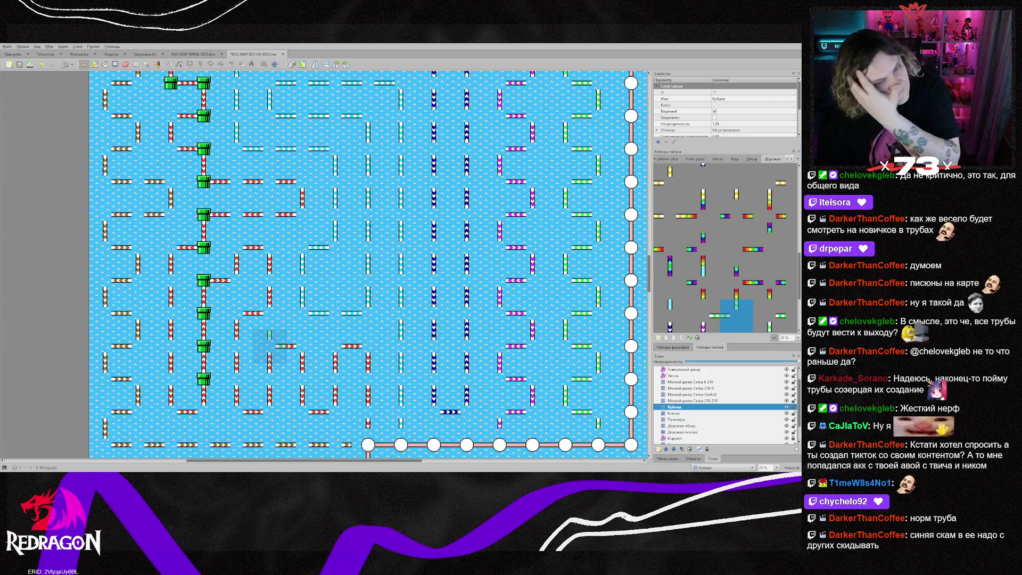
scroll(335, 314, down, 3)
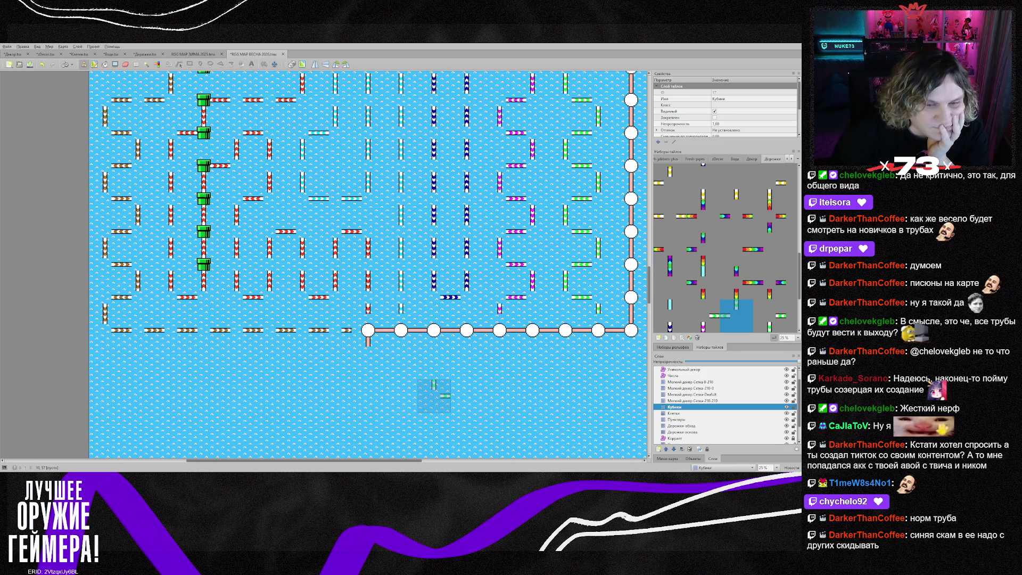
scroll(368, 266, up, 6)
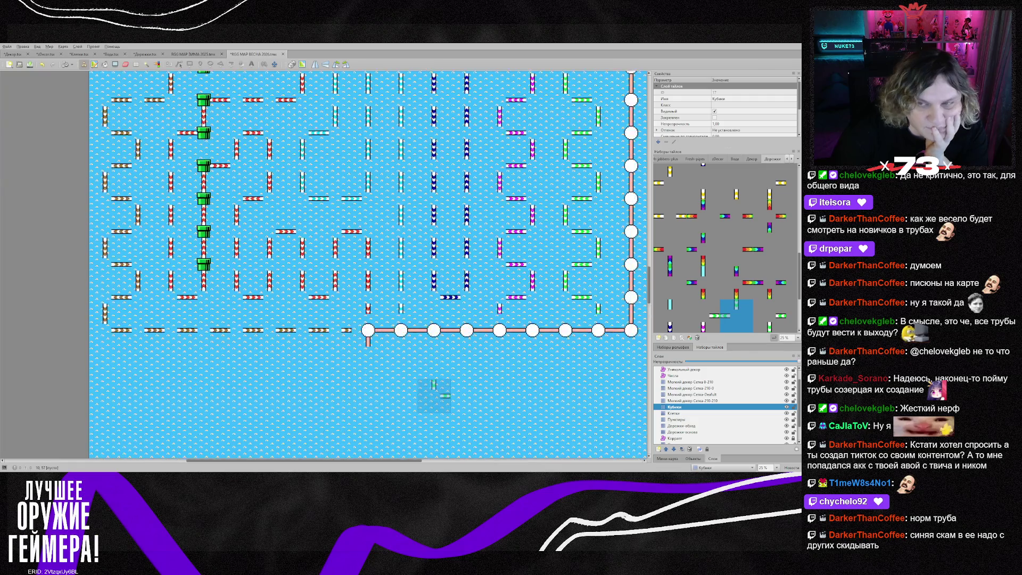
click(698, 160)
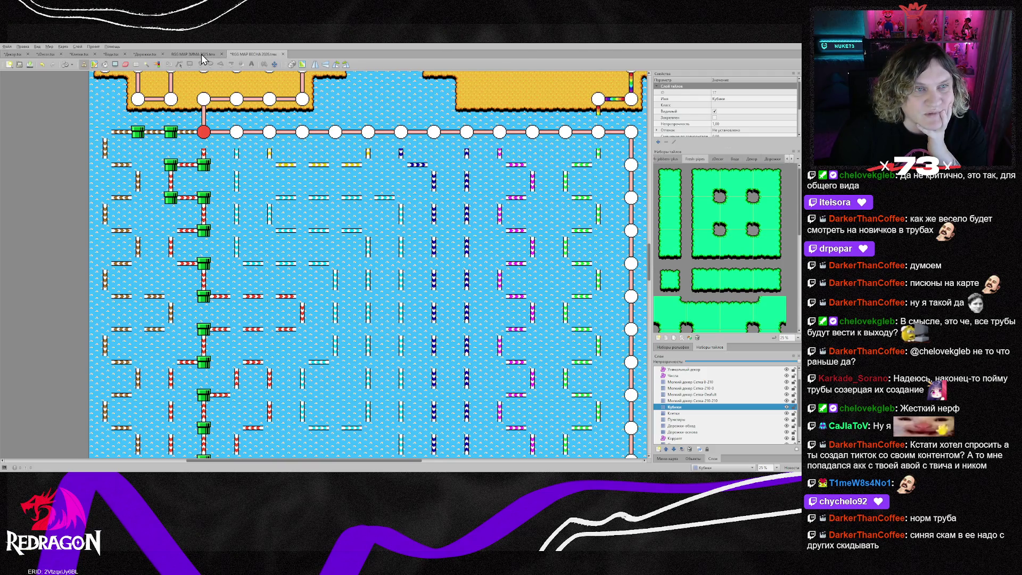
click(201, 53)
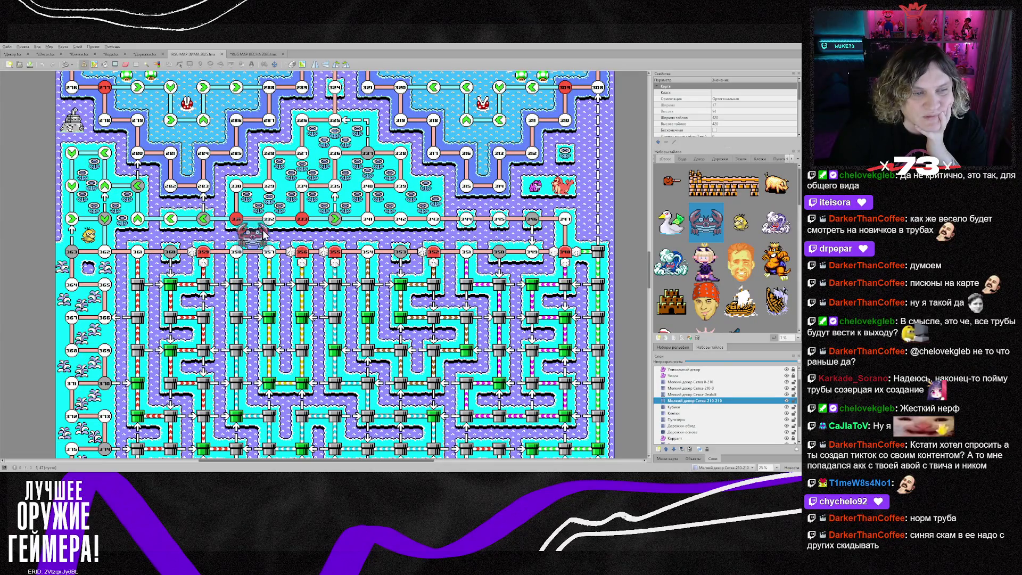
click(254, 54)
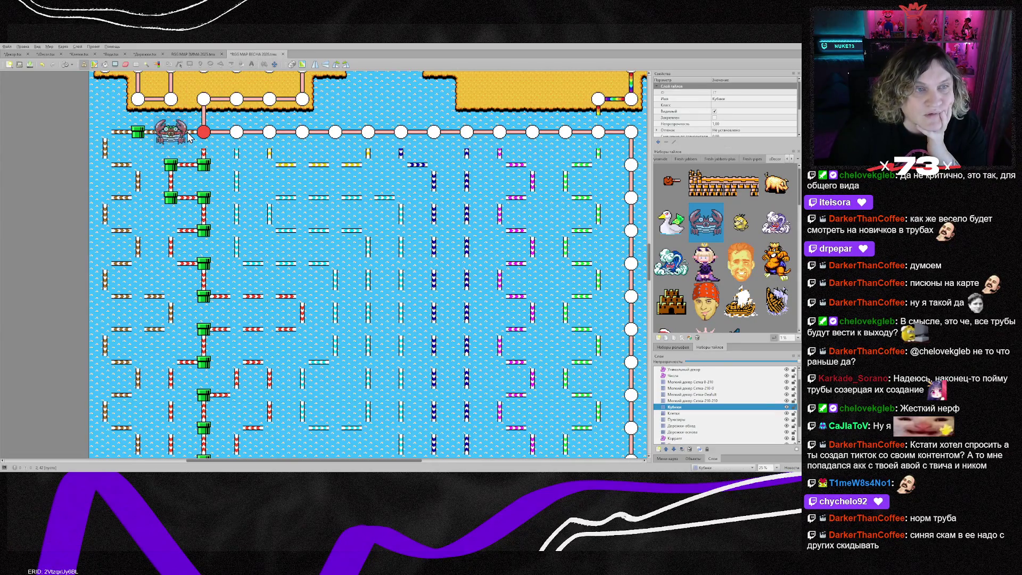
click(749, 159)
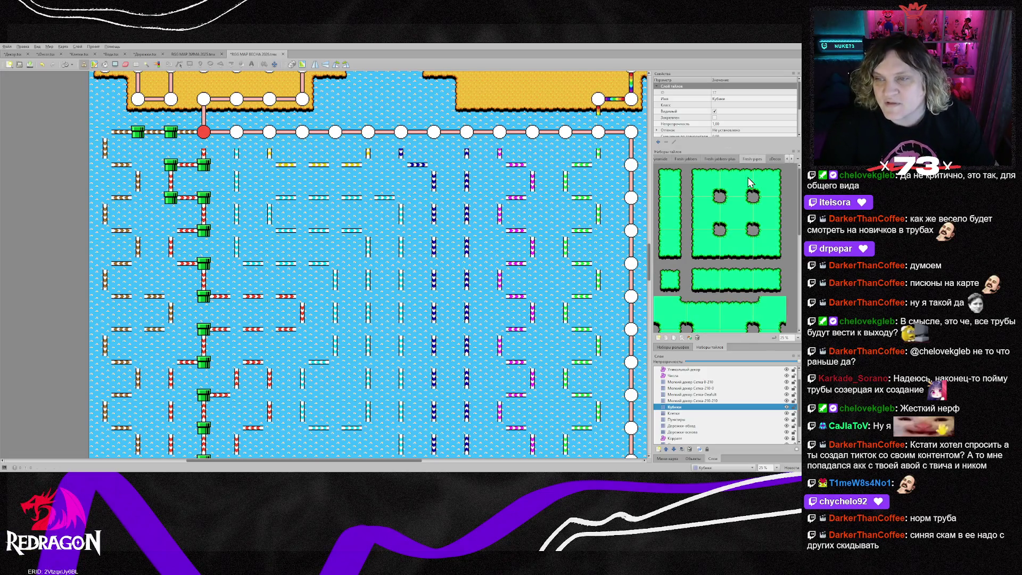
click(774, 288)
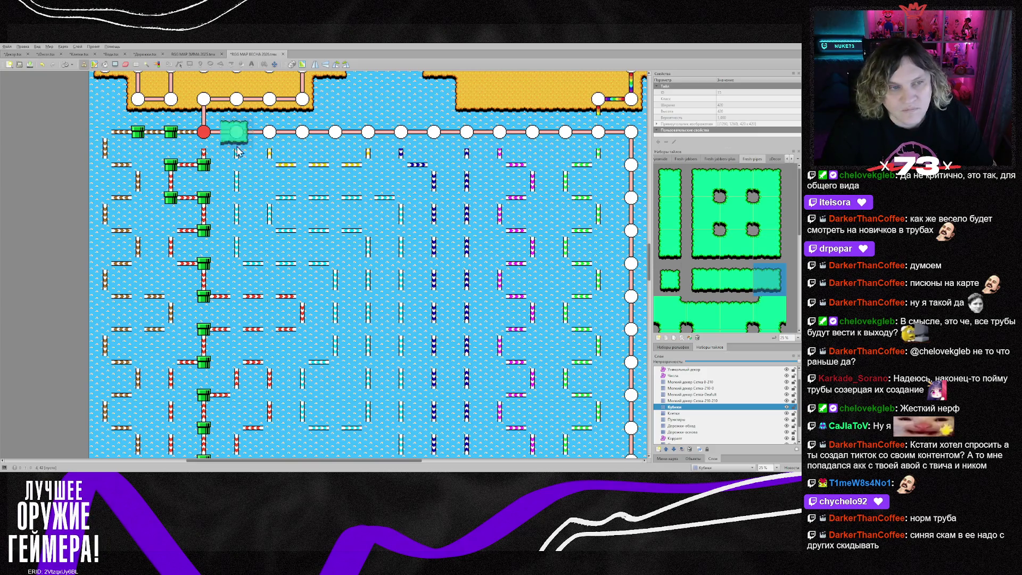
scroll(717, 288, down, 2)
scroll(717, 292, down, 2)
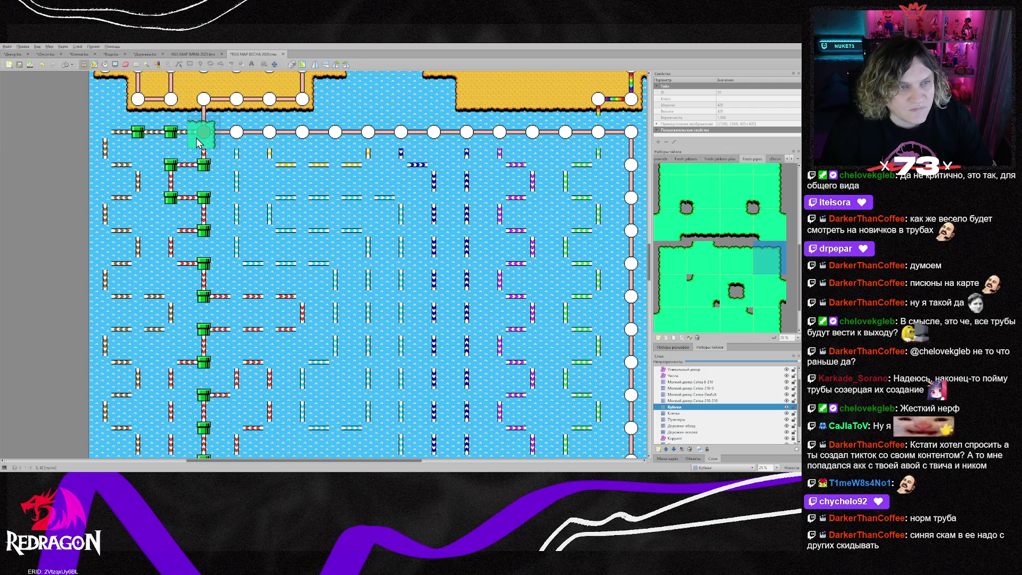
scroll(717, 236, up, 4)
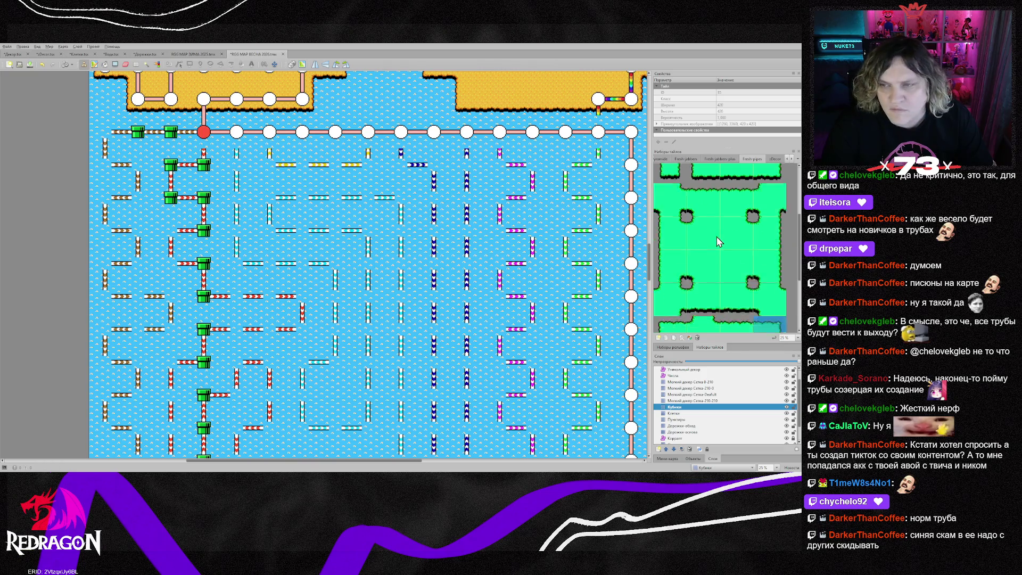
click(773, 186)
click(208, 128)
key(ctrl+z)
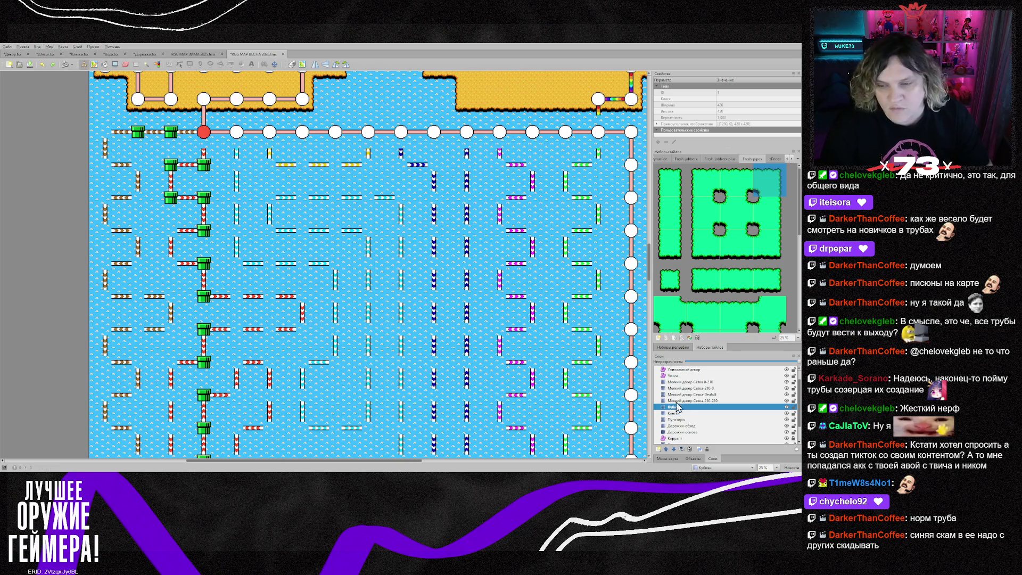
- On the Острова layer, cover the red node and paint island tiles along the top-left pipe row
scroll(699, 426, down, 1)
click(684, 426)
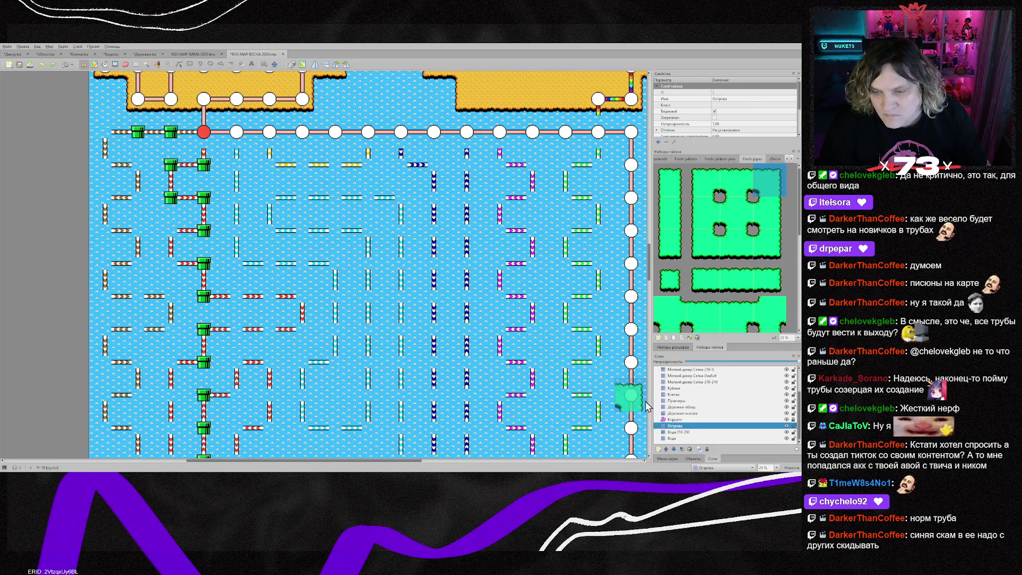
click(202, 134)
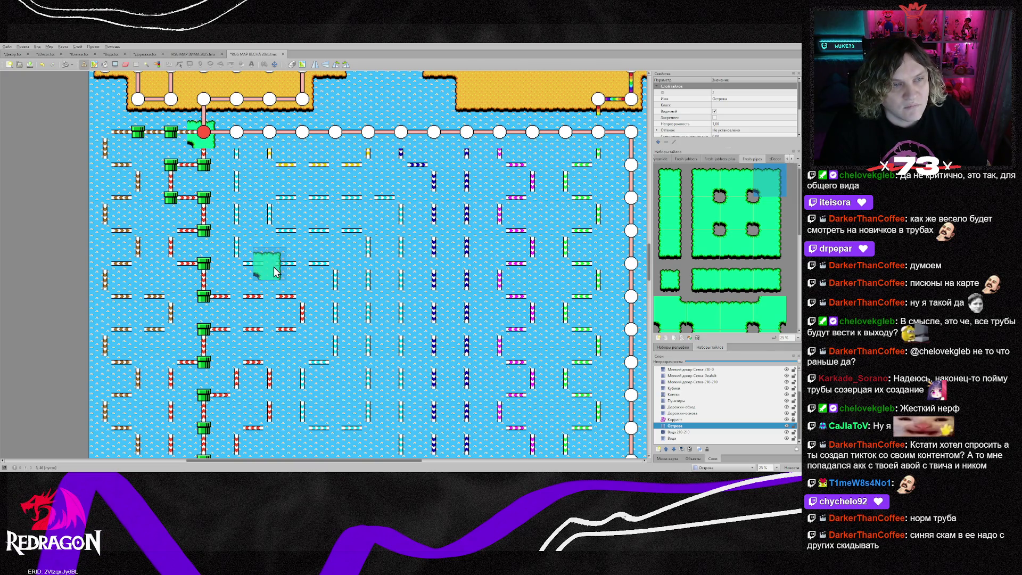
click(736, 280)
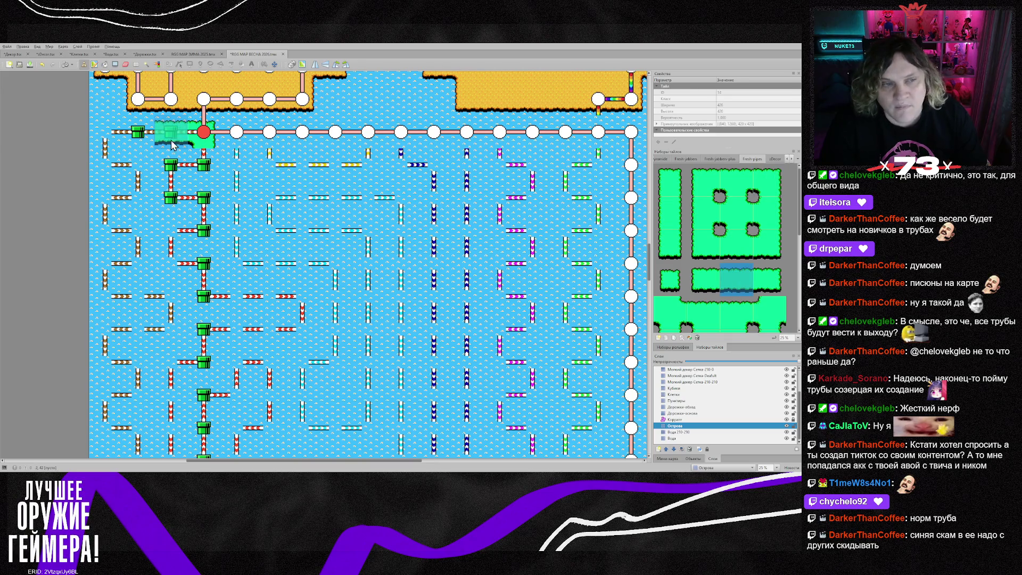
drag(173, 133, 128, 133)
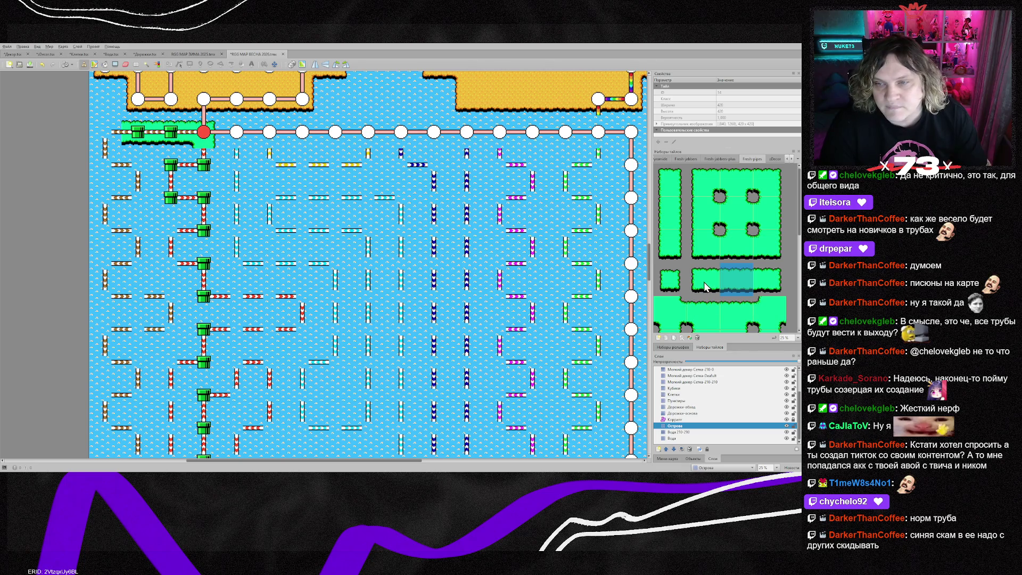
- Add island corner tiles and extend the island down the map's left edge
click(706, 193)
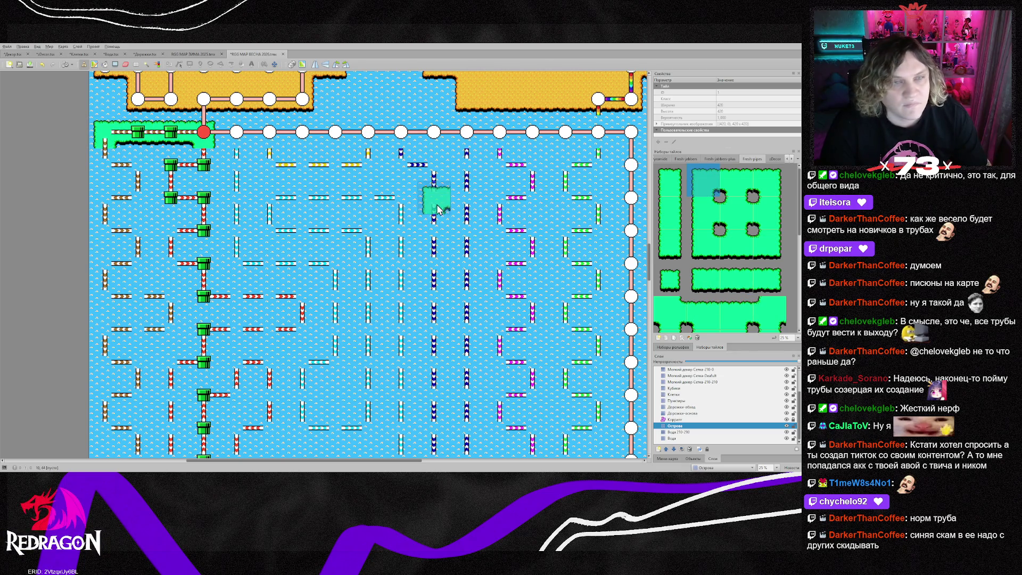
click(704, 247)
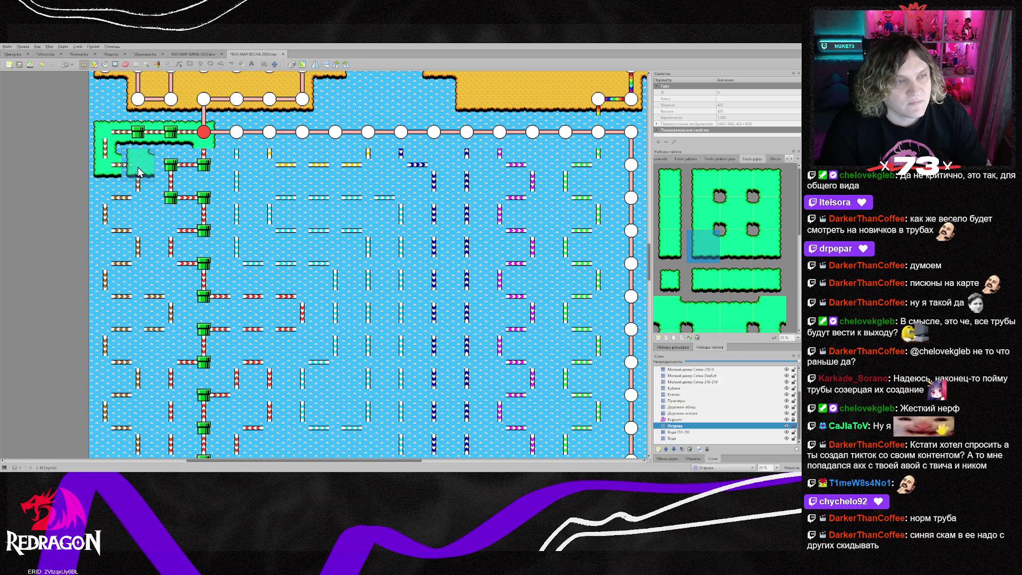
click(768, 181)
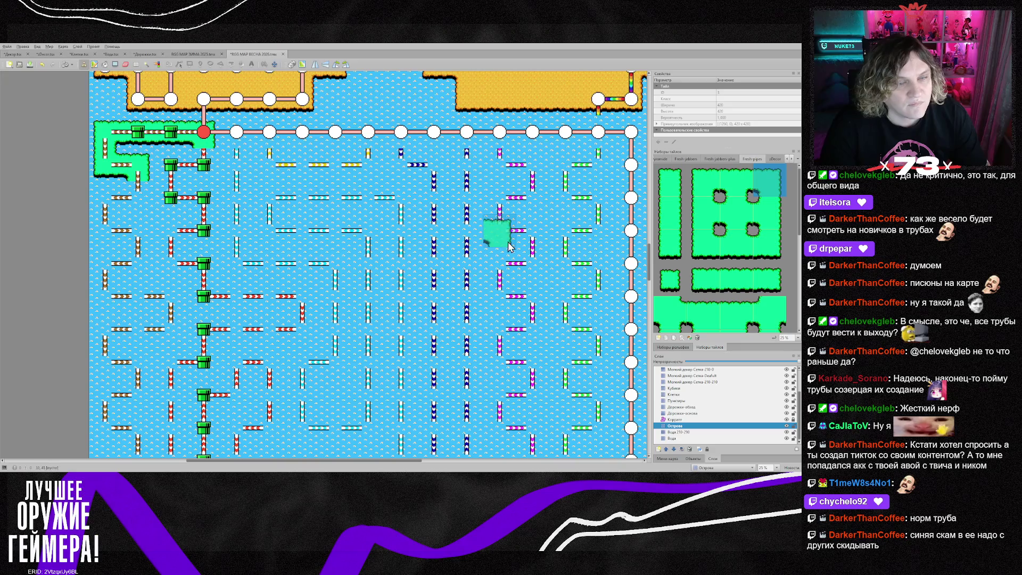
click(769, 244)
click(138, 196)
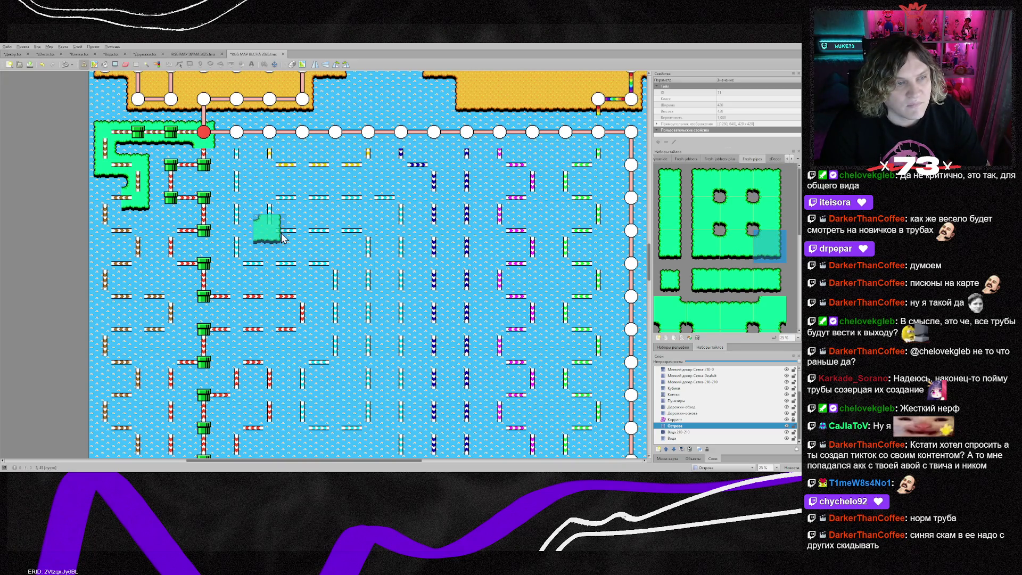
right_click(105, 132)
click(106, 198)
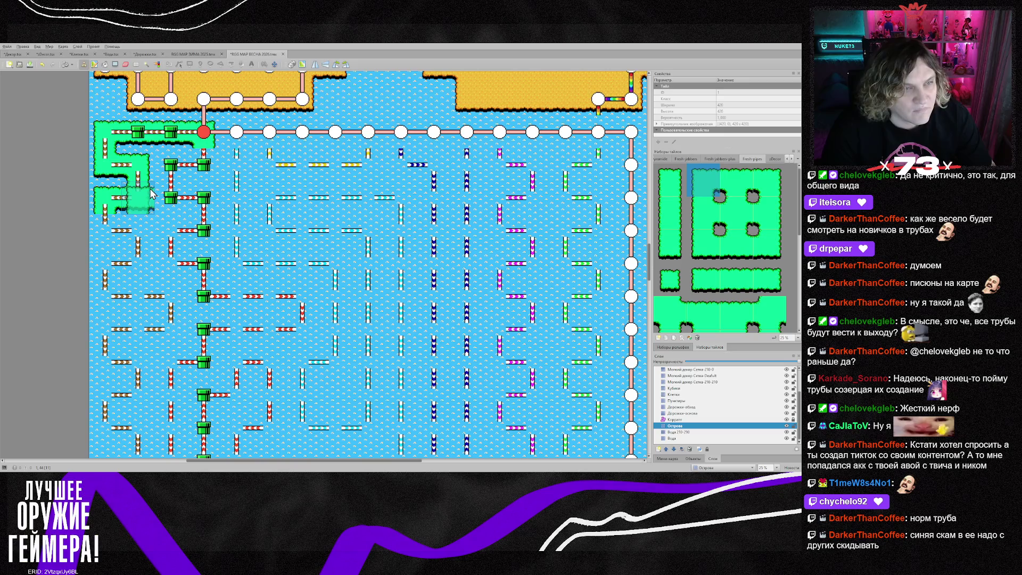
- On the Клетки layer, place green pipe tiles on the six left-column junctions
click(686, 394)
click(790, 162)
click(790, 162)
click(775, 159)
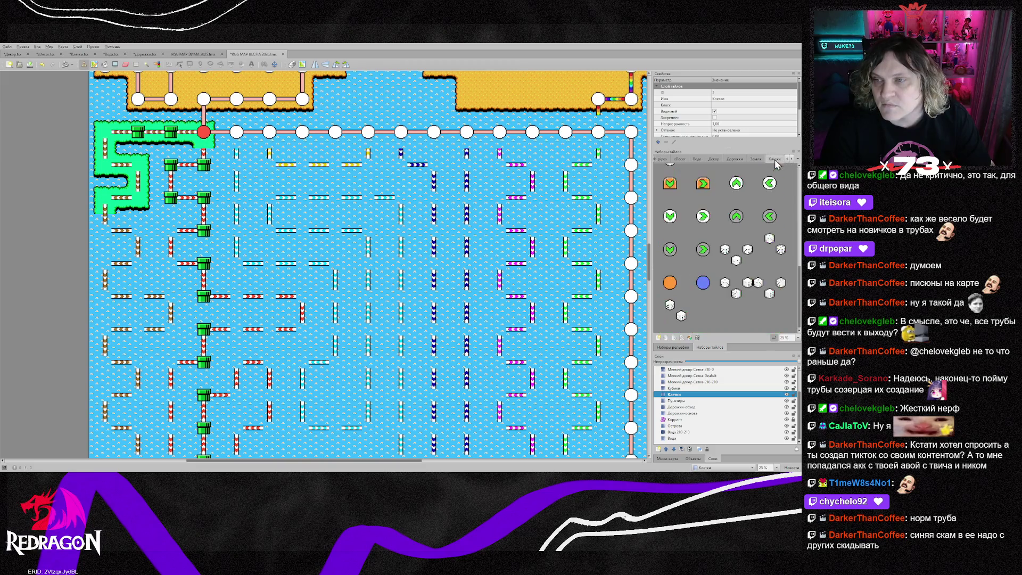
click(669, 215)
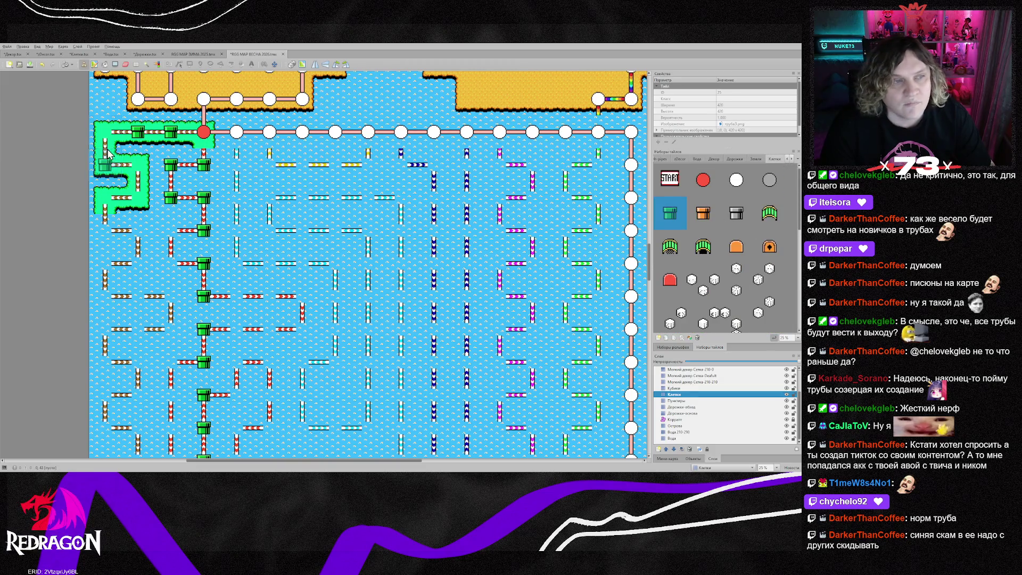
click(104, 132)
click(104, 166)
click(138, 165)
click(138, 198)
click(105, 198)
click(104, 231)
- Paint green pipe tiles along the remaining junction rows and winding paths of the maze
mouse_move(142, 242)
mouse_down()
mouse_move(109, 275)
mouse_move(175, 341)
mouse_move(102, 341)
mouse_move(137, 364)
mouse_move(137, 396)
mouse_up()
scroll(138, 396, down, 3)
mouse_move(118, 224)
mouse_down()
mouse_move(133, 256)
mouse_move(122, 291)
mouse_move(137, 331)
mouse_move(110, 376)
mouse_move(336, 388)
mouse_up()
mouse_move(181, 360)
mouse_down()
mouse_move(588, 361)
mouse_move(591, 325)
mouse_move(267, 324)
mouse_move(181, 312)
mouse_move(207, 291)
mouse_move(598, 290)
mouse_move(564, 256)
mouse_move(206, 245)
mouse_move(170, 223)
mouse_move(202, 190)
mouse_move(318, 223)
mouse_up()
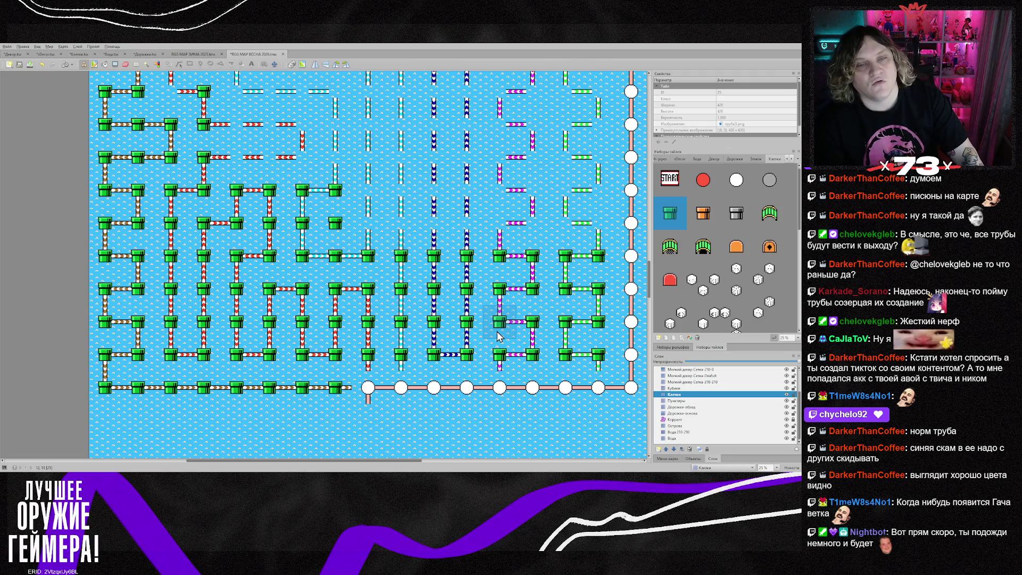
scroll(500, 335, up, 2)
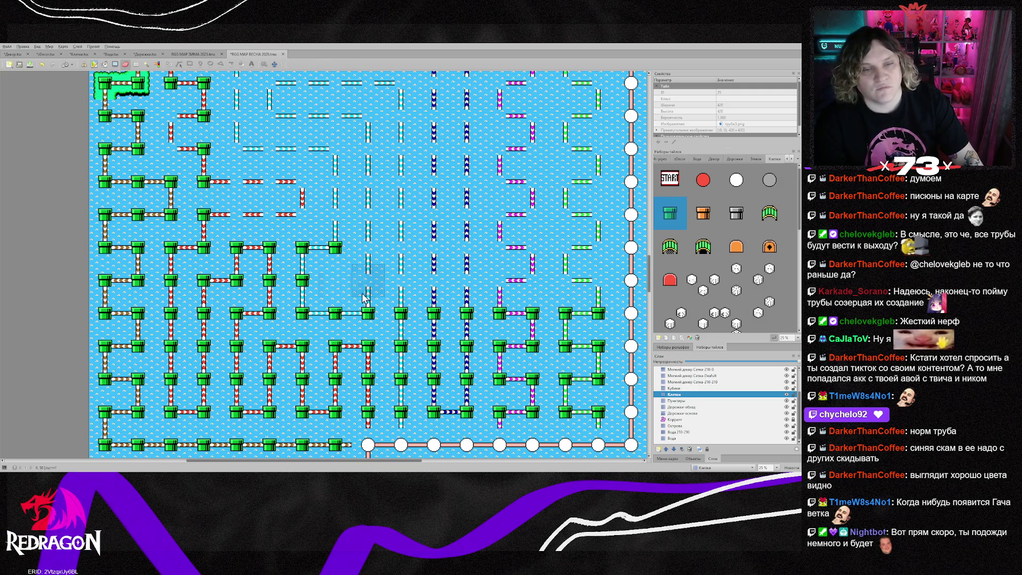
mouse_move(368, 282)
mouse_down()
mouse_move(596, 283)
mouse_move(498, 250)
mouse_move(365, 250)
mouse_move(351, 221)
mouse_move(240, 218)
mouse_move(272, 184)
mouse_move(533, 184)
mouse_move(590, 197)
mouse_move(500, 216)
mouse_move(404, 216)
mouse_move(399, 234)
mouse_up()
scroll(266, 266, up, 3)
mouse_move(238, 273)
mouse_down()
mouse_move(577, 271)
mouse_move(594, 234)
mouse_move(267, 229)
mouse_move(236, 232)
mouse_move(186, 264)
mouse_move(171, 234)
mouse_move(335, 166)
mouse_move(589, 168)
mouse_move(564, 198)
mouse_move(336, 198)
mouse_move(356, 360)
mouse_up()
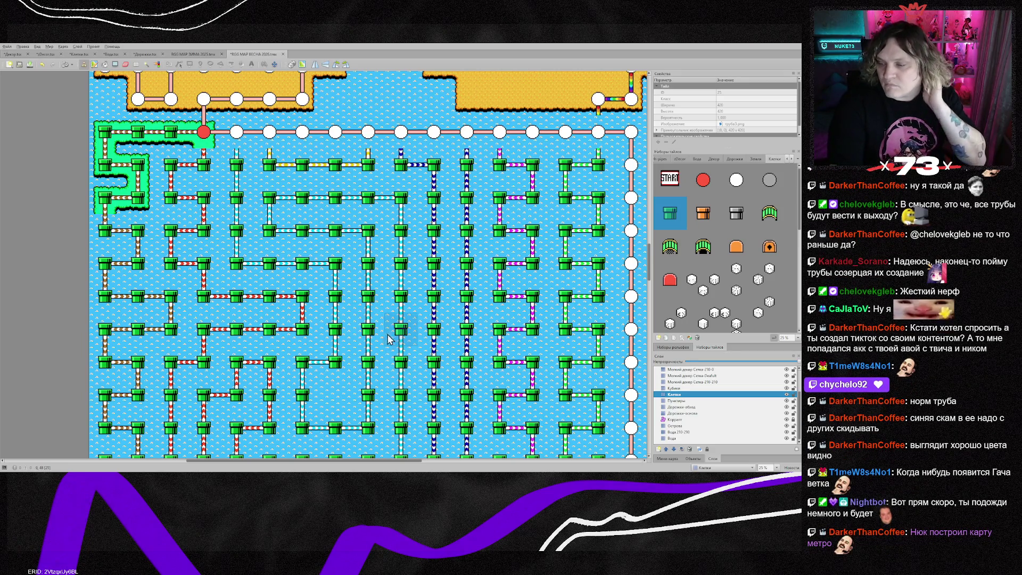
scroll(383, 335, down, 3)
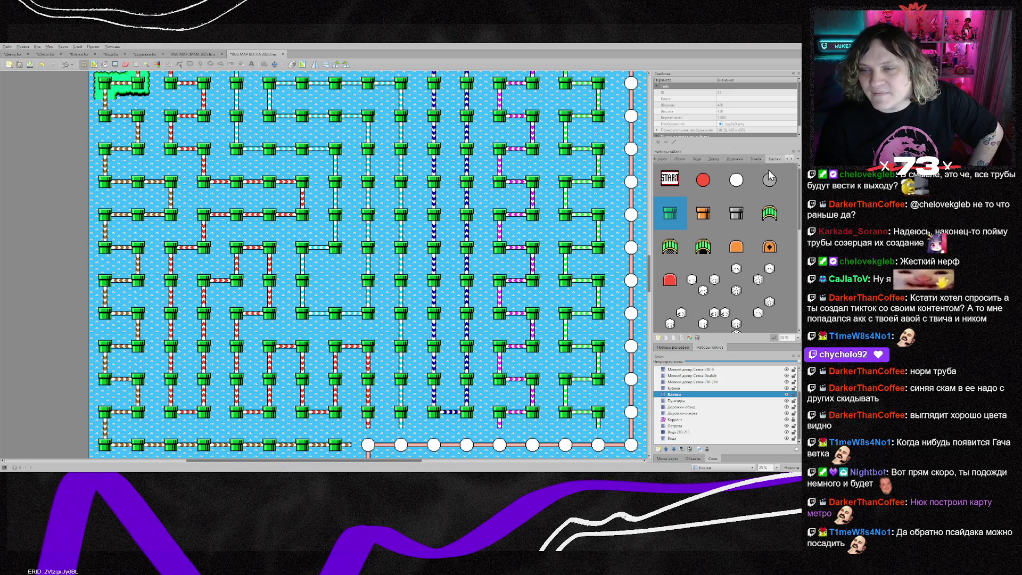
- On the Острова layer, stamp a single-cell Fresh-pipes island in the middle of the maze
click(675, 426)
scroll(476, 240, up, 3)
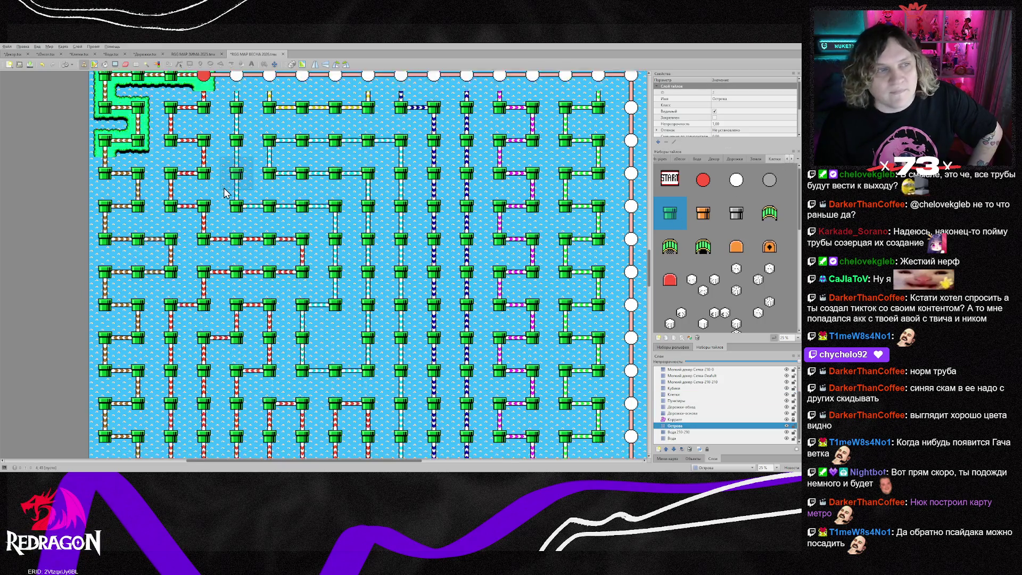
click(787, 159)
click(787, 159)
click(707, 159)
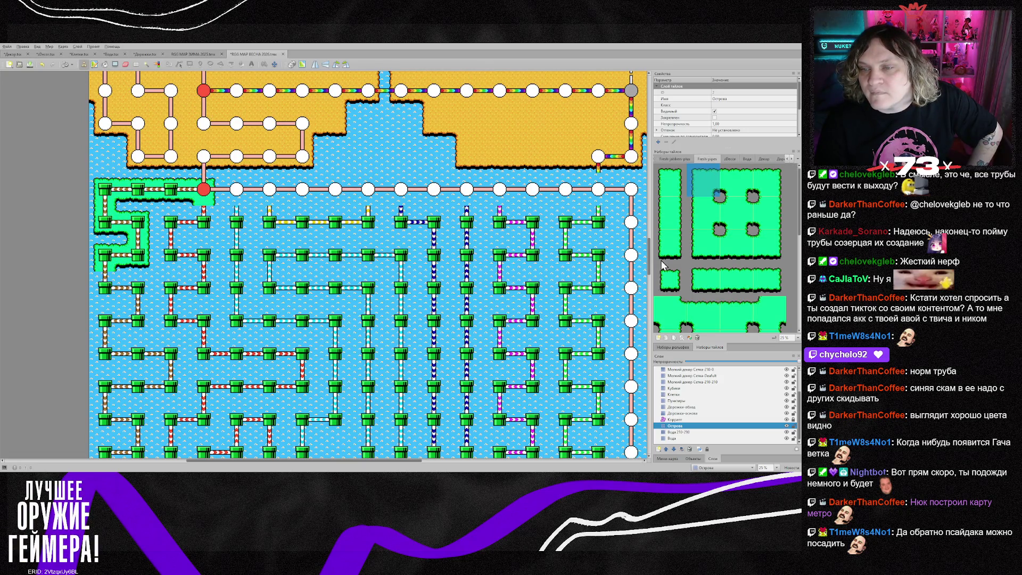
click(669, 280)
scroll(400, 292, down, 3)
click(335, 281)
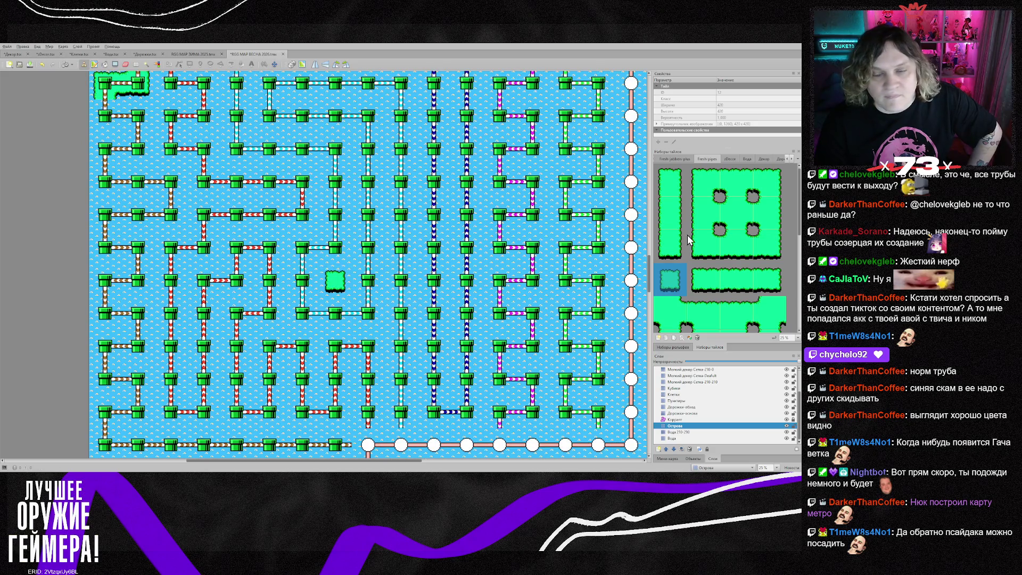
click(732, 159)
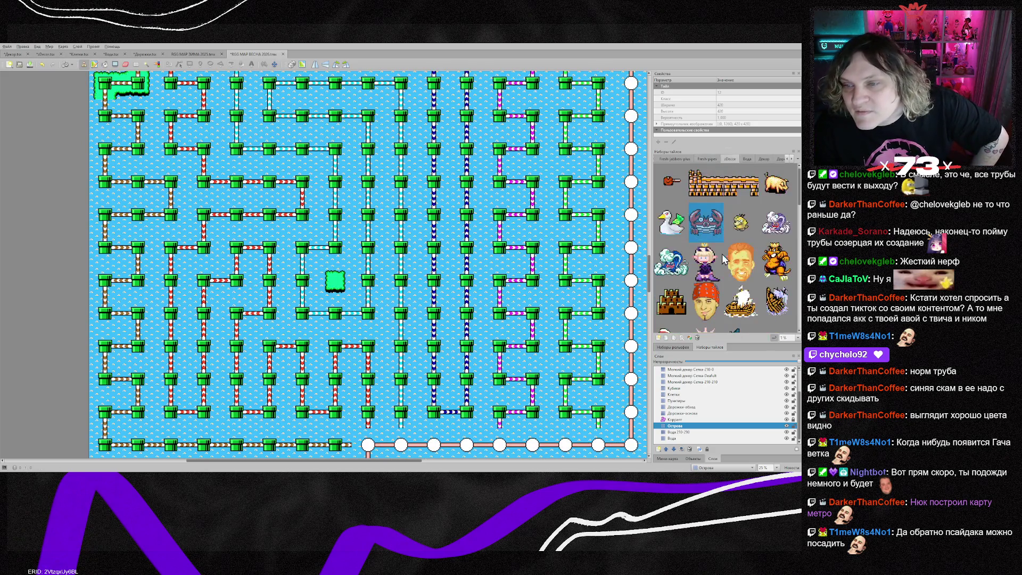
- Place the yellow zDecor duck on the central islet and check it on the Уникальный декор layer
click(742, 223)
click(343, 285)
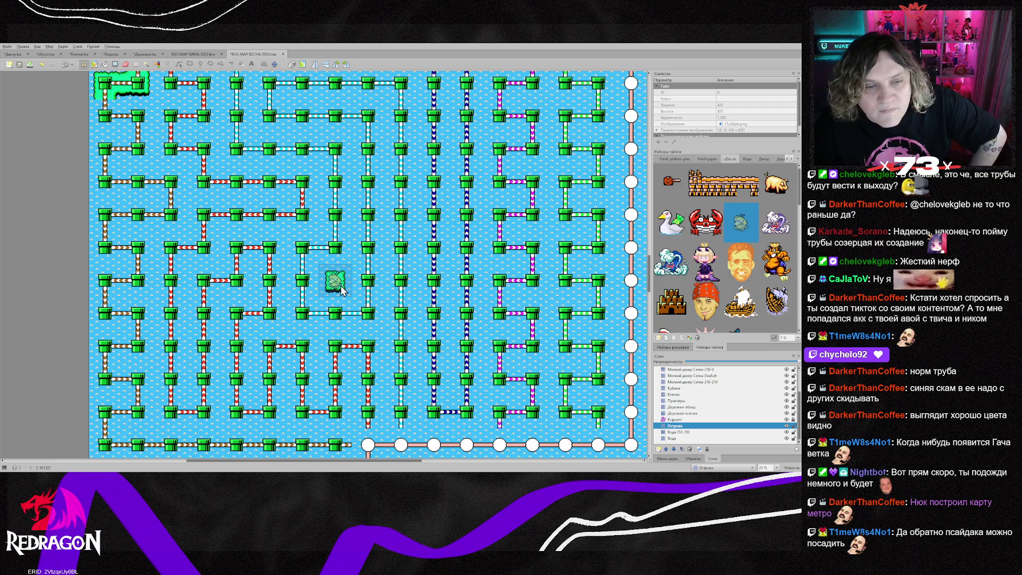
scroll(689, 397, up, 2)
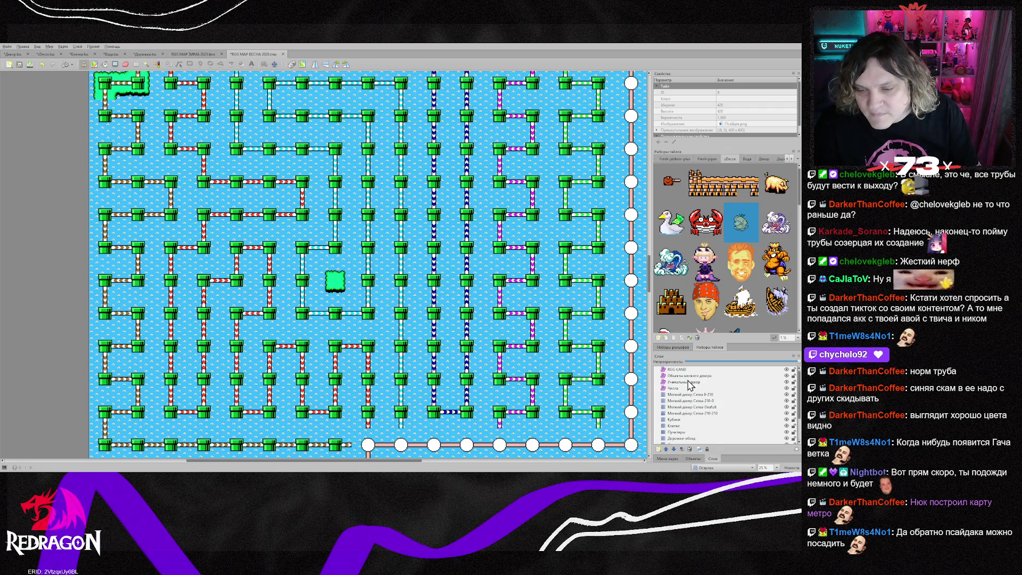
click(688, 382)
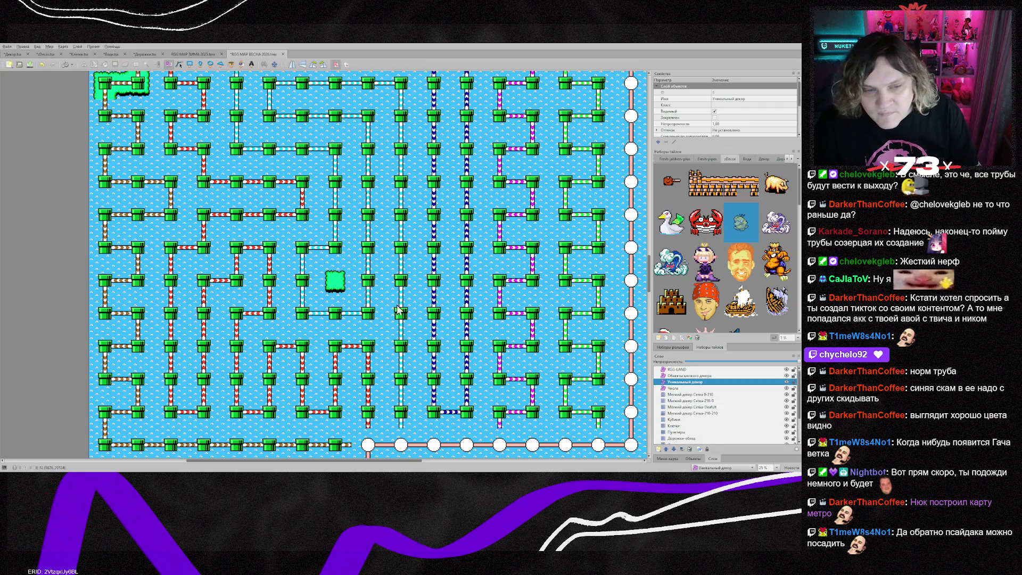
click(337, 284)
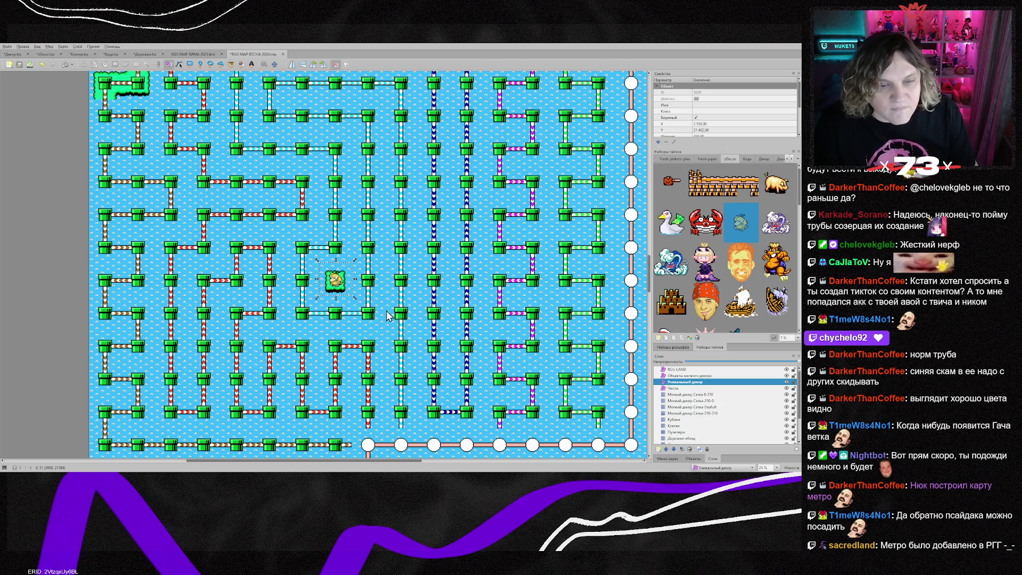
scroll(335, 302, up, 2)
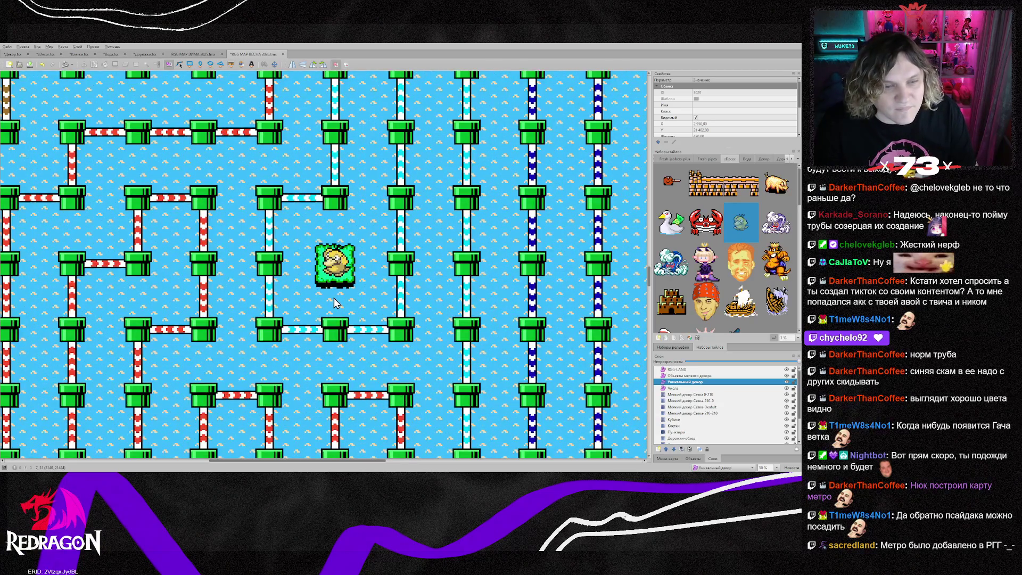
scroll(334, 298, down, 2)
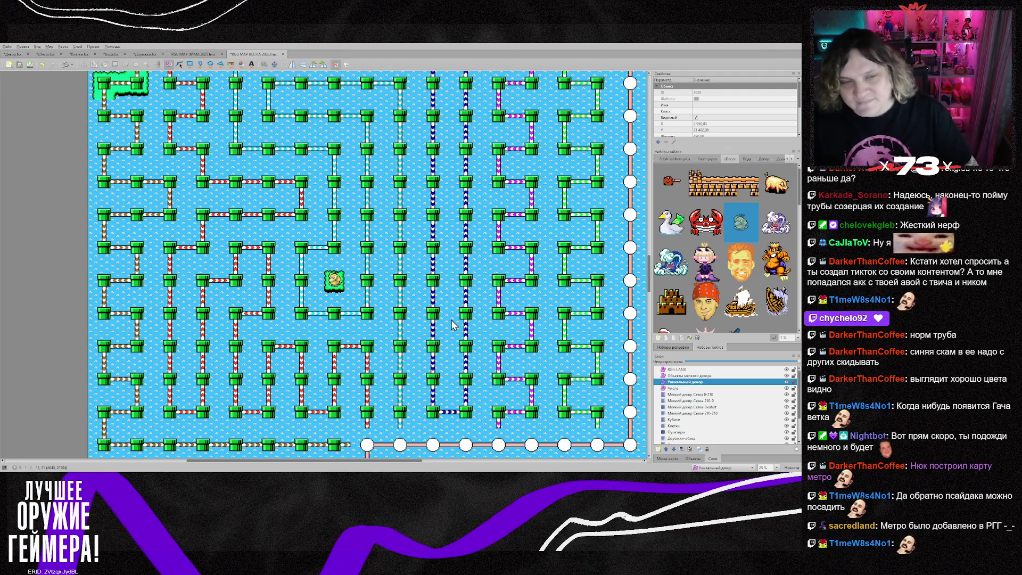
scroll(431, 317, down, 3)
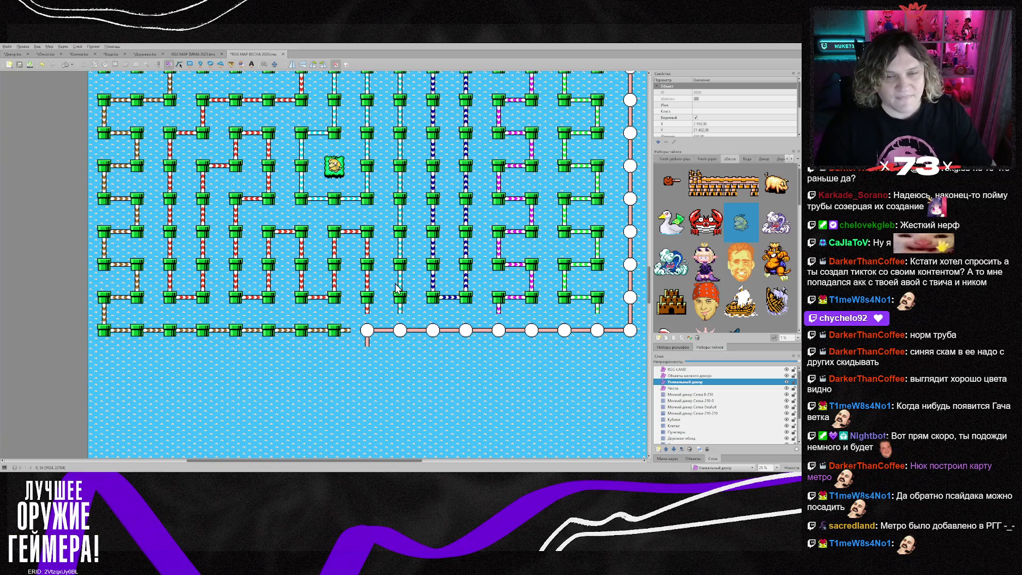
scroll(538, 277, up, 6)
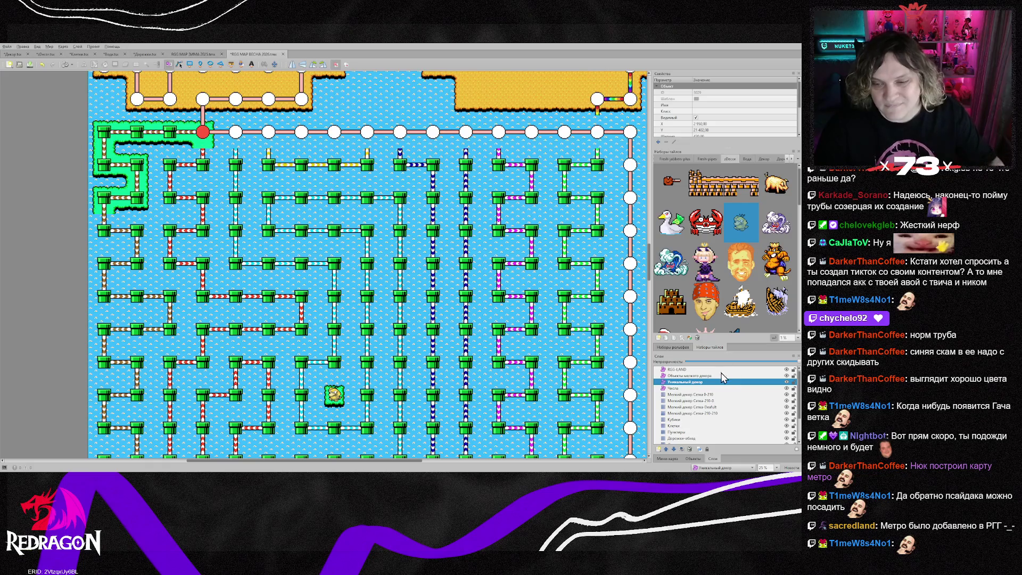
scroll(702, 414, down, 2)
click(682, 427)
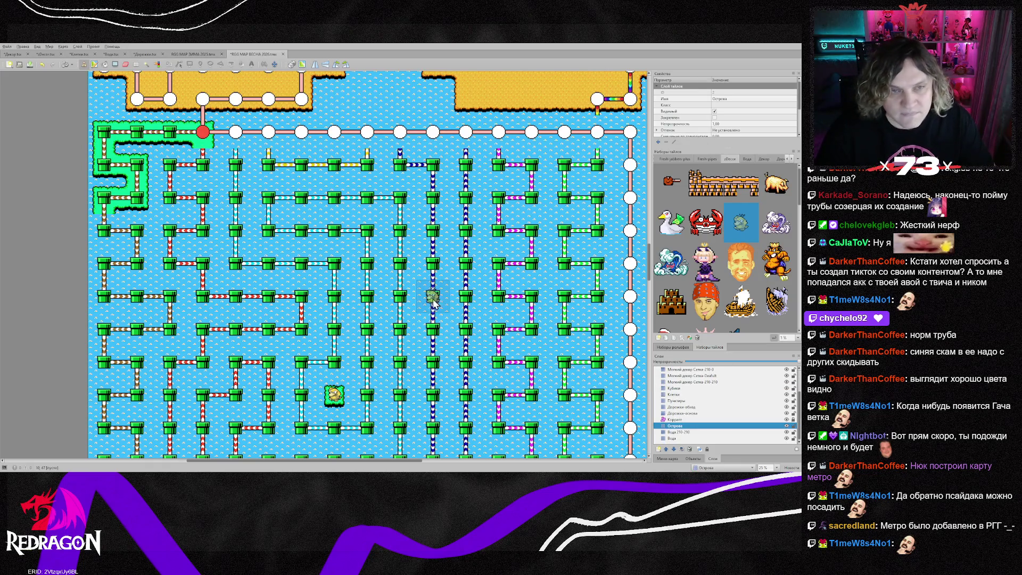
- Stamp the 2x2 green island block repeatedly down beside the left-column pipes
right_click(109, 205)
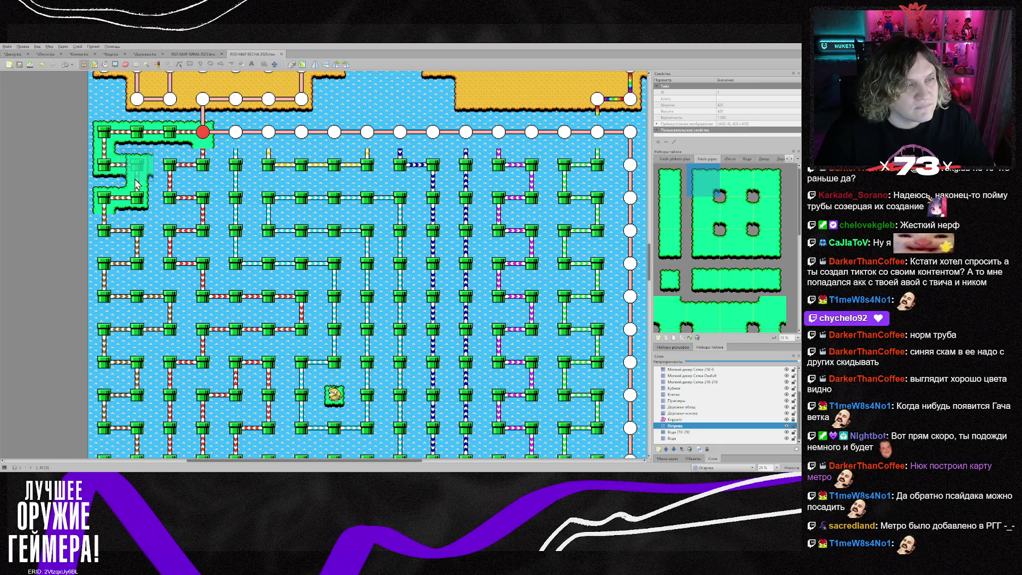
key(r)
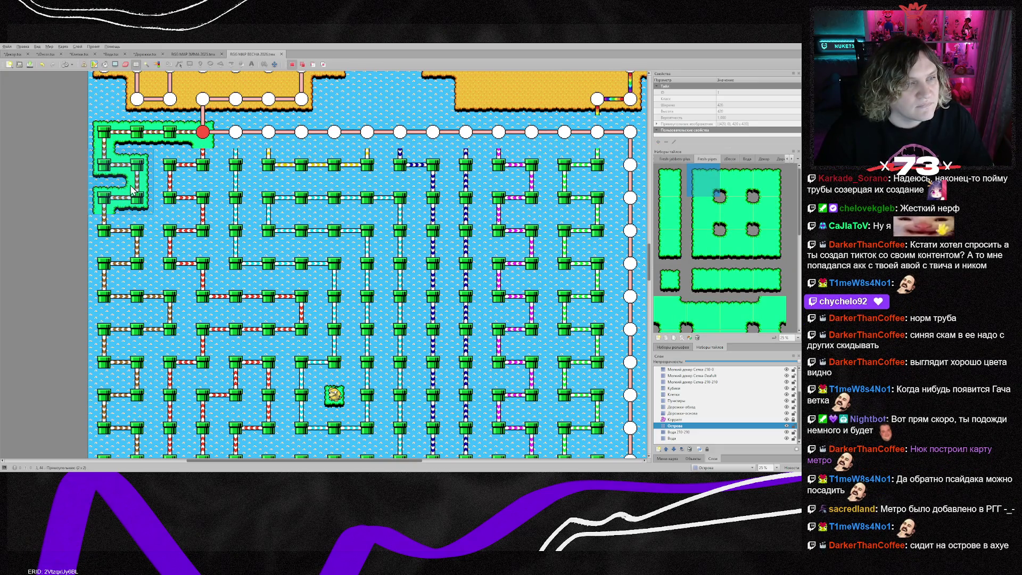
key(ctrl+v)
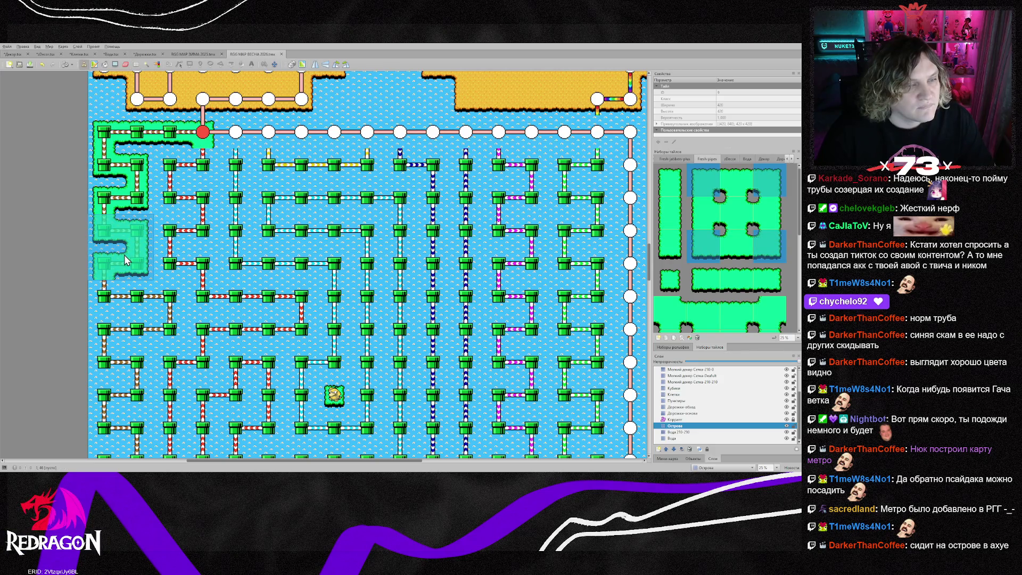
click(125, 261)
scroll(202, 358, down, 2)
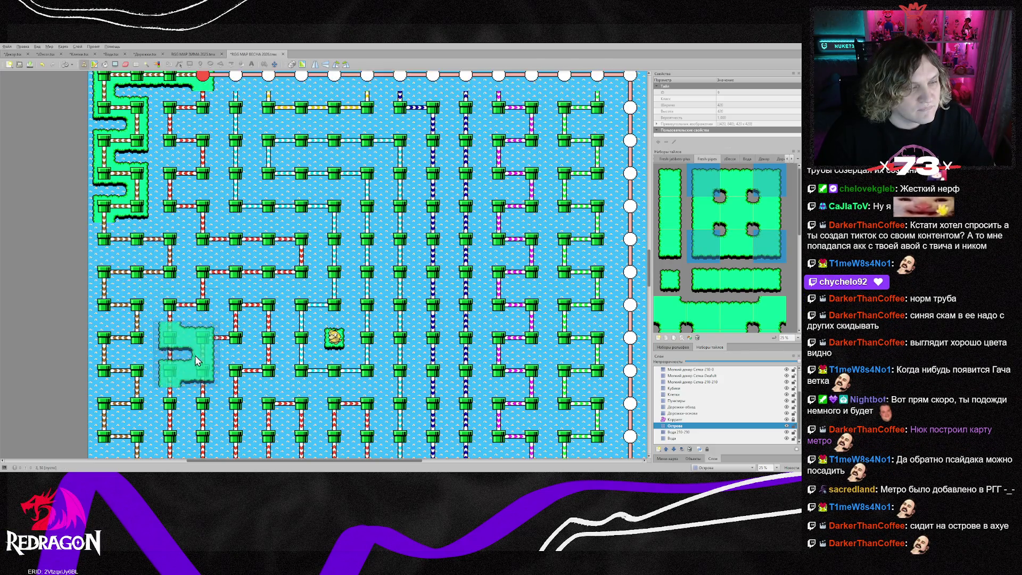
click(135, 334)
scroll(135, 334, down, 2)
click(132, 351)
click(145, 406)
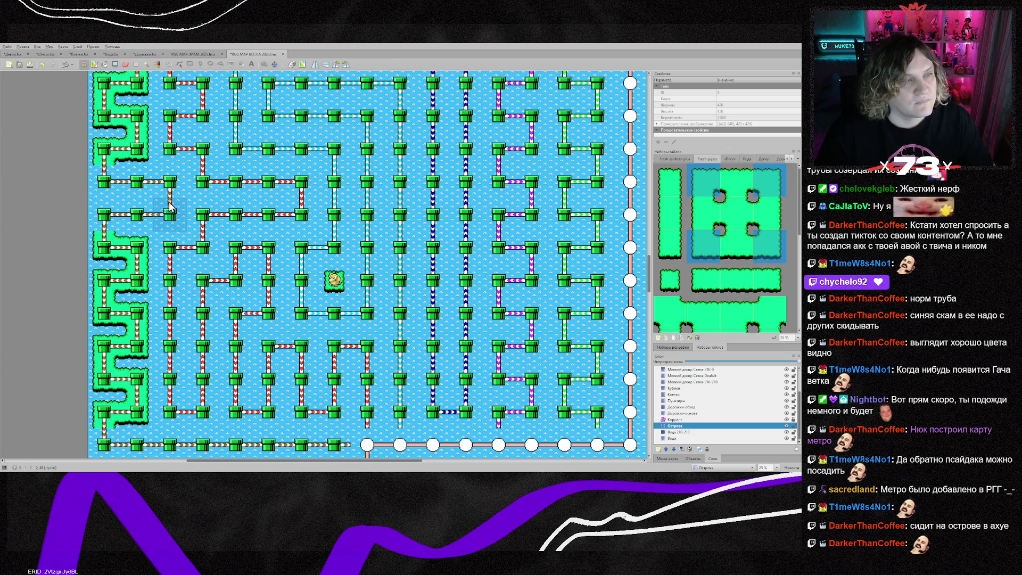
- Add island edge and top-left corner tiles along the map's left edge
scroll(160, 240, up, 2)
right_click(106, 241)
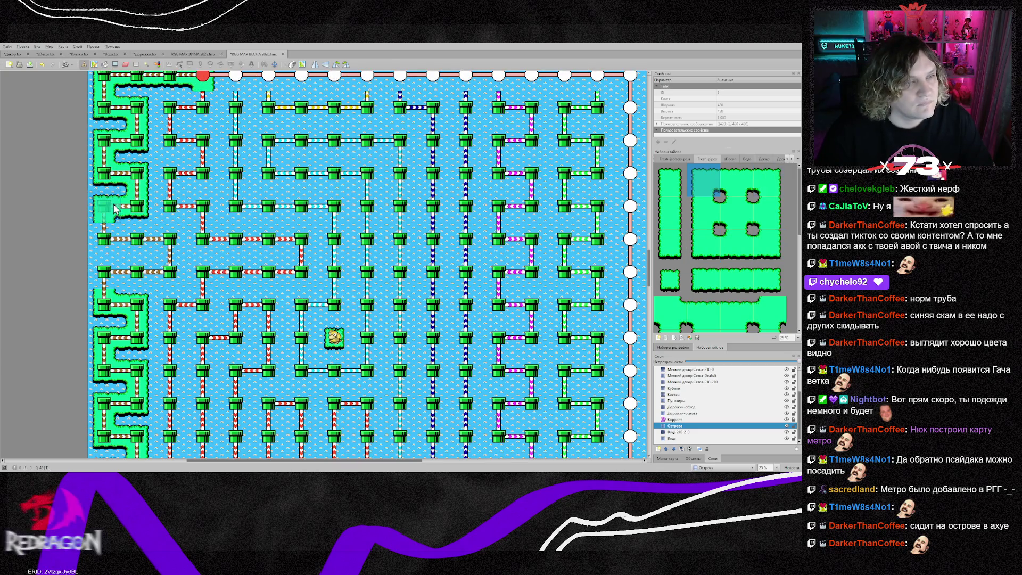
right_click(104, 173)
click(106, 240)
right_click(99, 145)
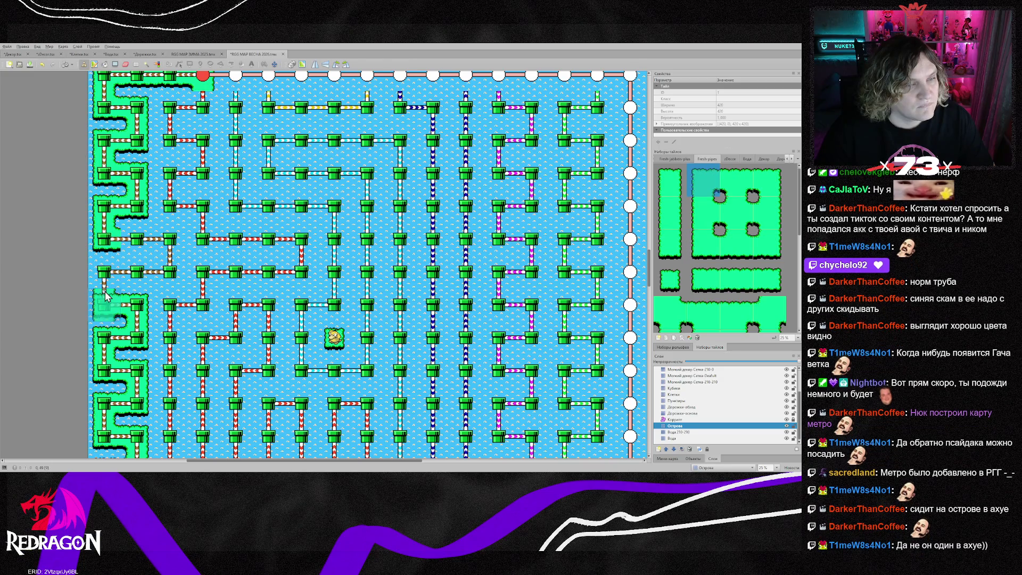
click(107, 274)
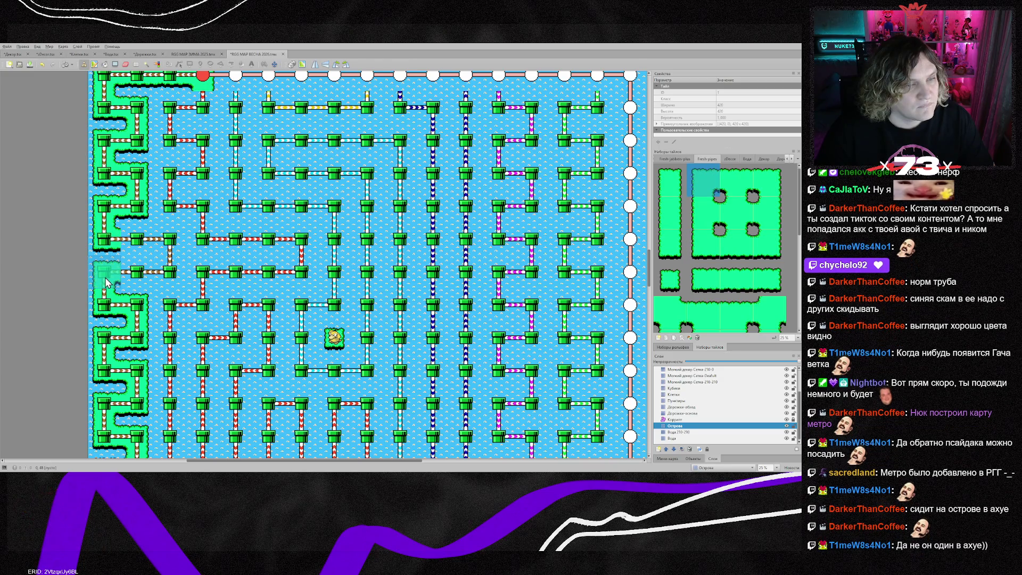
right_click(177, 285)
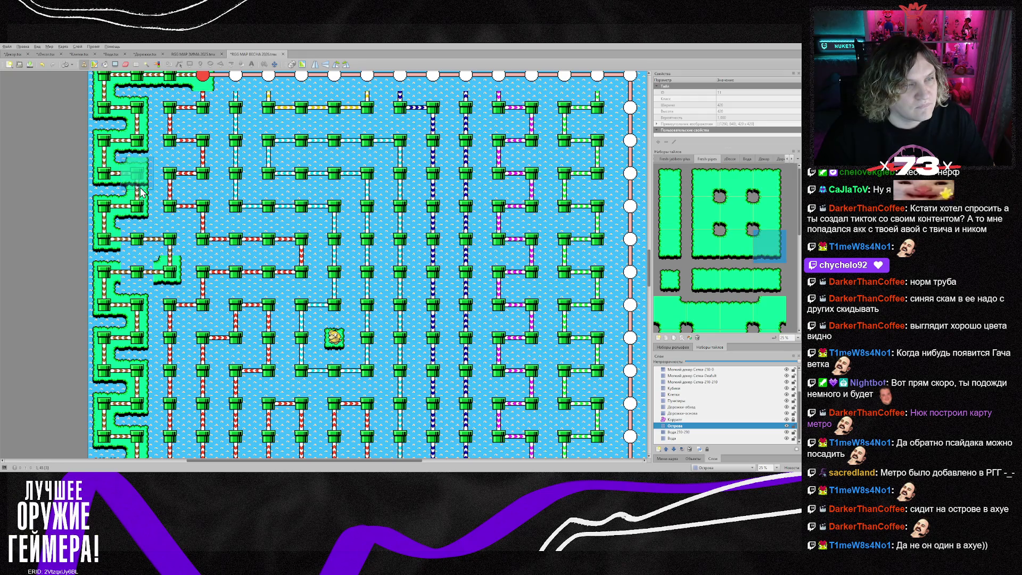
scroll(138, 224, up, 3)
right_click(123, 364)
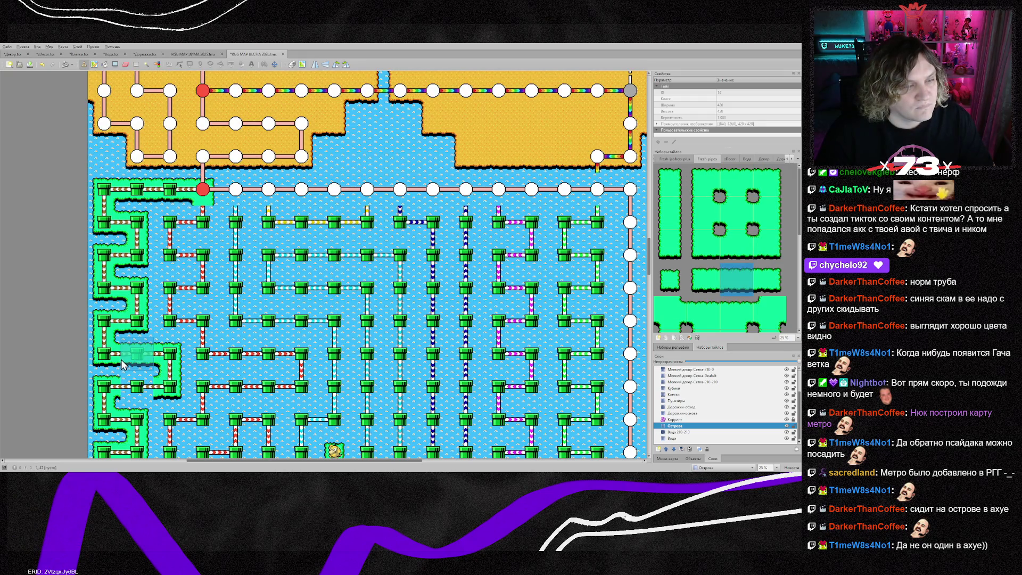
- Paint a green island strip along the bottom pipe row to the right side
scroll(203, 354, down, 6)
drag(161, 395, 329, 391)
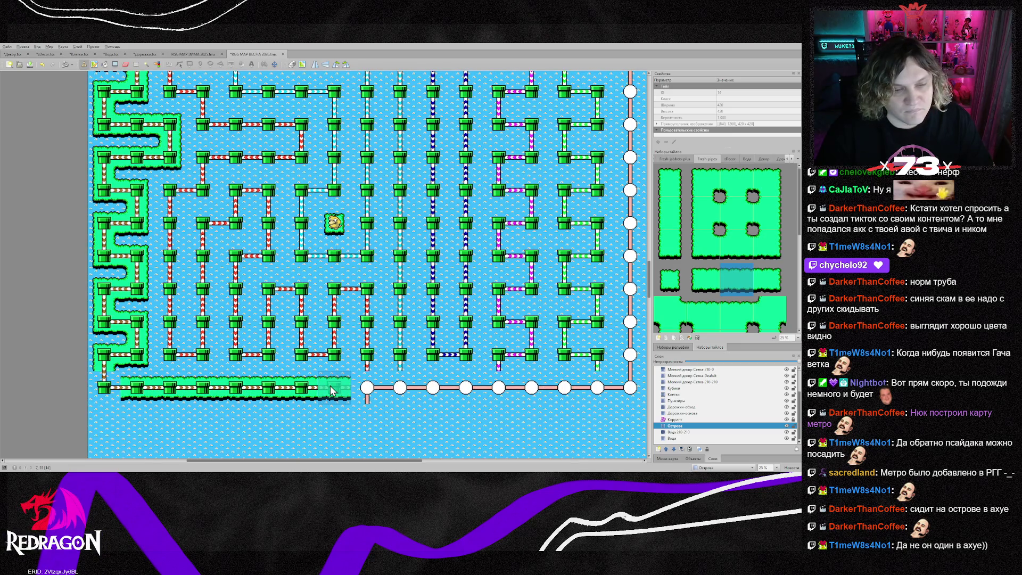
click(326, 389)
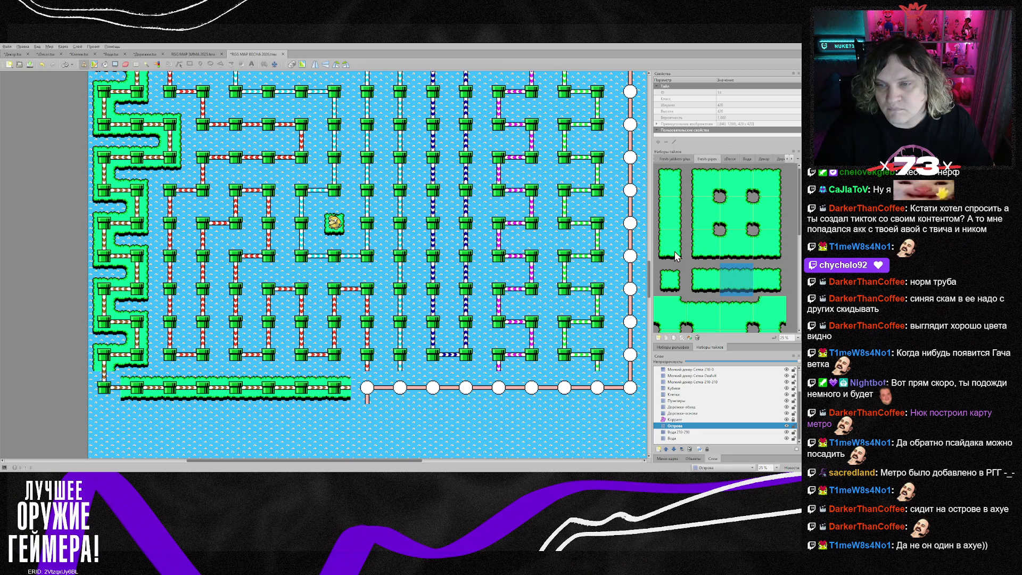
click(768, 290)
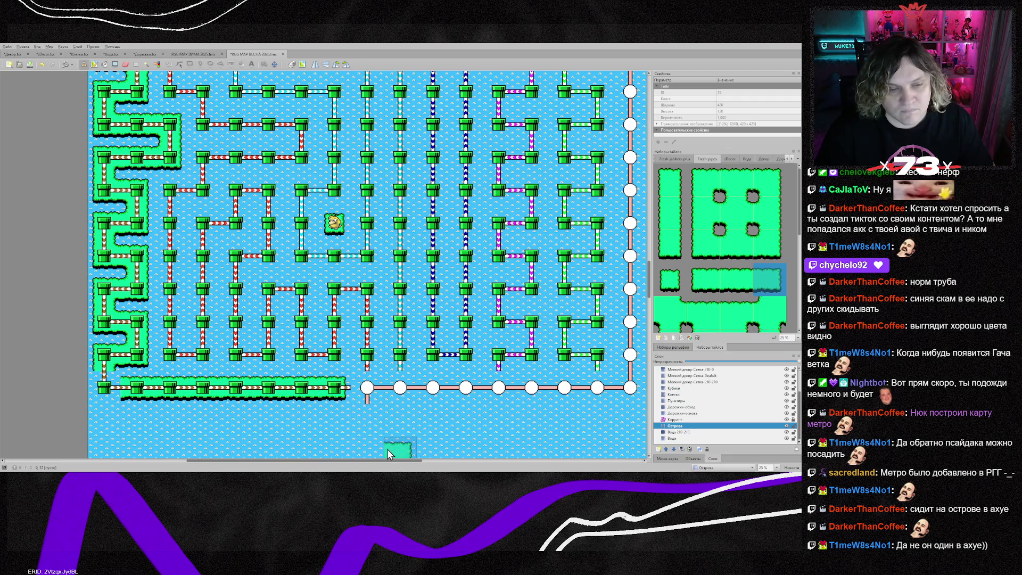
scroll(388, 449, up, 5)
scroll(386, 450, down, 3)
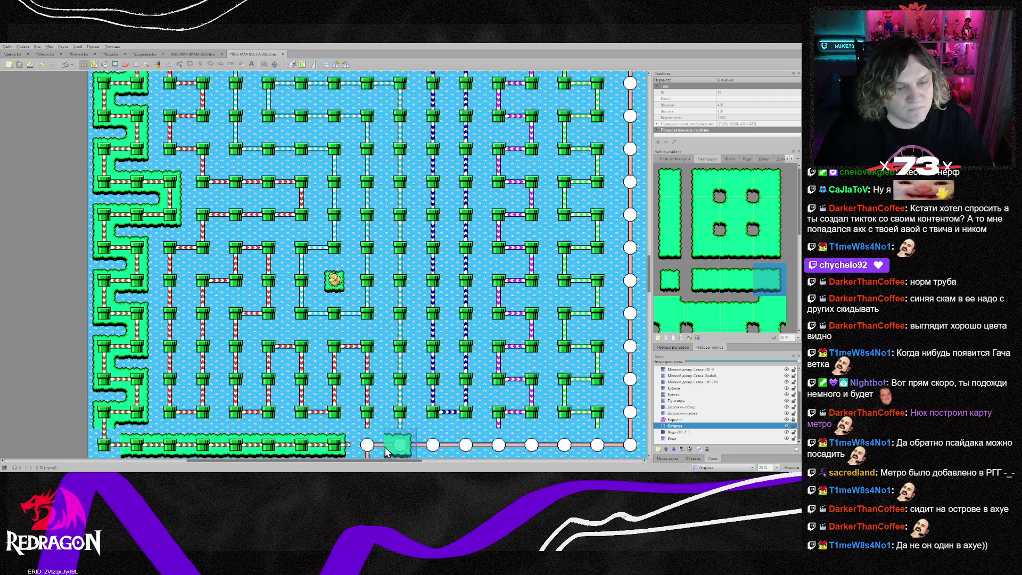
scroll(385, 448, down, 3)
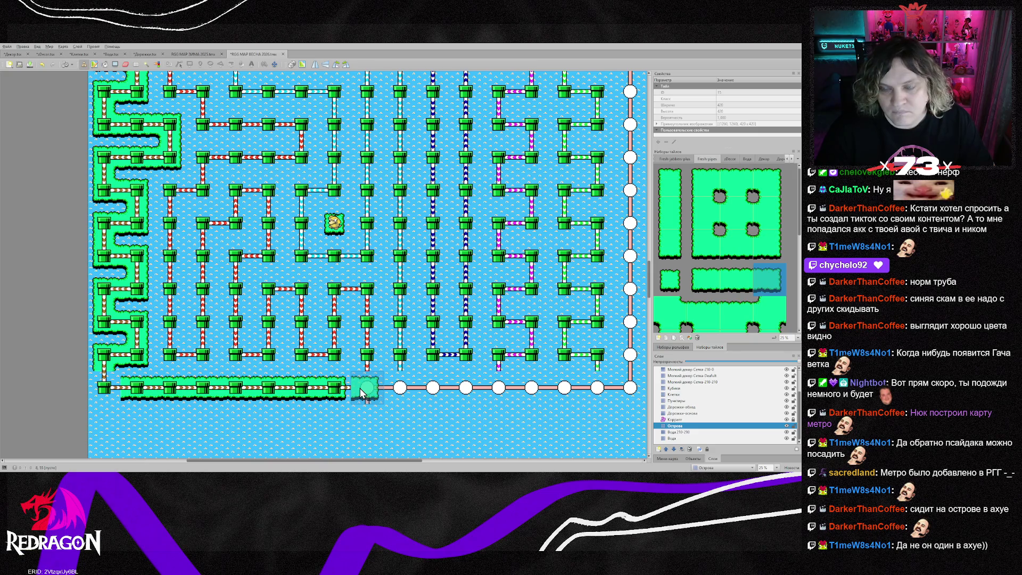
click(736, 279)
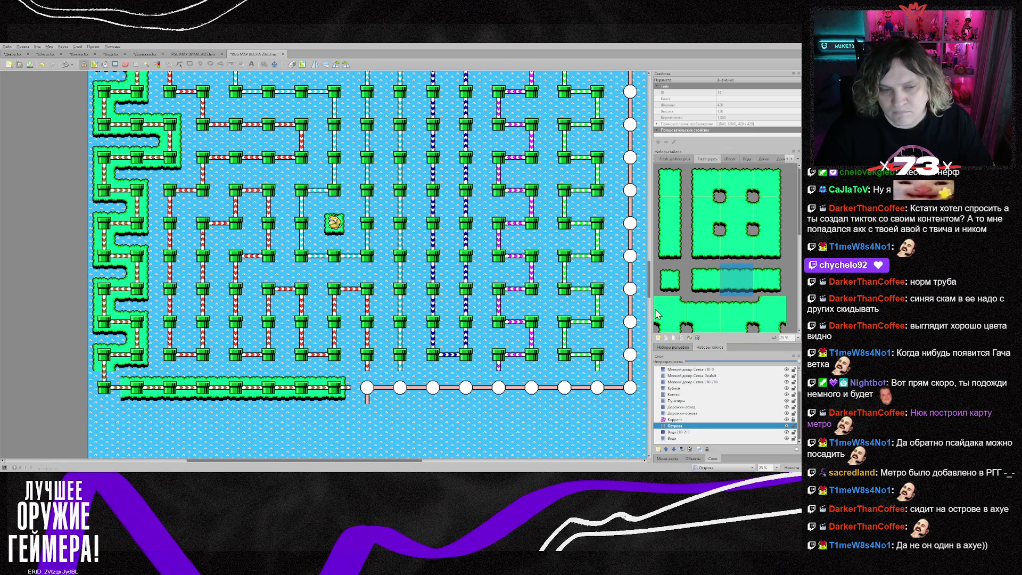
click(350, 397)
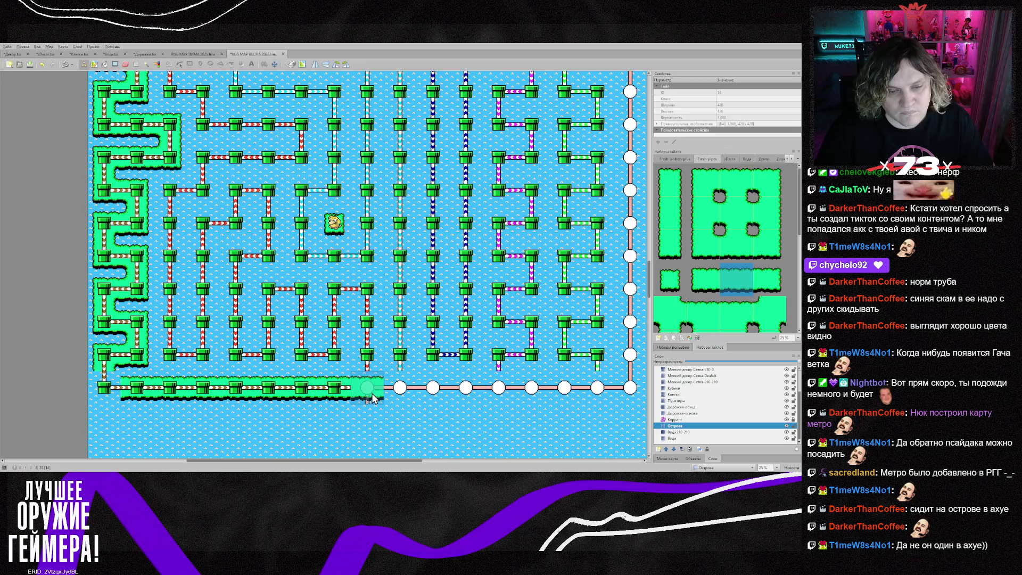
drag(373, 398, 601, 398)
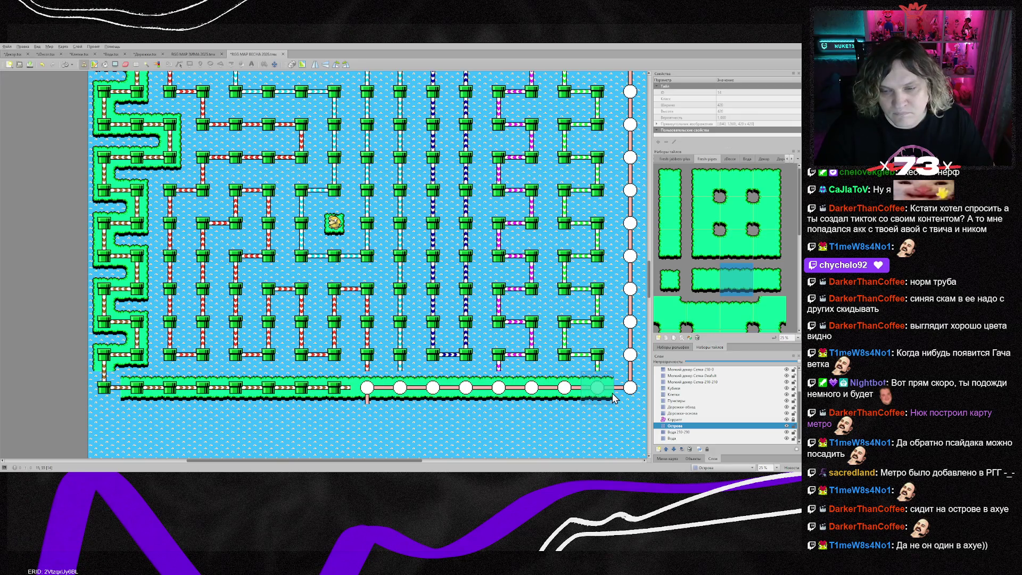
- Finish the strip's left end and bottom-right corner, then paint an island edge up the right side
right_click(105, 362)
click(105, 399)
right_click(624, 399)
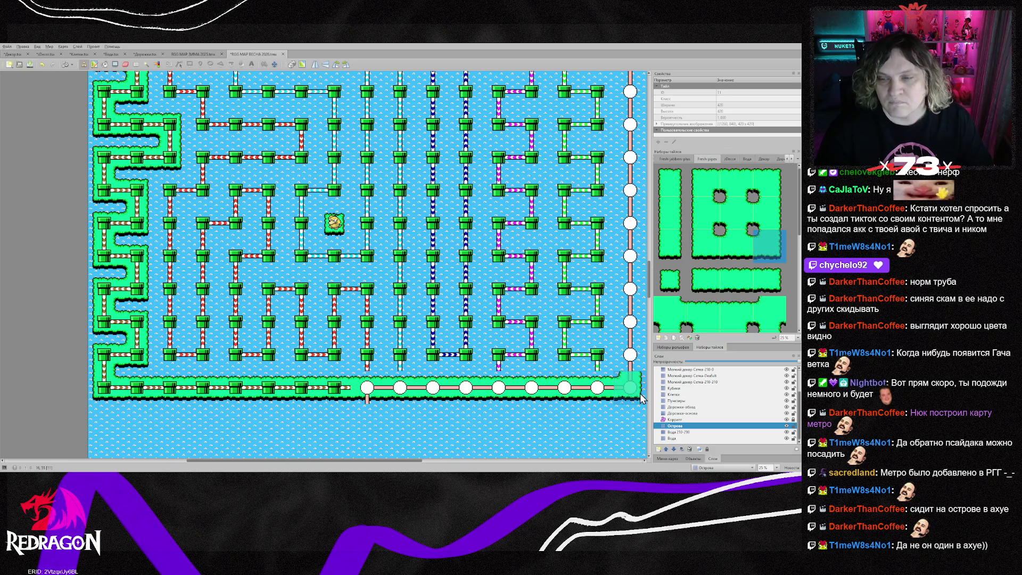
click(641, 399)
right_click(639, 373)
drag(639, 373, 639, 184)
- Place the top-right island corner and run an island strip left along the top path row
scroll(639, 181, up, 3)
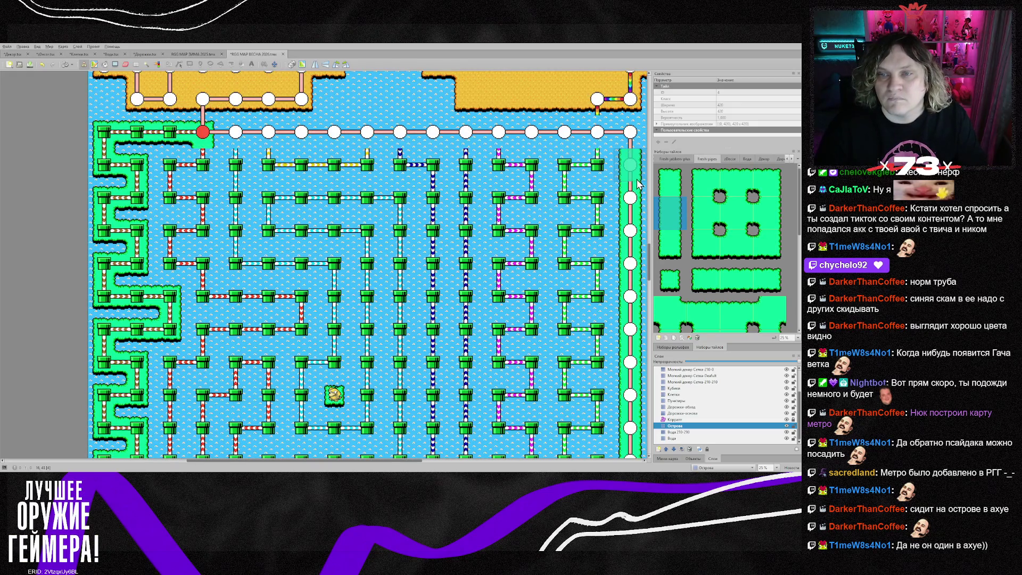
click(778, 187)
click(639, 138)
click(742, 191)
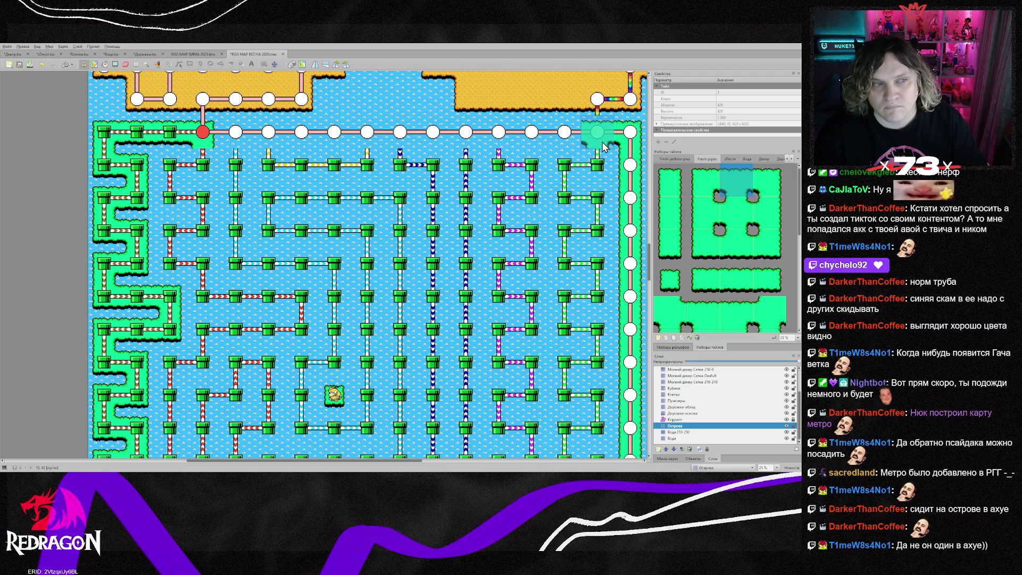
drag(603, 147, 435, 146)
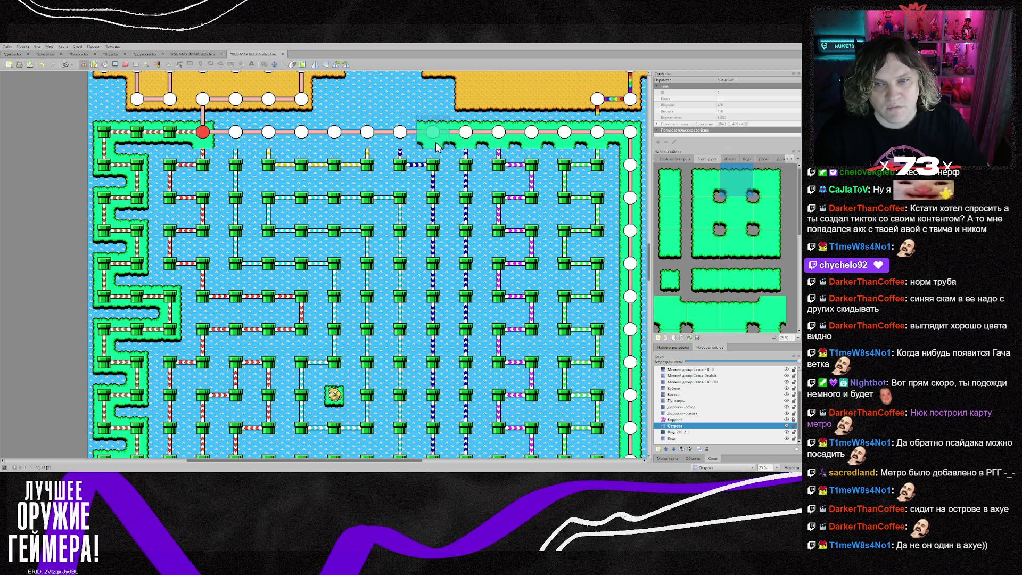
drag(436, 146, 233, 146)
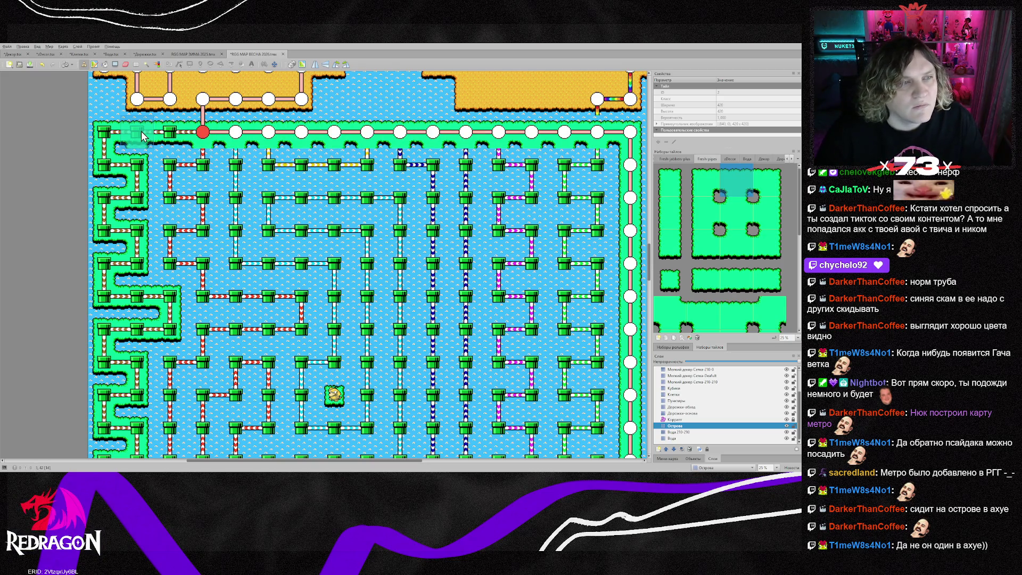
click(737, 280)
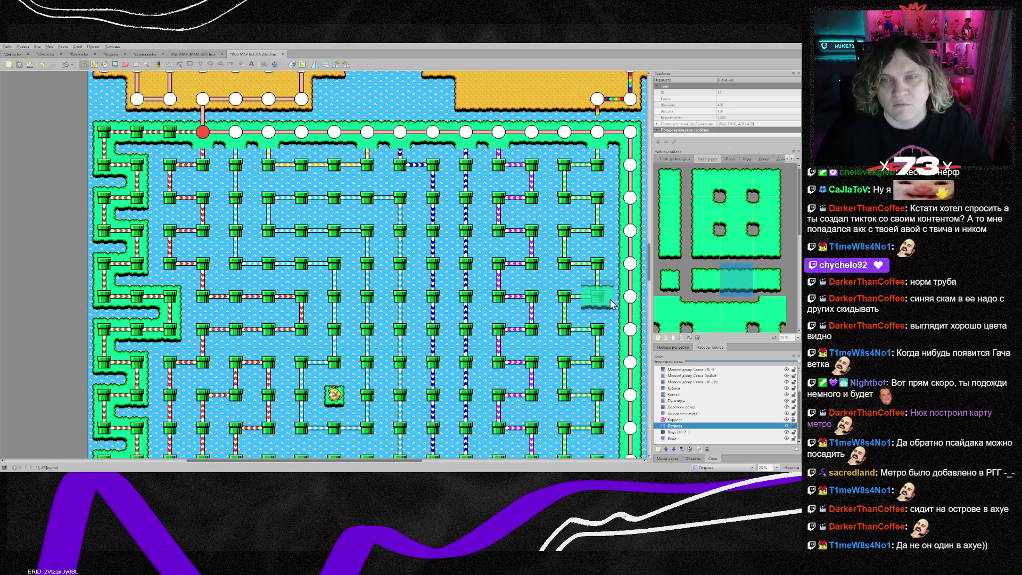
scroll(578, 338, up, 2)
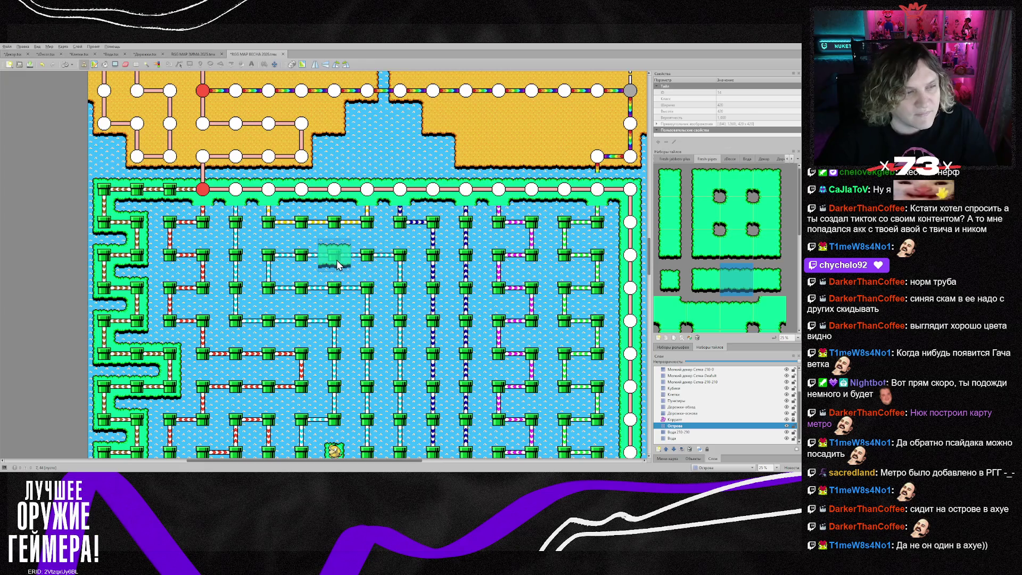
- Sample island corner and edge tiles from the map and capture a block of them as the brush
key(r)
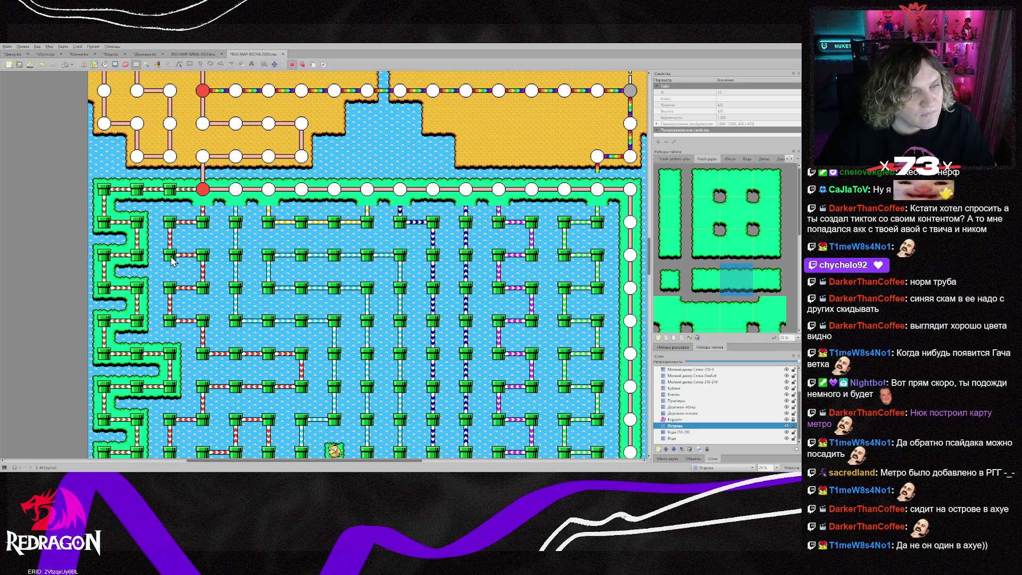
key(b)
right_click(137, 255)
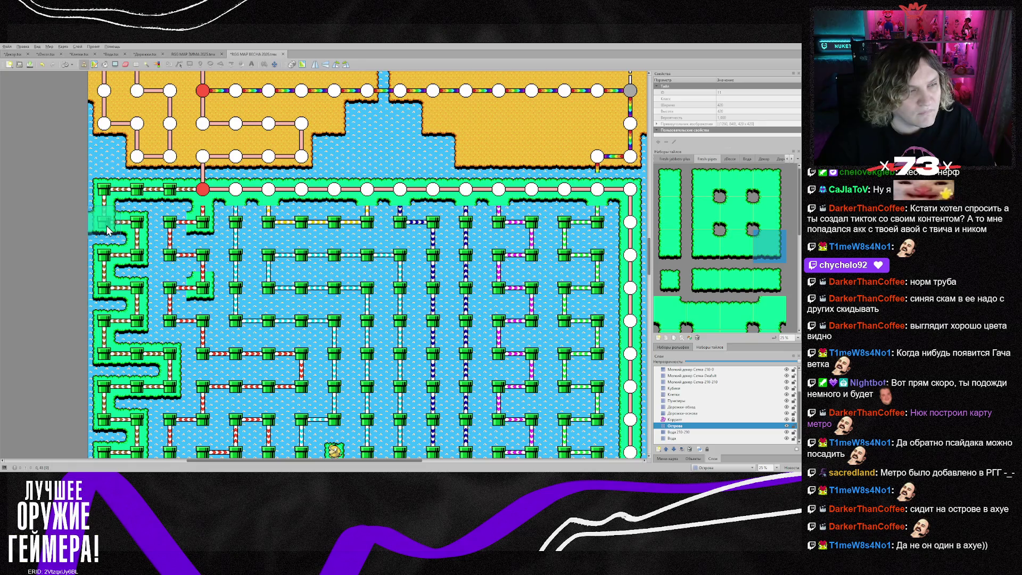
right_click(158, 237)
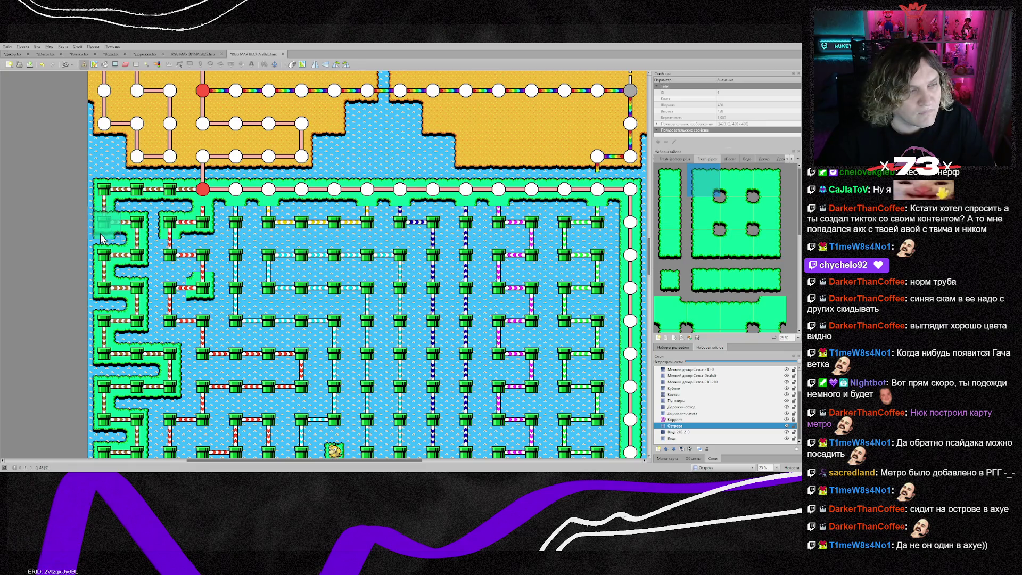
right_click(204, 261)
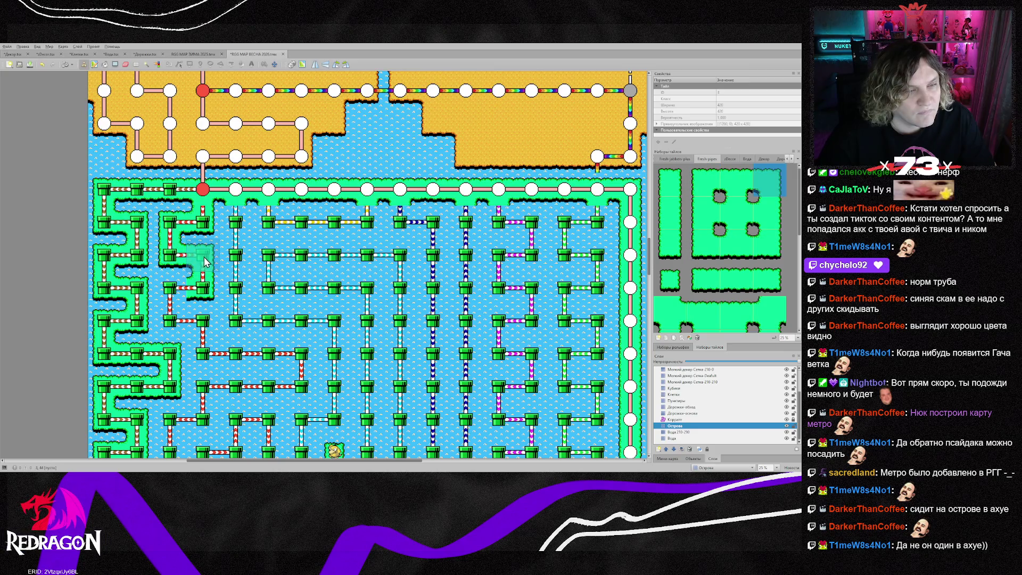
right_click(172, 279)
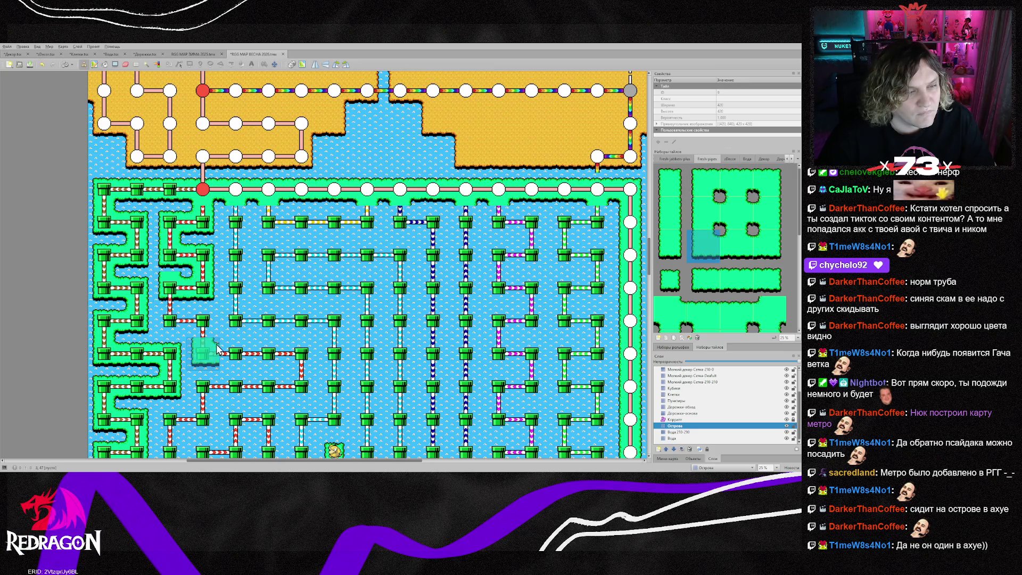
right_click(169, 284)
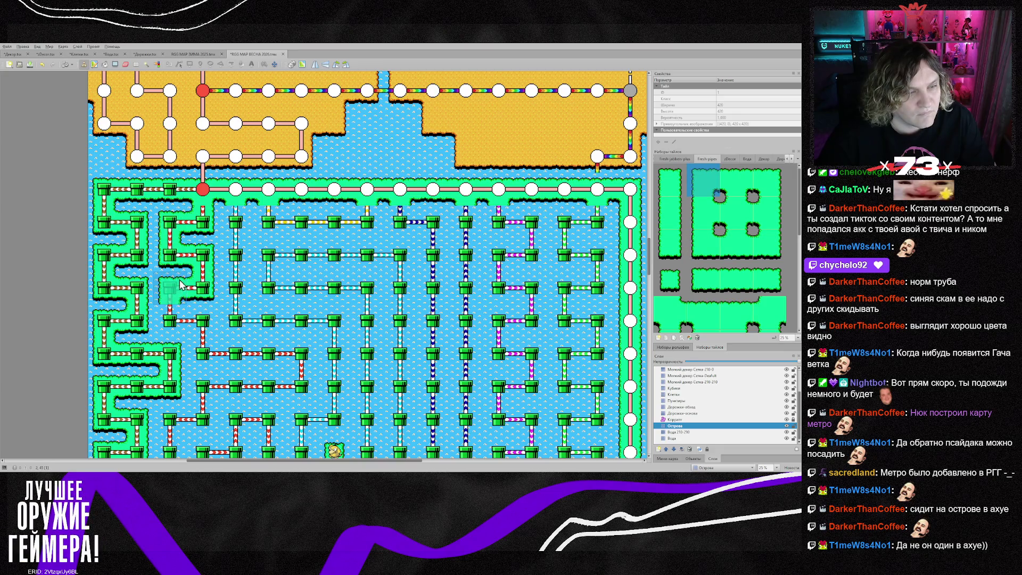
right_click(176, 322)
right_click(203, 254)
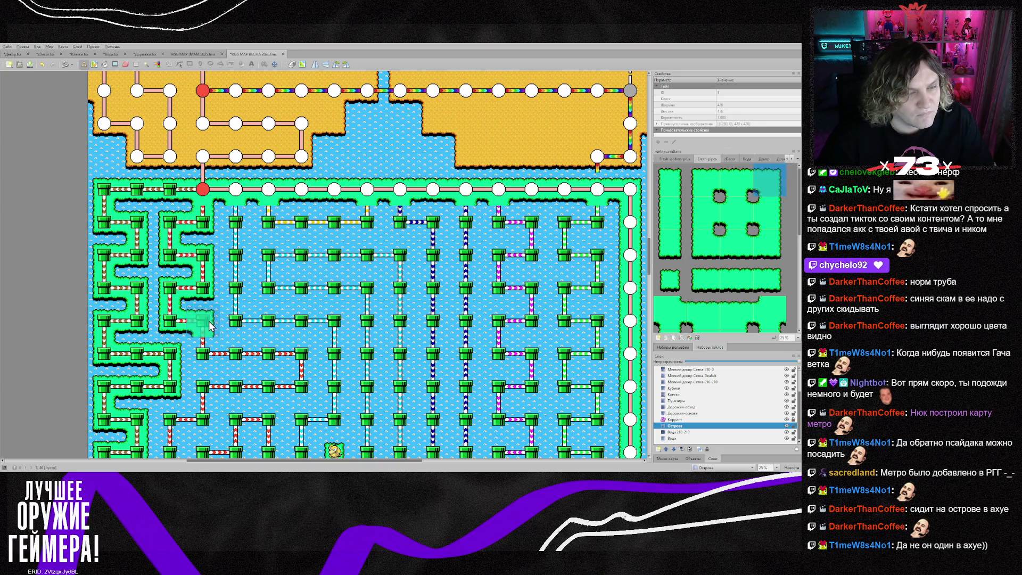
scroll(234, 320, down, 3)
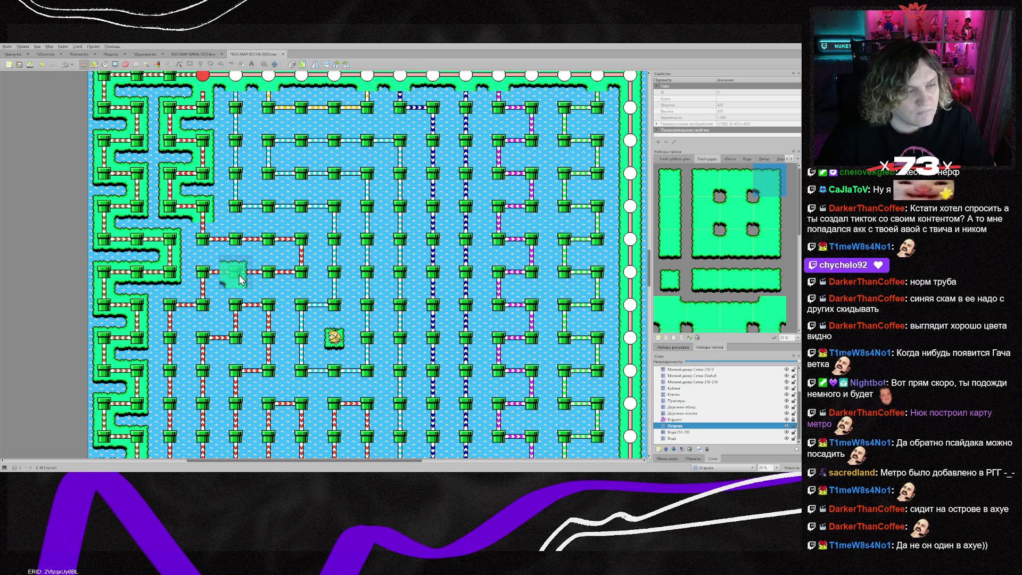
scroll(237, 287, down, 3)
scroll(237, 290, up, 3)
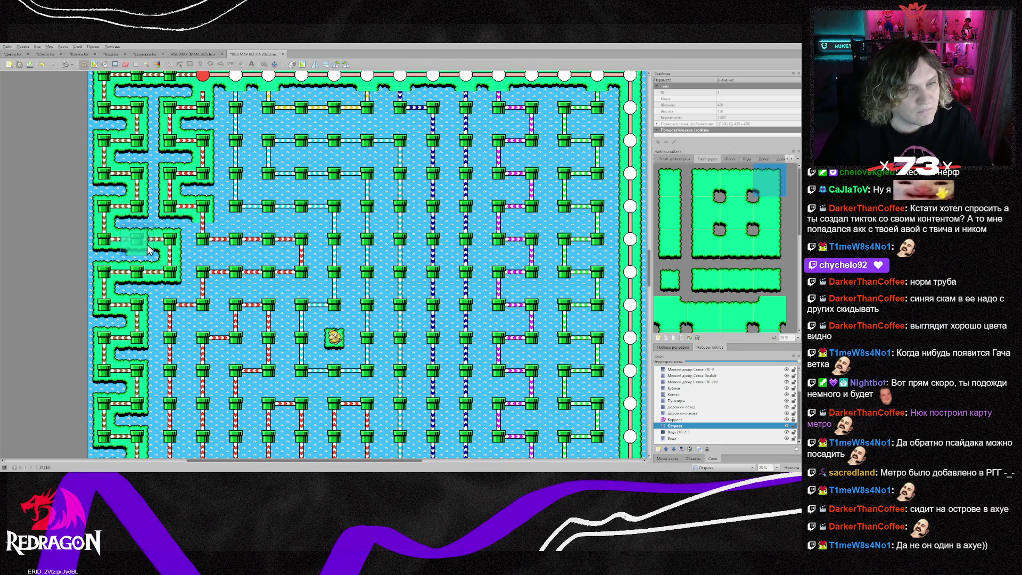
drag(109, 252, 178, 282)
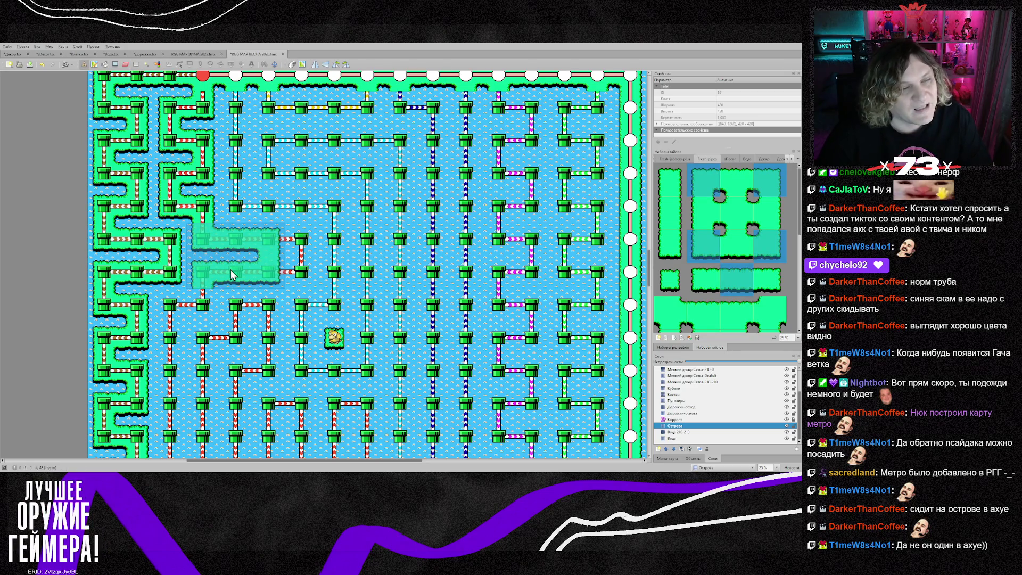
- Paint island under and beside the left pipe and along the horizontal pipe
right_click(225, 270)
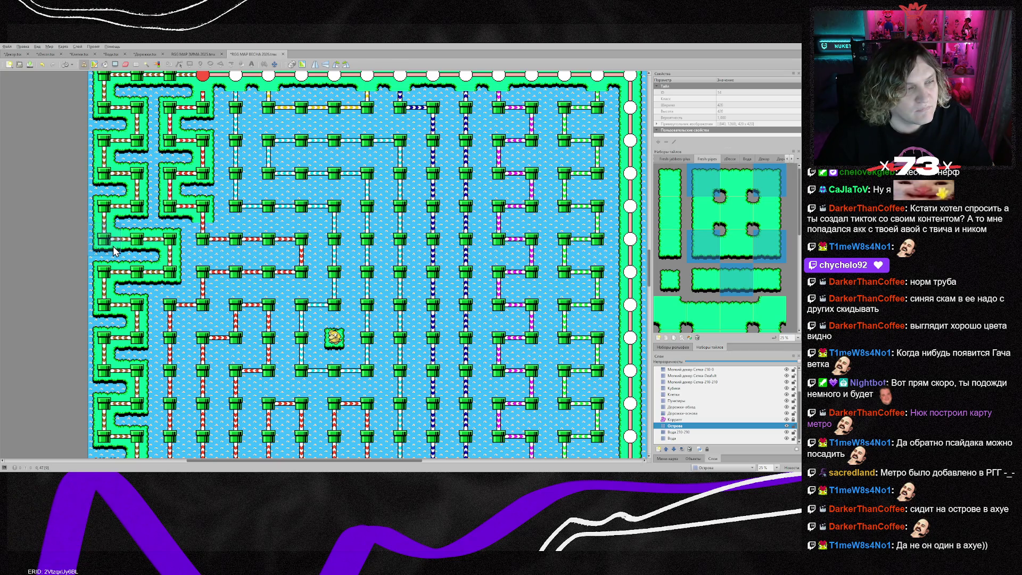
right_click(114, 250)
click(203, 240)
right_click(166, 280)
click(203, 273)
right_click(136, 239)
click(234, 239)
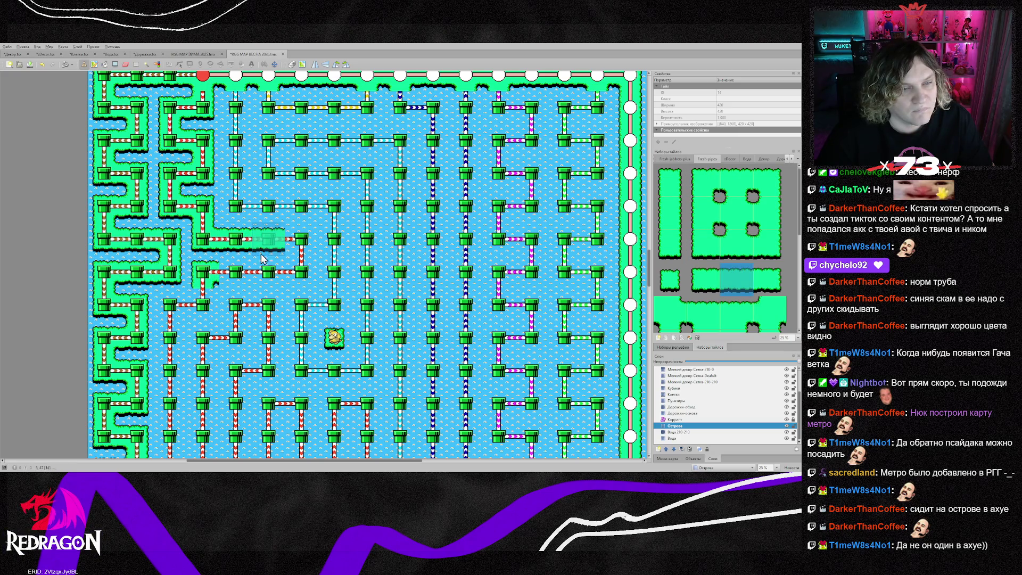
drag(262, 258, 235, 272)
- Close the island's right end with top-right and bottom-right corners and extend it under the pipe
right_click(203, 208)
click(294, 250)
right_click(203, 174)
click(294, 283)
scroll(292, 336, down, 1)
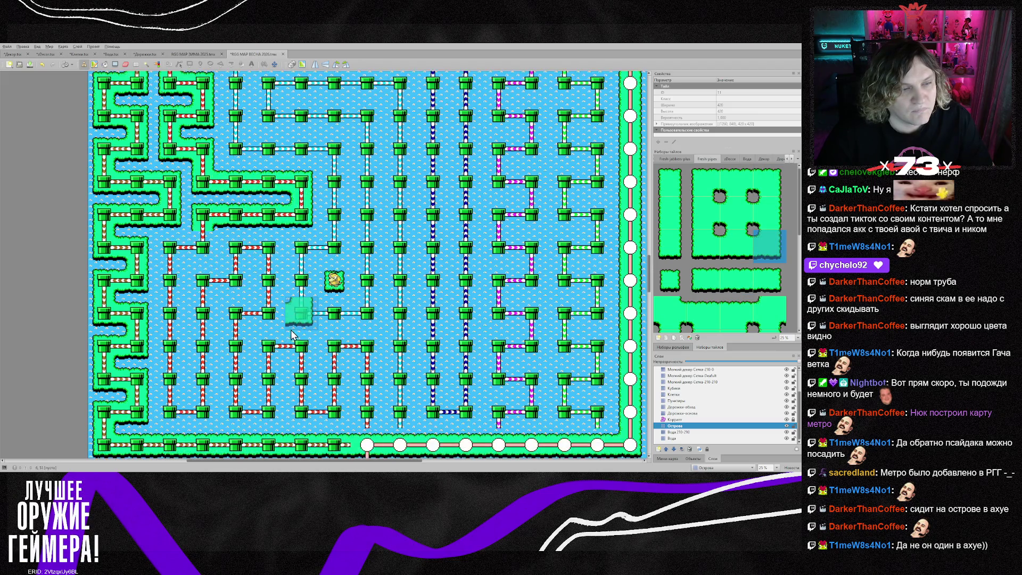
click(203, 250)
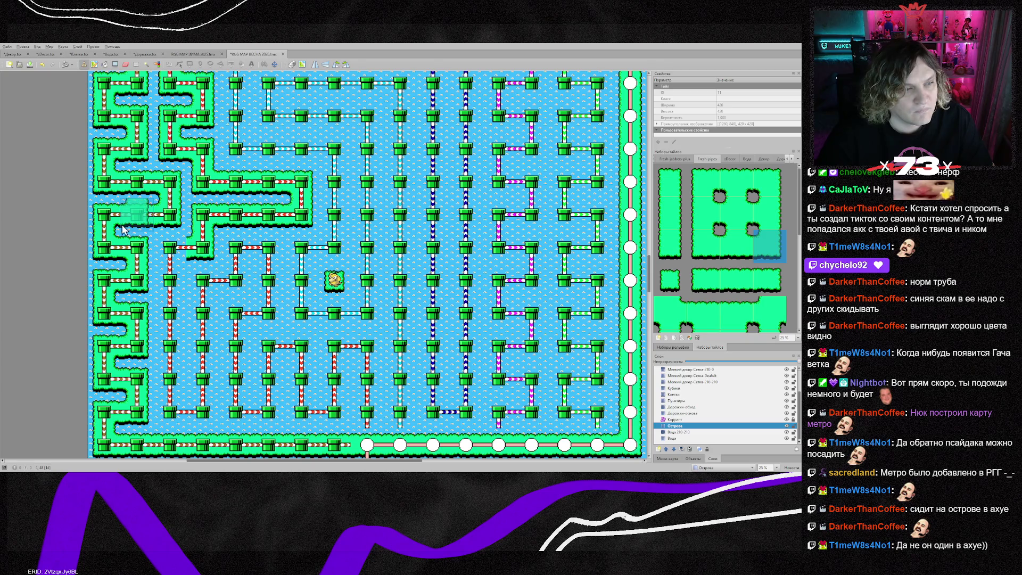
- Paint vertical island strips along several pipe columns and fill the remaining gaps
right_click(137, 218)
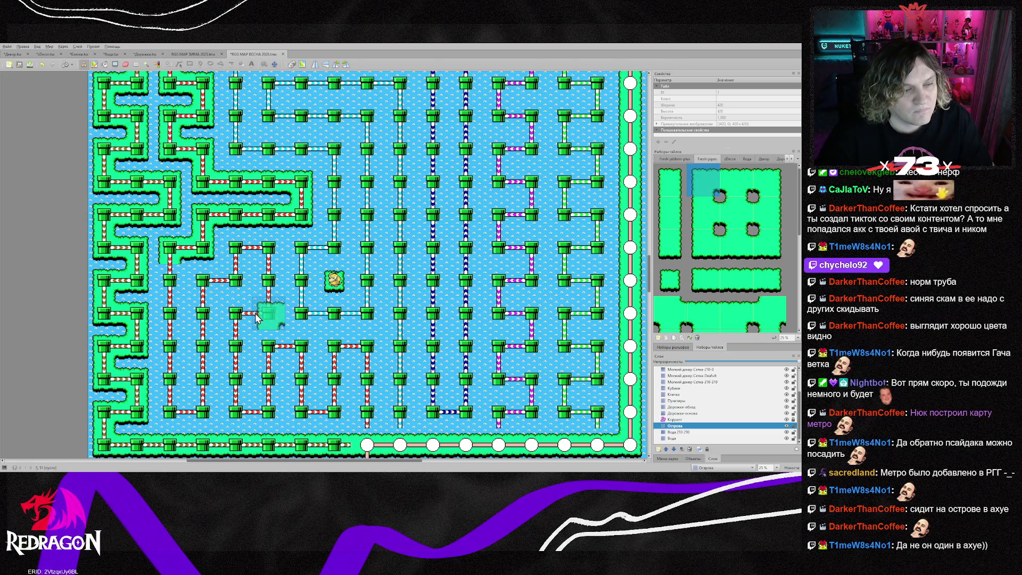
click(672, 216)
drag(170, 281, 171, 386)
mouse_move(215, 329)
mouse_down()
mouse_move(215, 394)
mouse_move(235, 364)
mouse_move(234, 377)
mouse_move(467, 380)
mouse_move(432, 277)
mouse_move(430, 133)
mouse_move(466, 159)
mouse_move(466, 421)
mouse_up()
scroll(428, 144, up, 2)
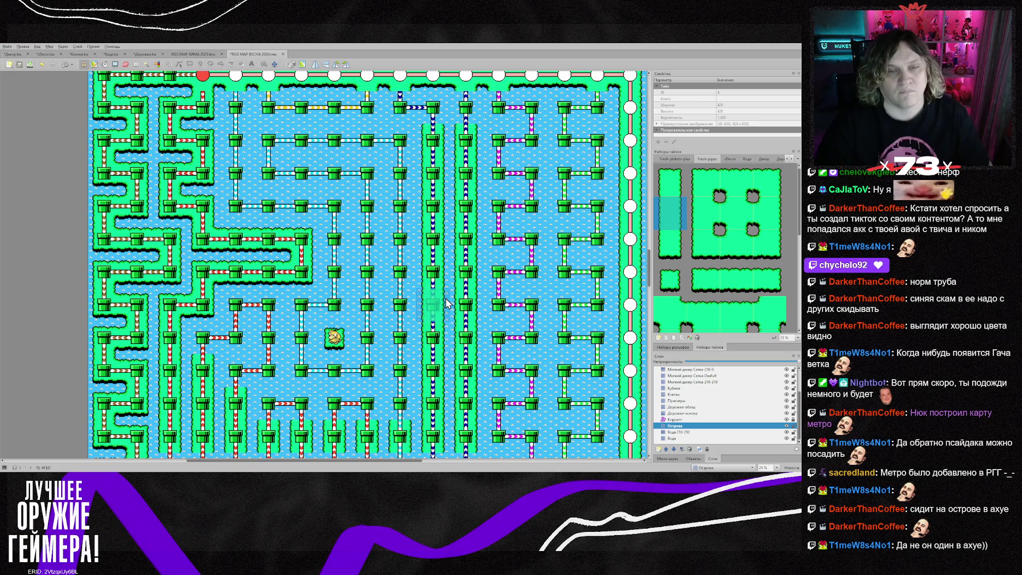
mouse_move(409, 377)
mouse_down()
mouse_move(401, 183)
mouse_move(367, 288)
mouse_move(367, 341)
mouse_up()
drag(343, 265, 344, 229)
click(301, 338)
click(282, 341)
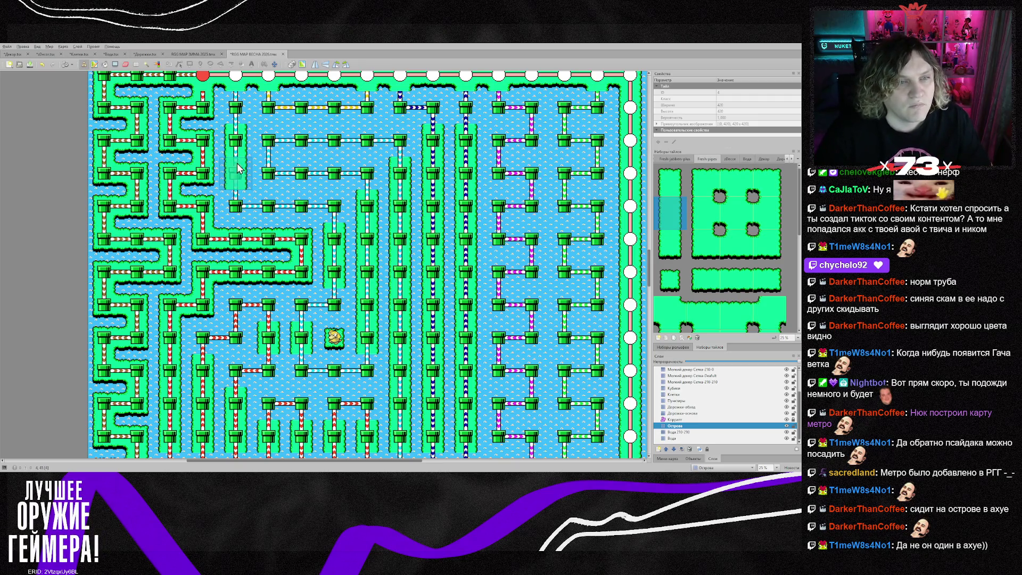
- Fill island tiles across three rows of pipes and repaint edge tiles near the bottom
right_click(253, 241)
mouse_move(367, 150)
mouse_down()
mouse_move(333, 177)
mouse_move(301, 178)
mouse_move(266, 207)
mouse_move(296, 200)
mouse_up()
scroll(296, 200, up, 2)
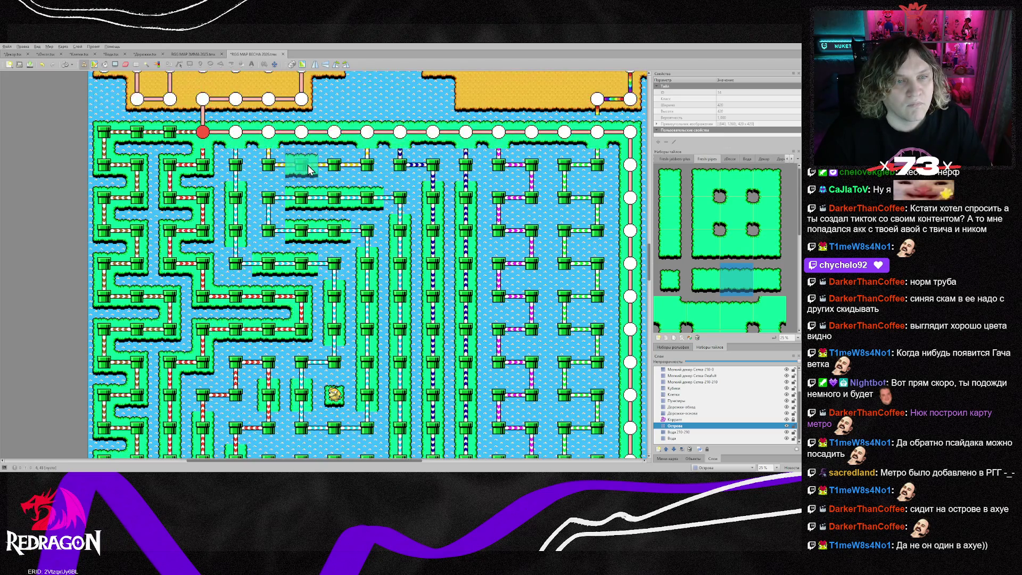
scroll(591, 249, down, 4)
scroll(741, 246, up, 1)
scroll(741, 246, down, 1)
click(741, 246)
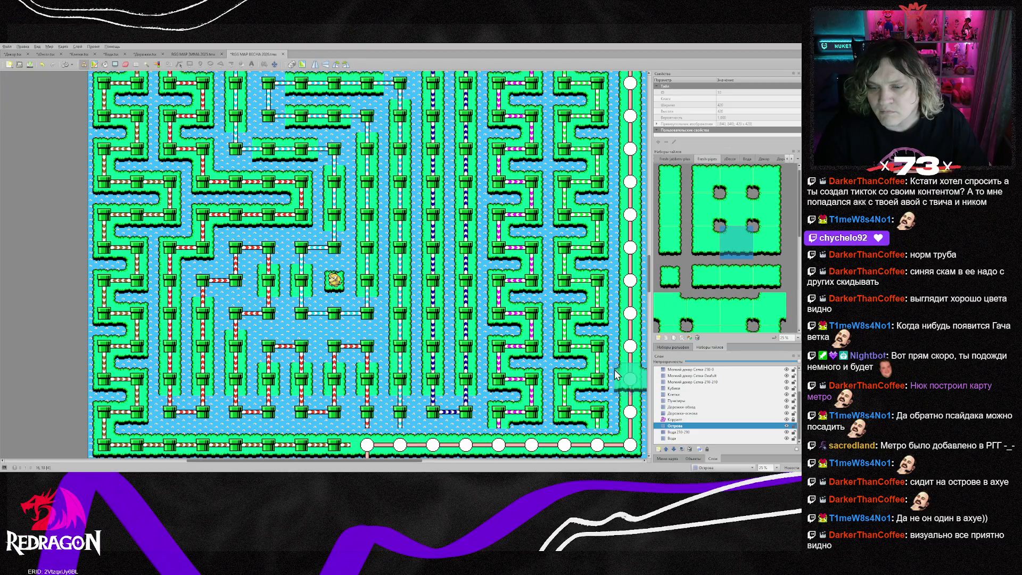
scroll(588, 357, down, 4)
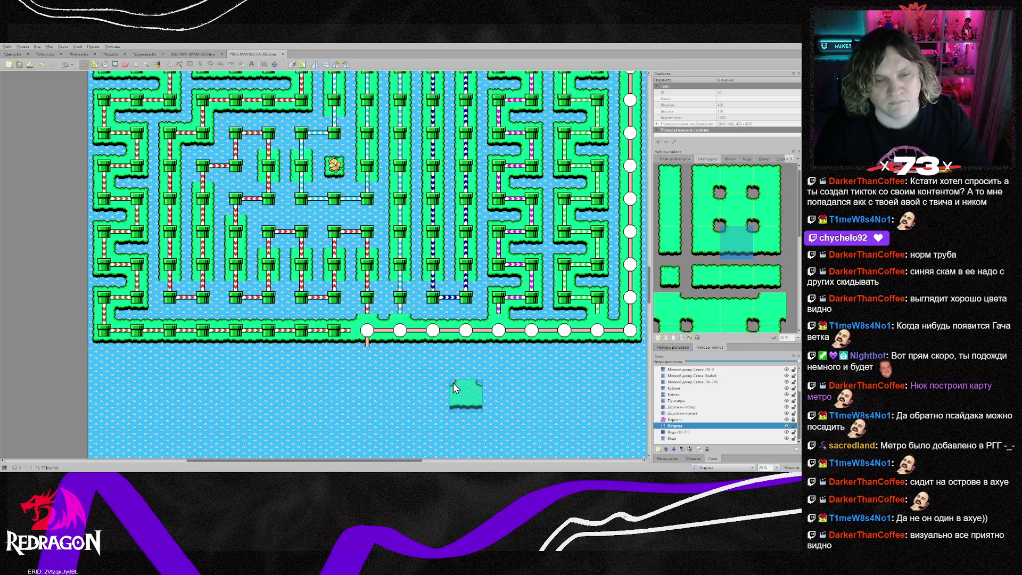
click(670, 210)
click(384, 298)
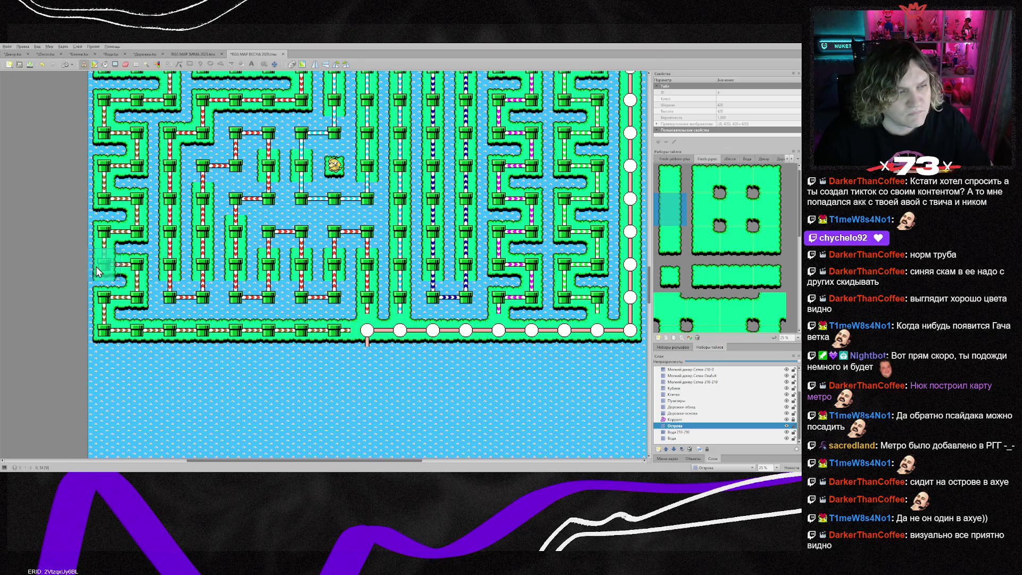
- Fill the U-shaped pipe bottoms, including the red and blue U-pipes, with island tiles
right_click(172, 306)
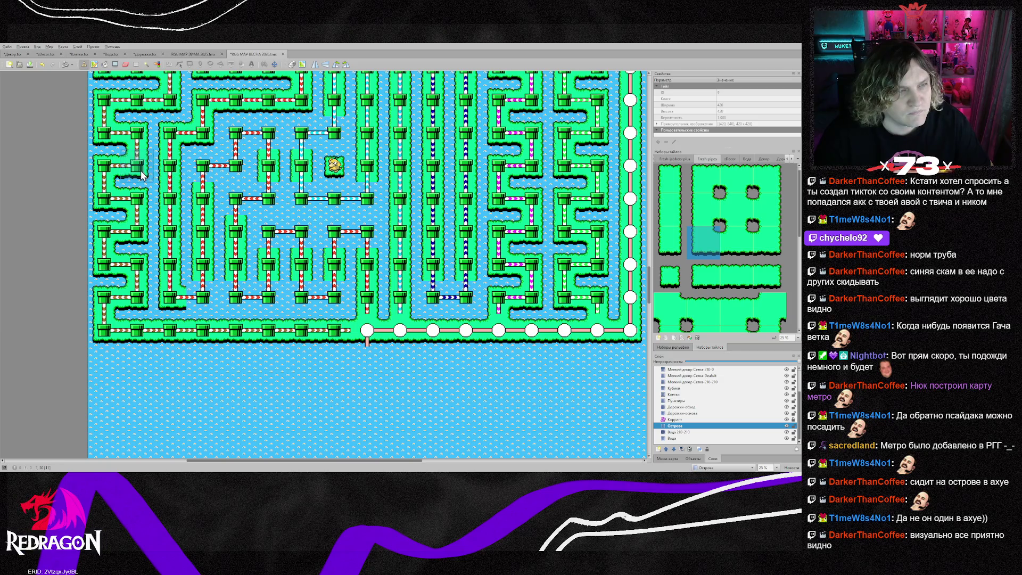
right_click(141, 176)
click(190, 301)
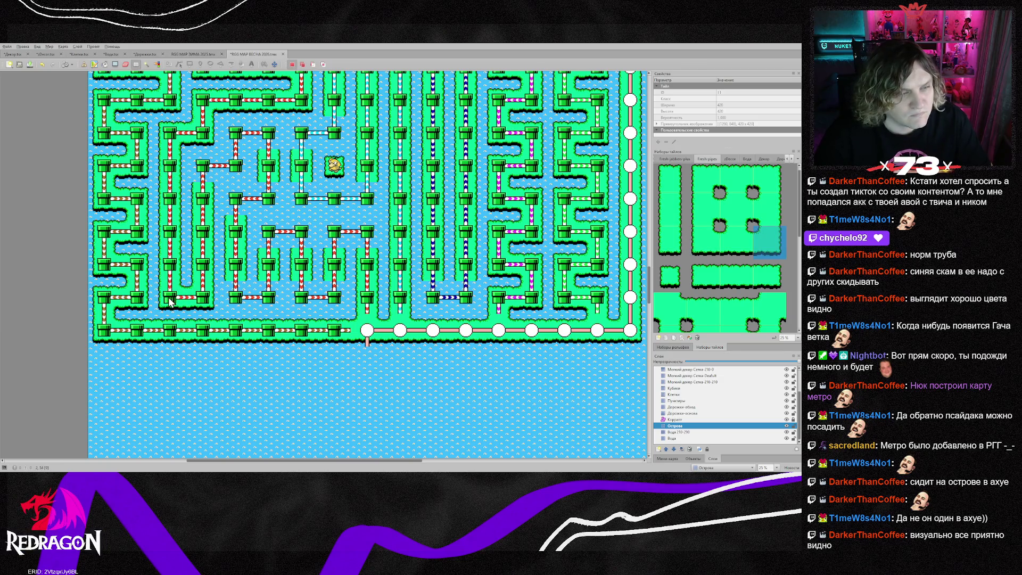
click(205, 306)
click(269, 306)
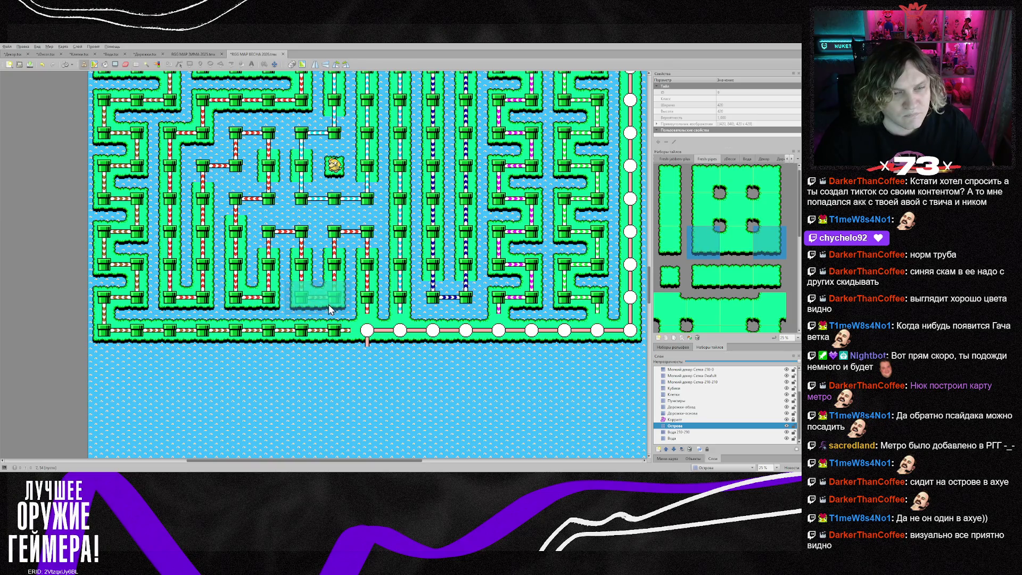
click(333, 308)
click(461, 298)
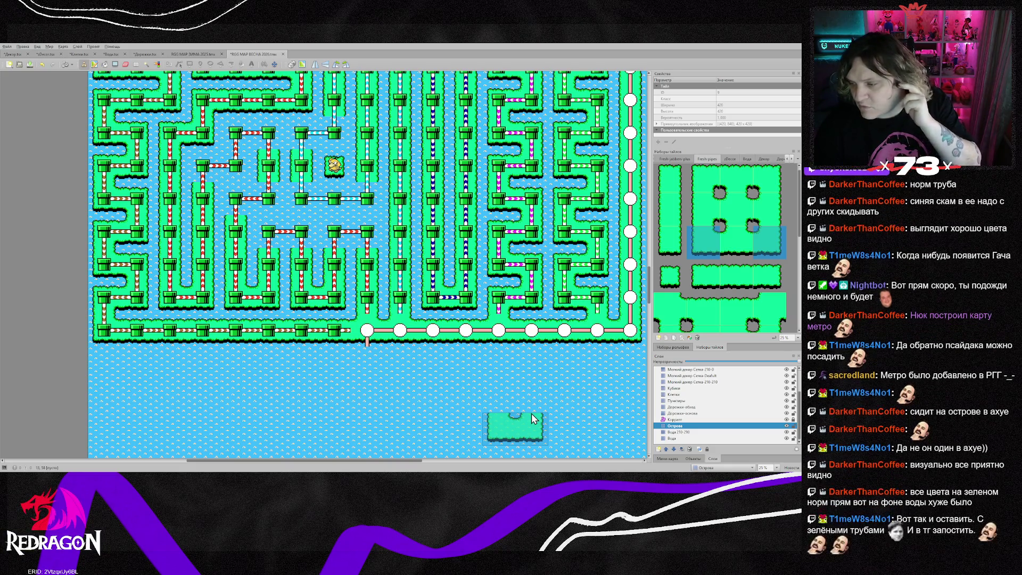
scroll(519, 410, down, 10)
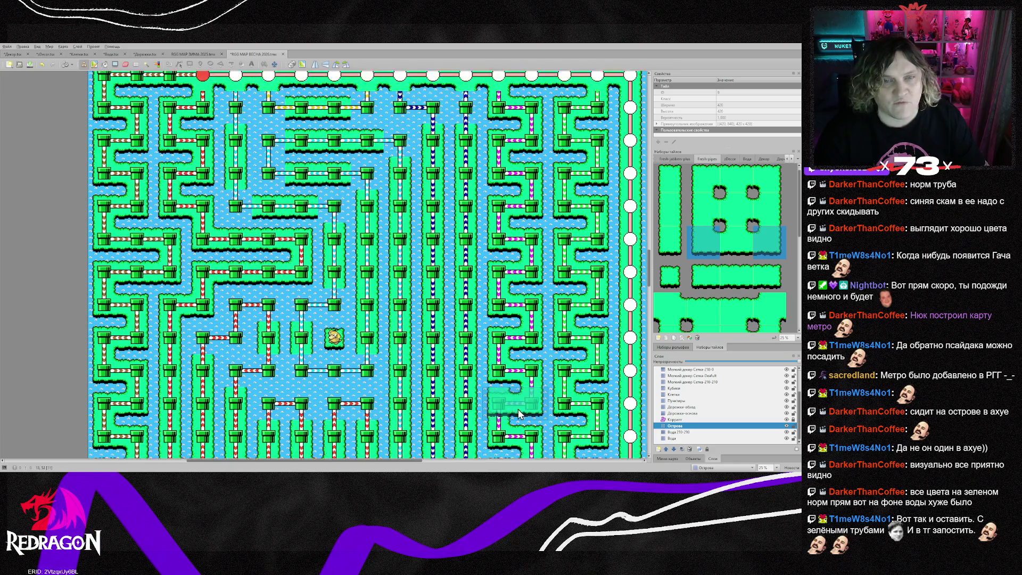
scroll(514, 414, up, 10)
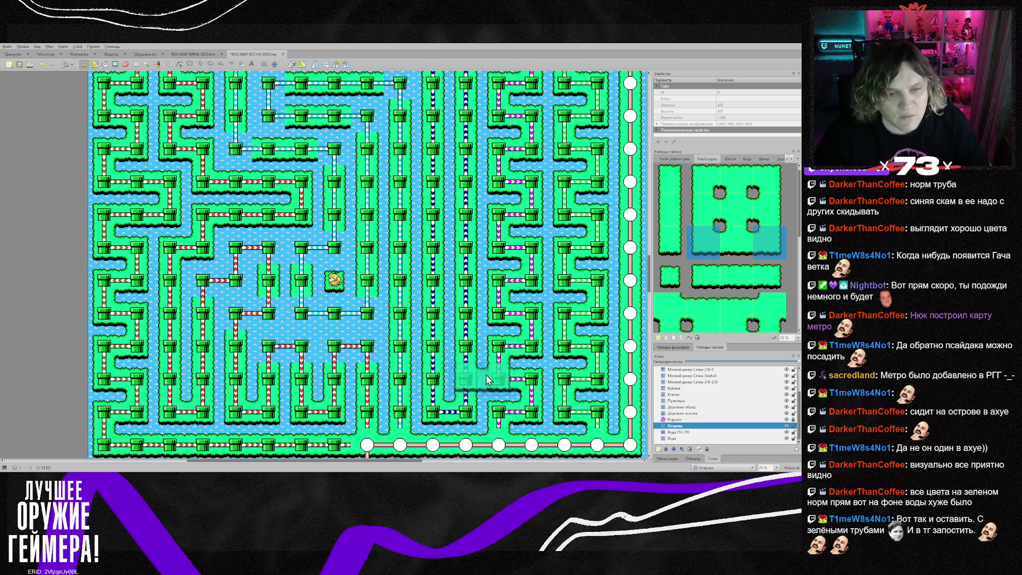
scroll(400, 377, up, 3)
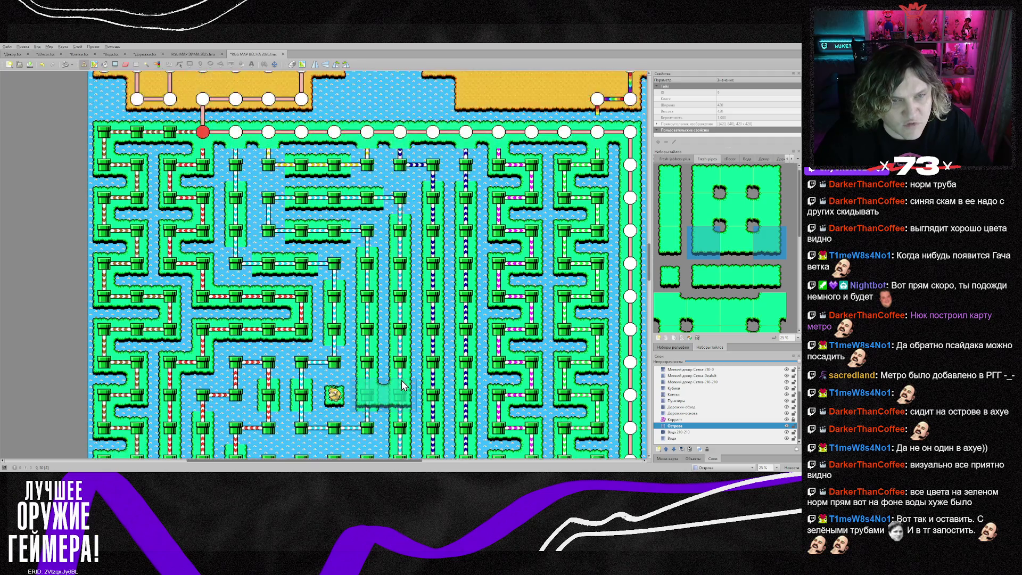
right_click(330, 247)
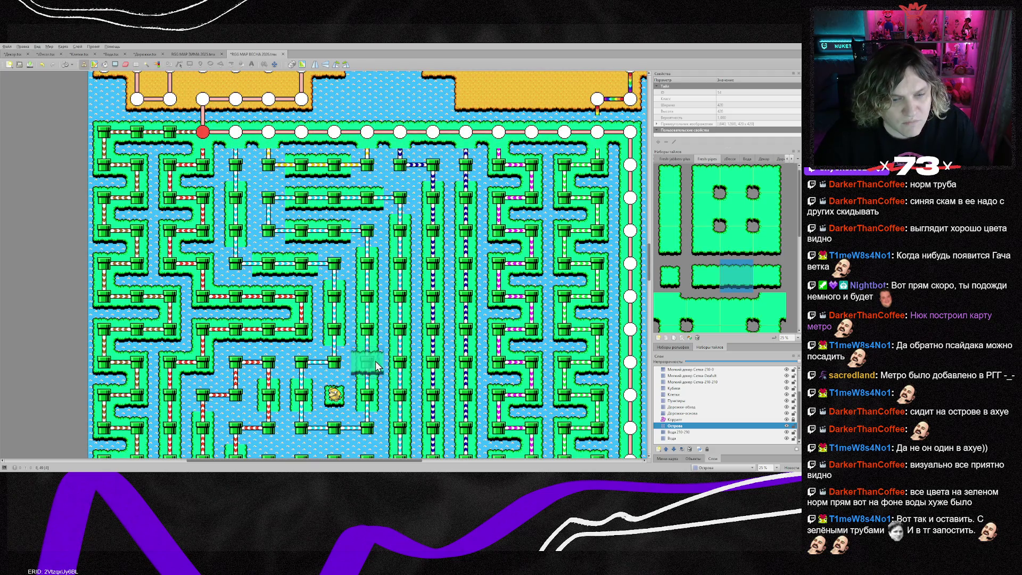
scroll(368, 368, down, 3)
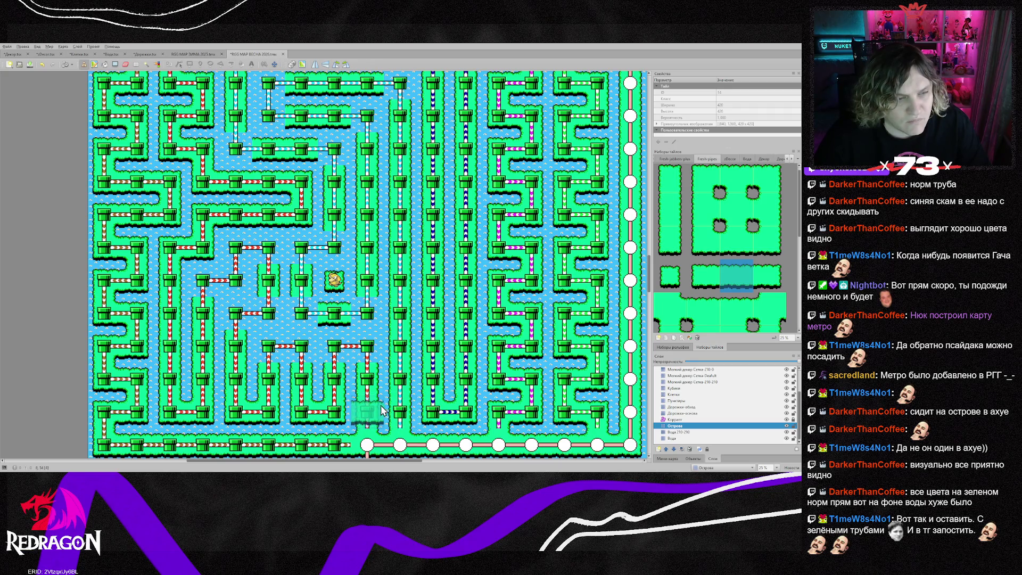
- Stamp two top-left corner island tiles next to a central pipe
right_click(159, 282)
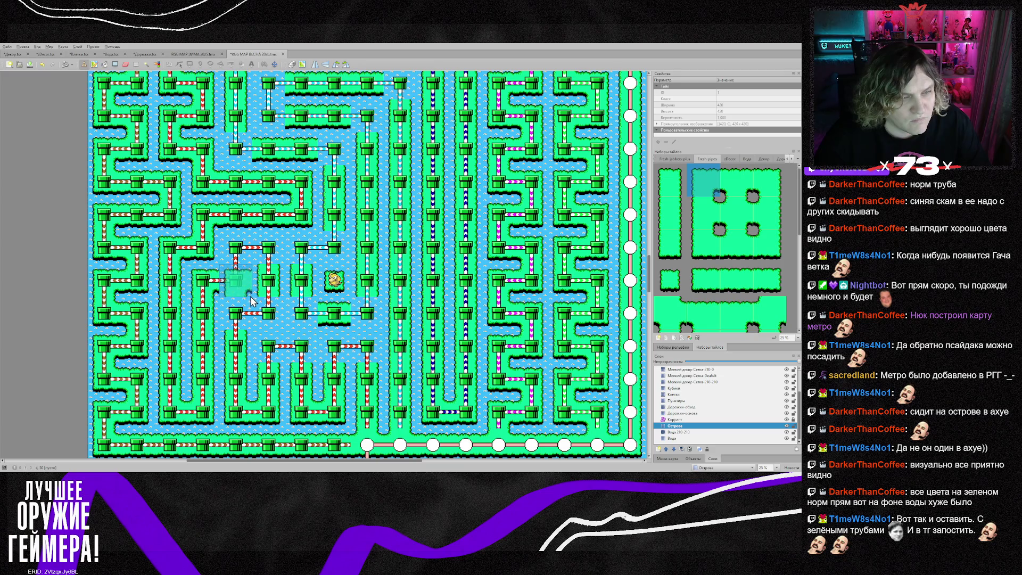
click(283, 328)
click(250, 328)
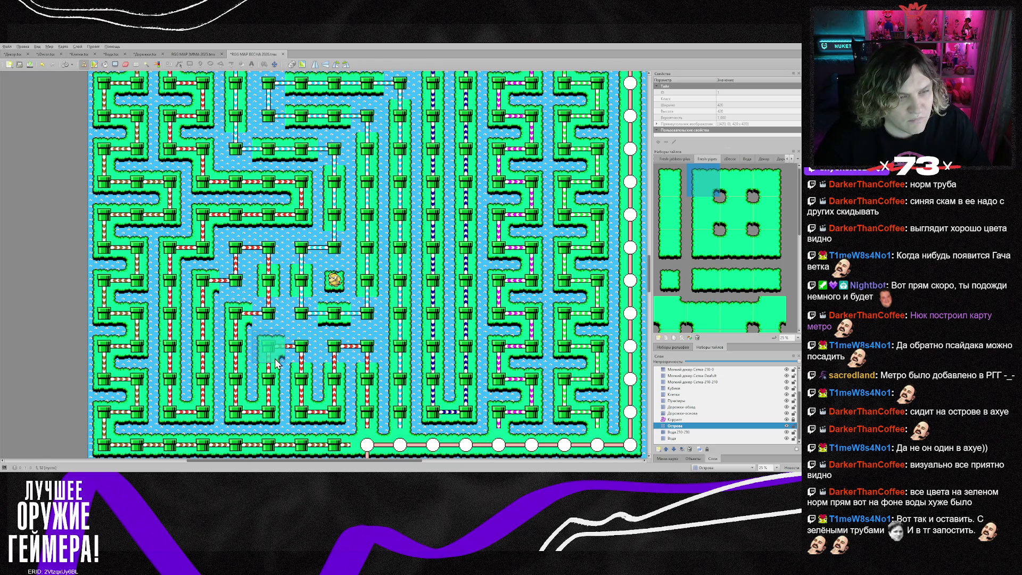
- Copy a two-tile island piece from the map and use it as the stamp
right_click(241, 289)
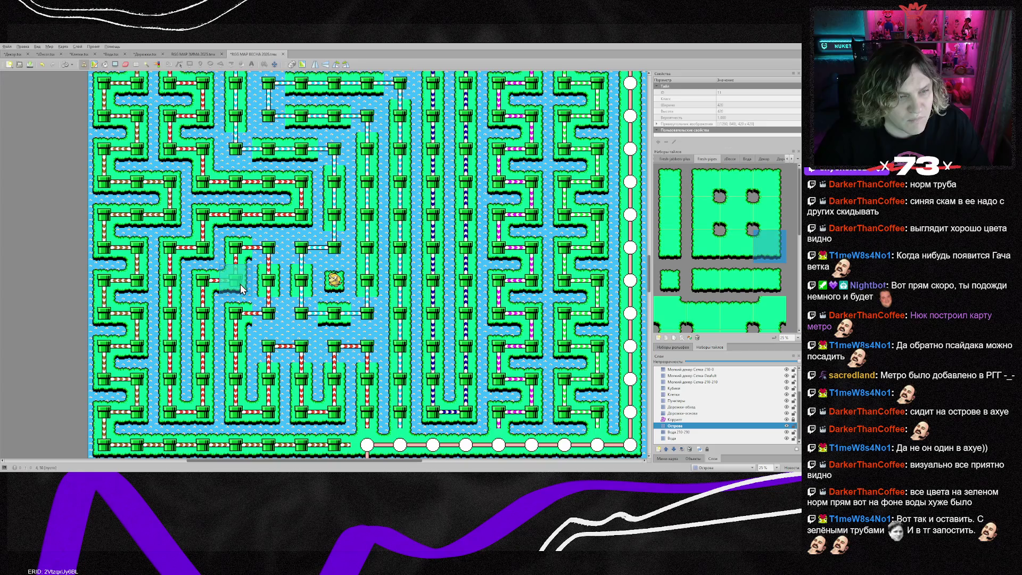
right_click(280, 354)
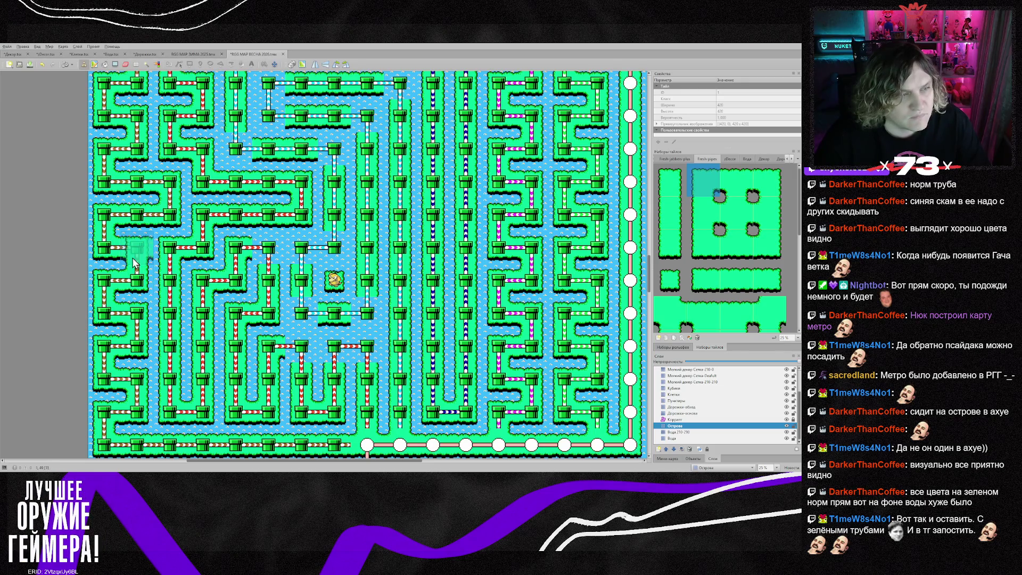
right_click(288, 358)
drag(274, 354, 302, 358)
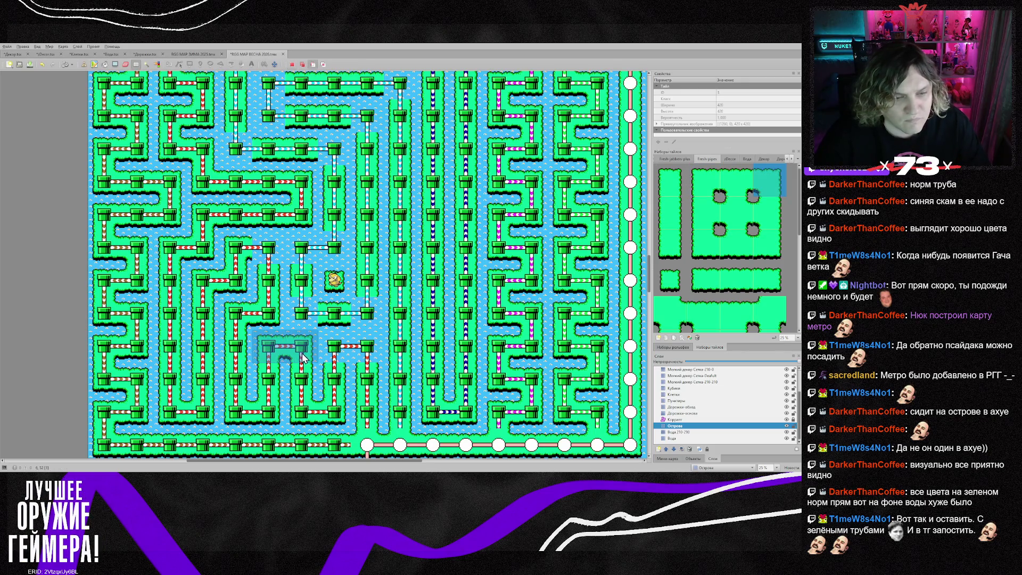
key(ctrl+c)
key(ctrl+v)
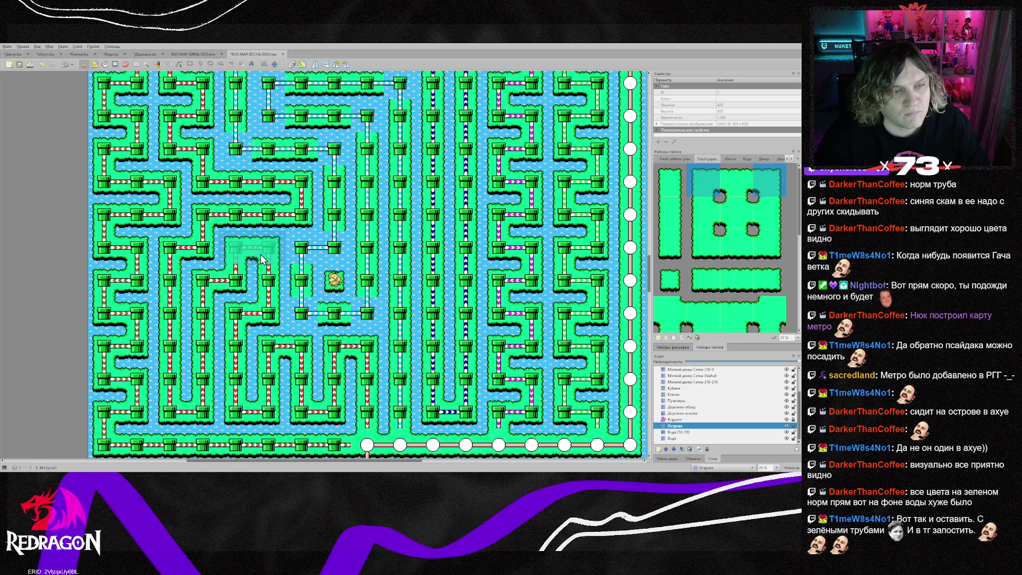
- Pick single island edge and corner tiles around the central pipes
right_click(337, 376)
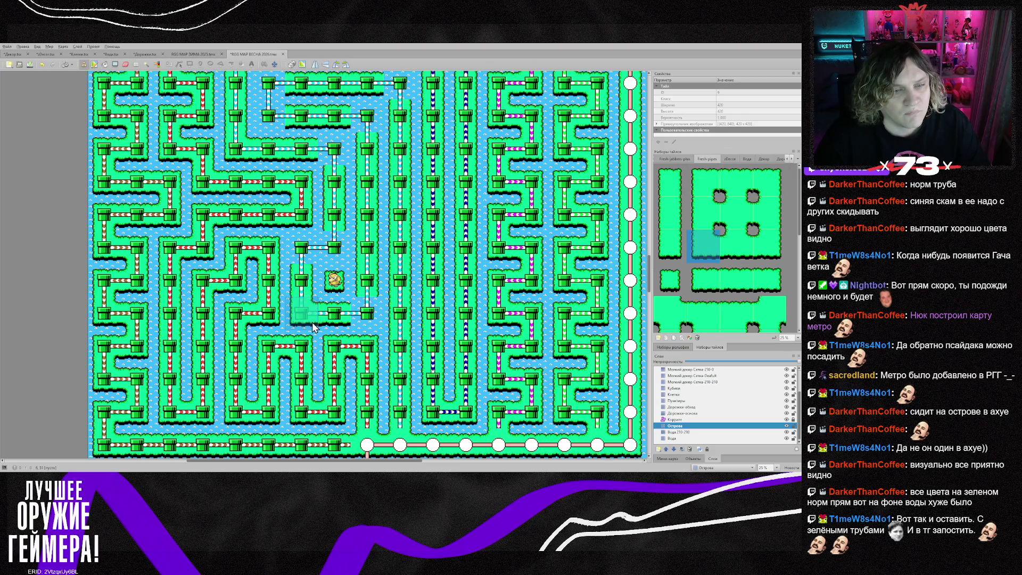
right_click(297, 269)
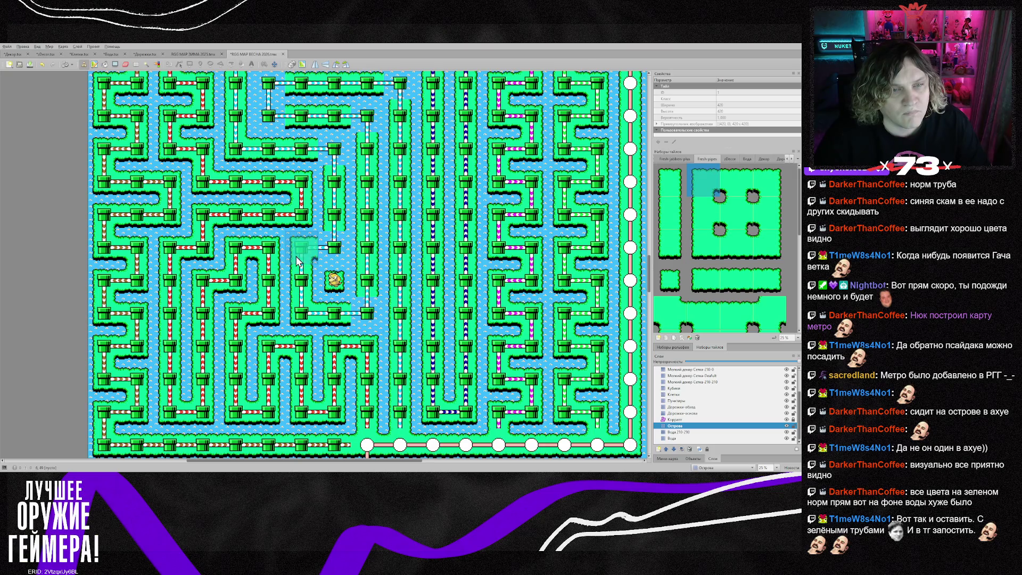
right_click(335, 149)
right_click(301, 214)
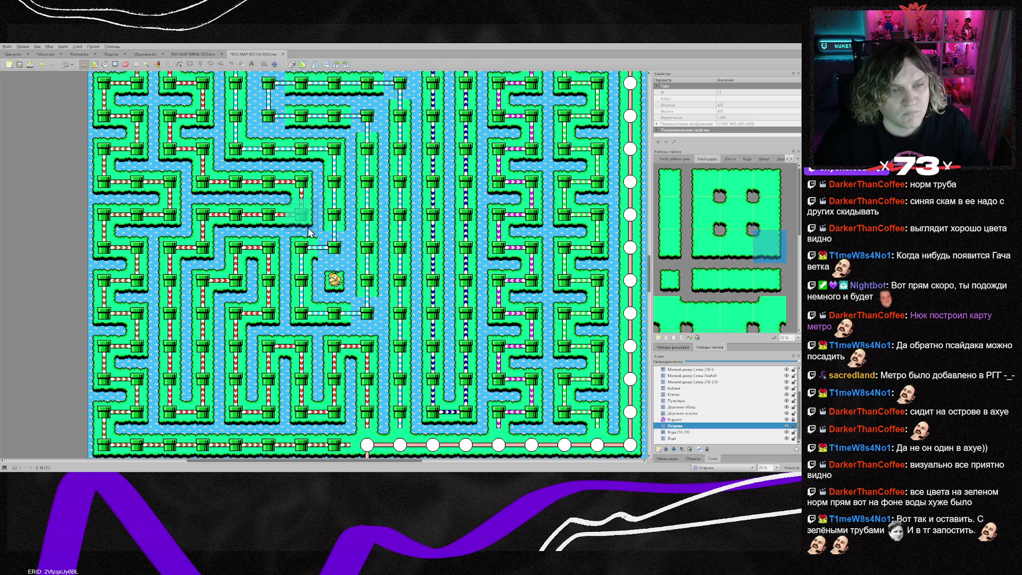
scroll(335, 397, up, 3)
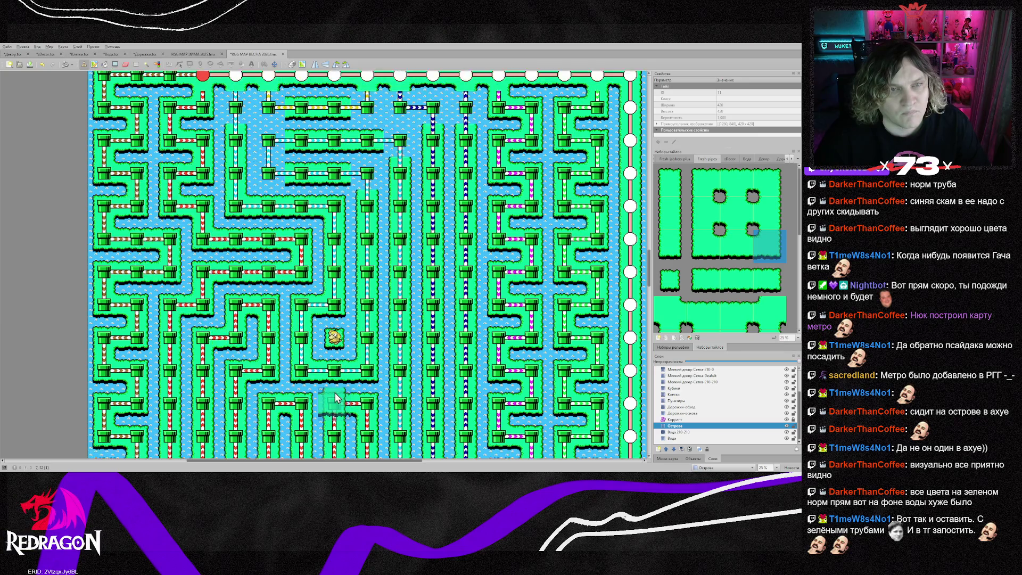
- Sample island edge, side, and top-left and top-right corner tiles around the upper-middle pipes
right_click(332, 264)
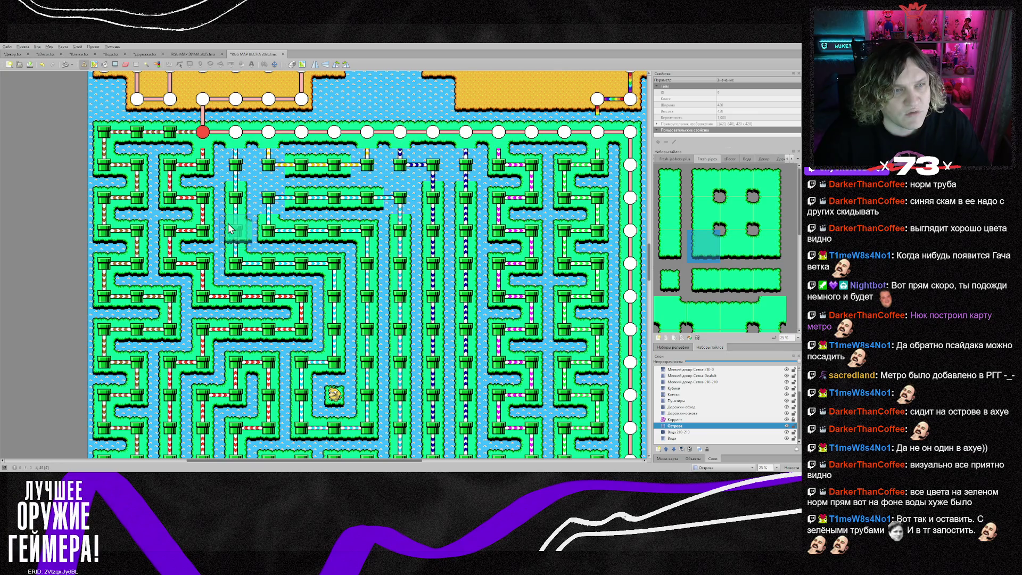
right_click(242, 183)
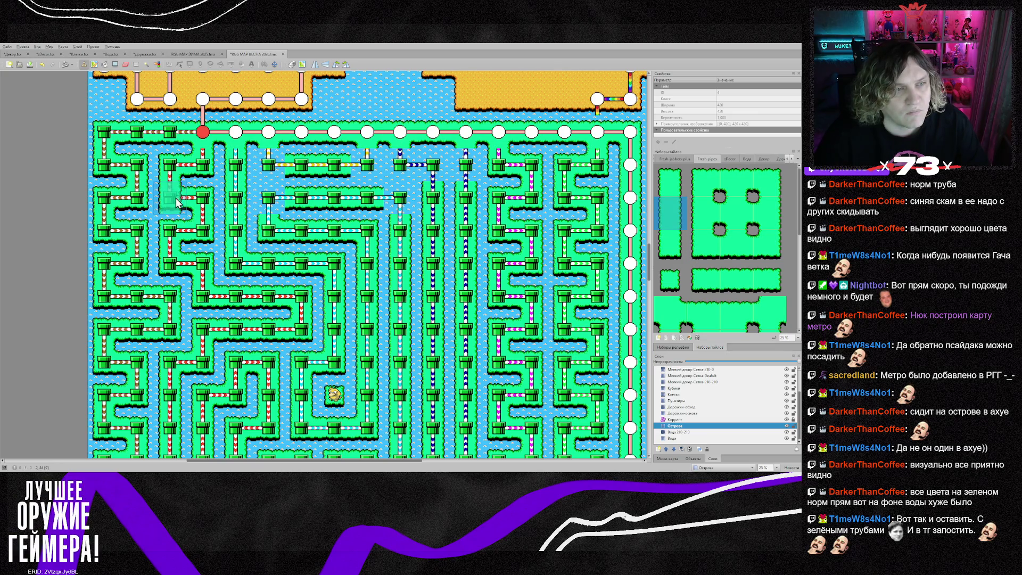
right_click(162, 212)
right_click(201, 230)
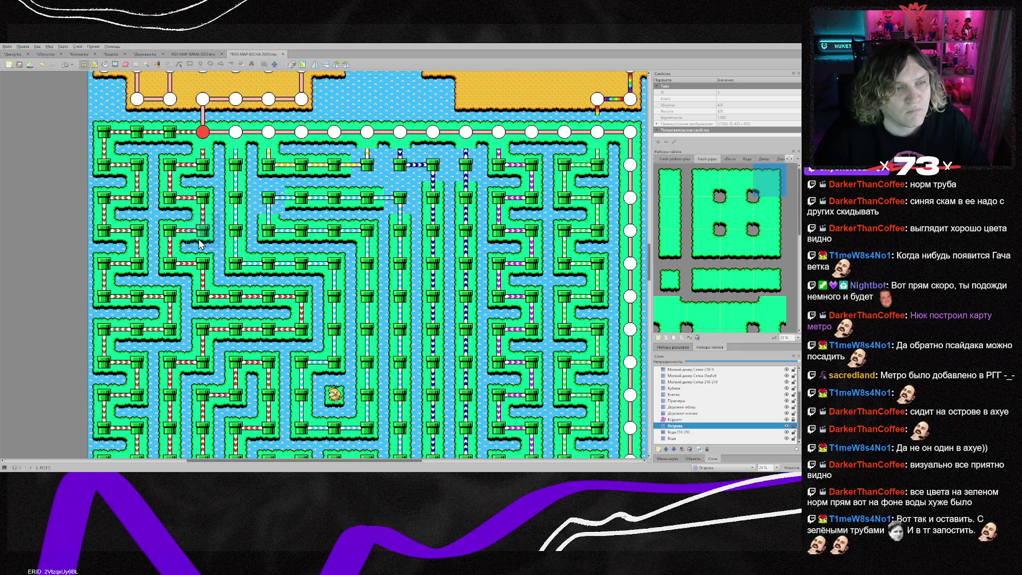
right_click(205, 240)
right_click(395, 181)
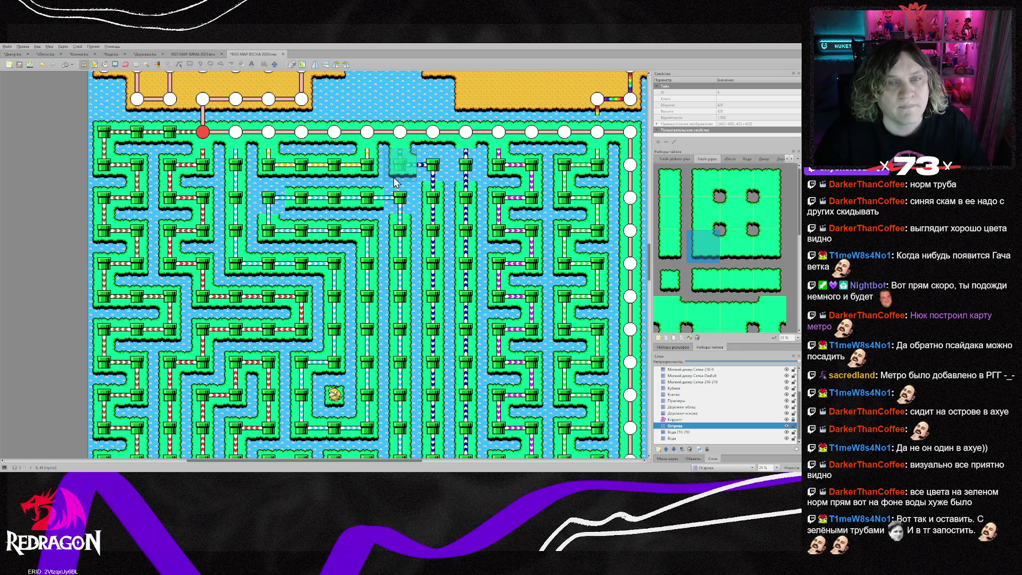
right_click(171, 170)
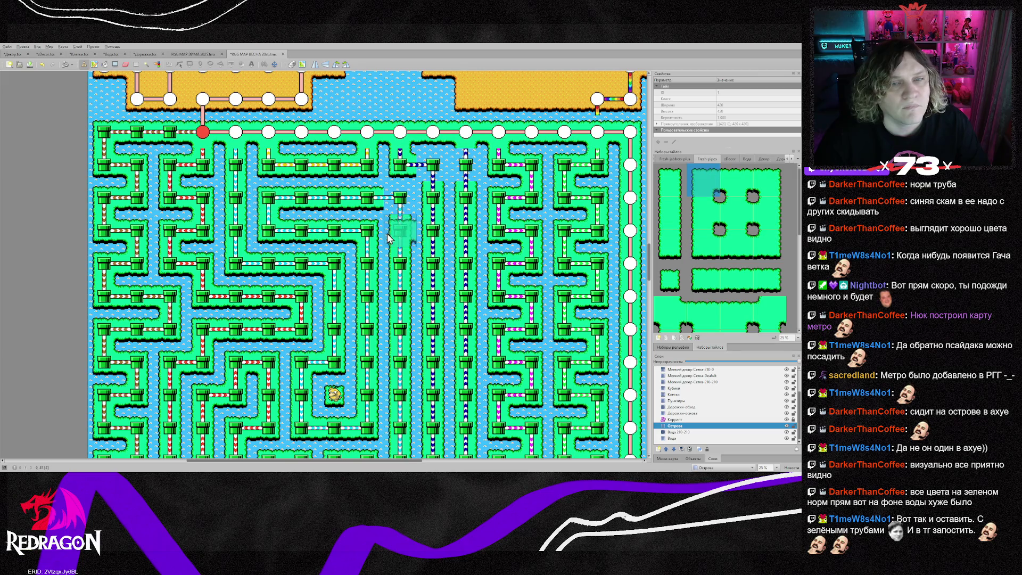
right_click(205, 201)
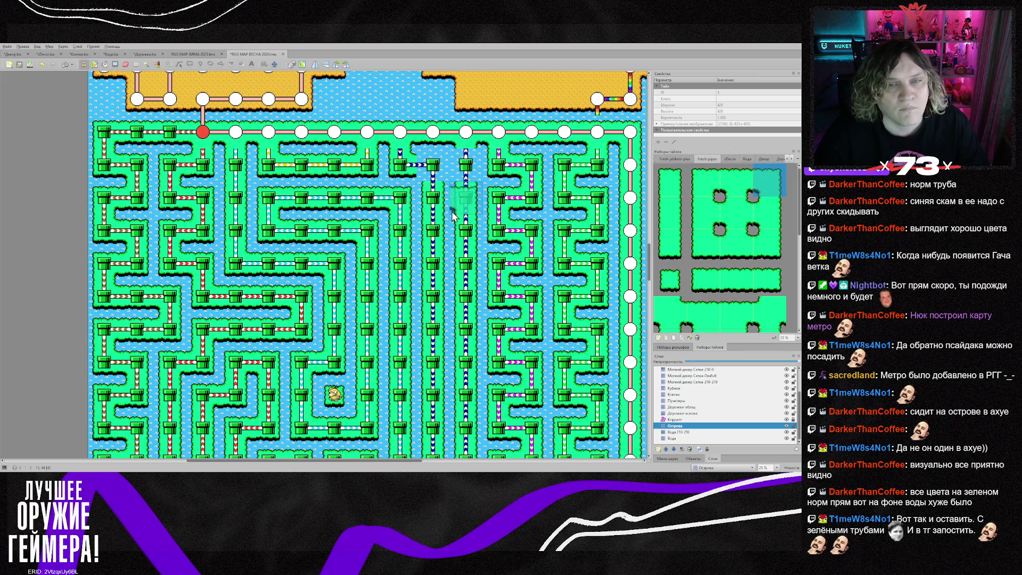
right_click(472, 213)
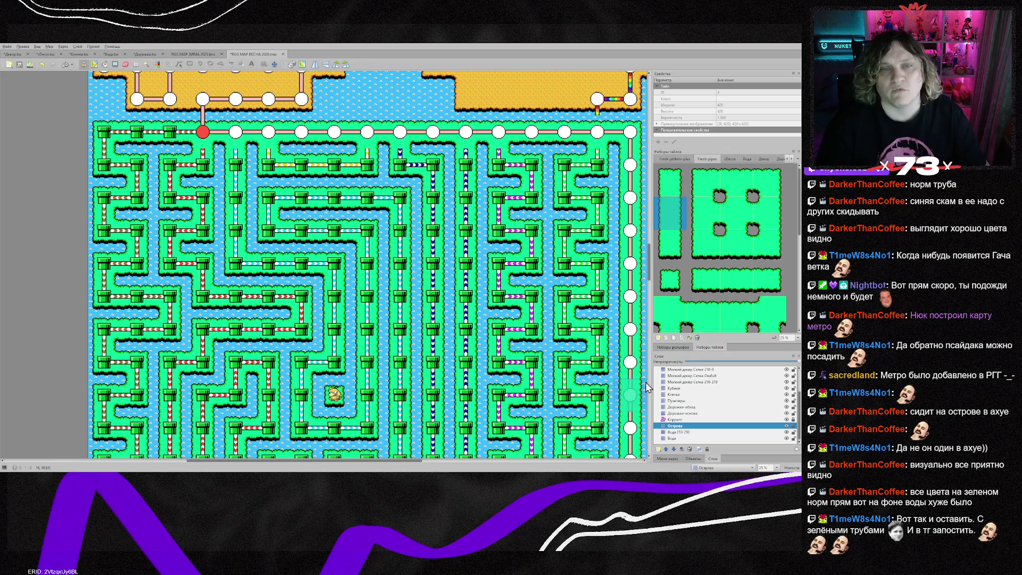
scroll(554, 340, down, 3)
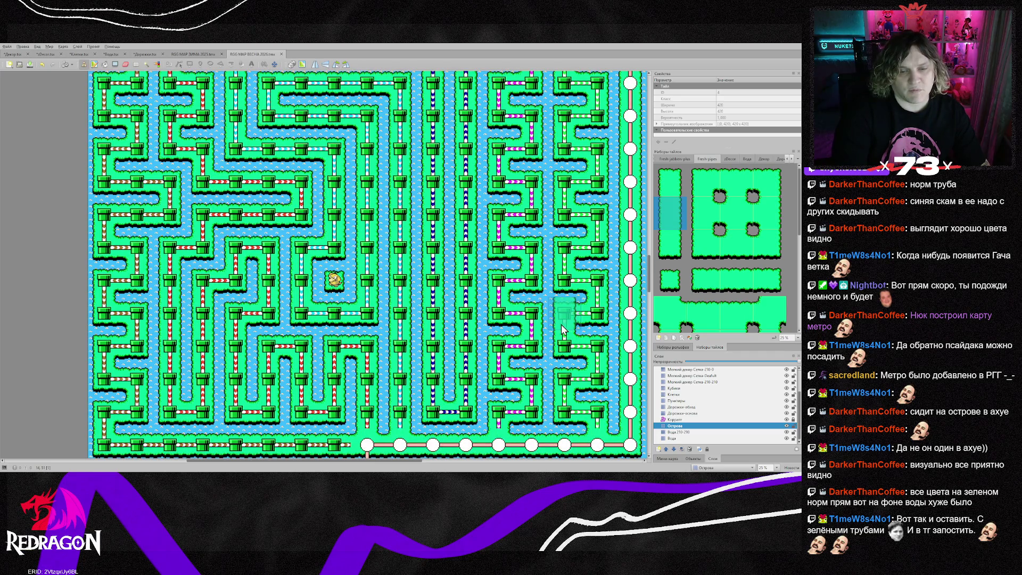
scroll(556, 331, up, 3)
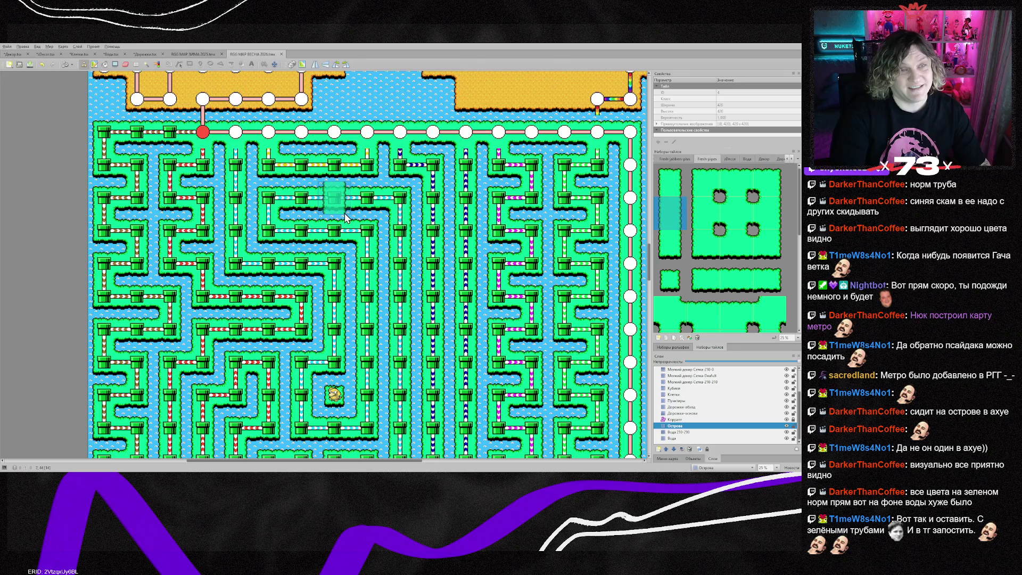
scroll(345, 218, up, 2)
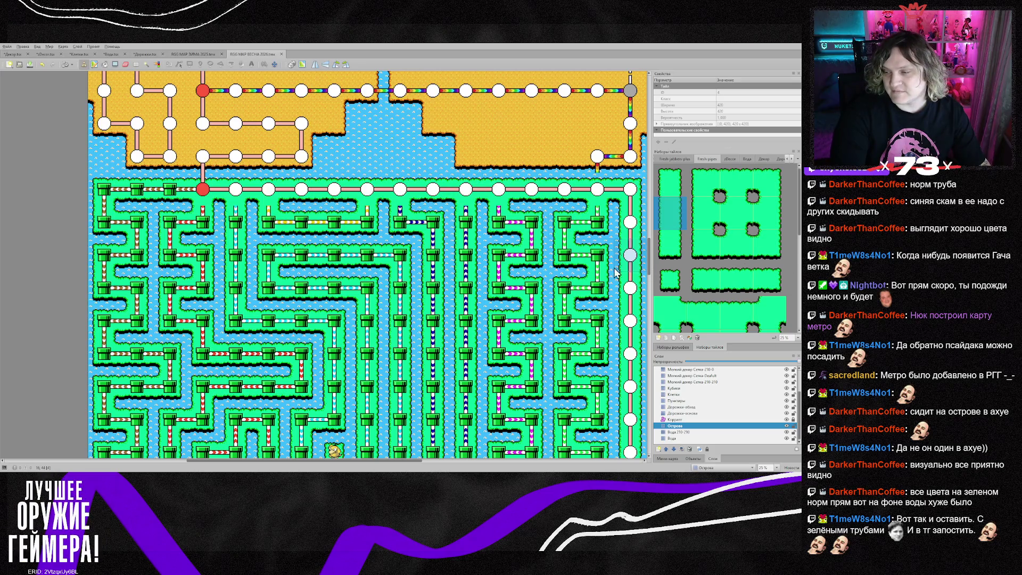
scroll(544, 272, down, 2)
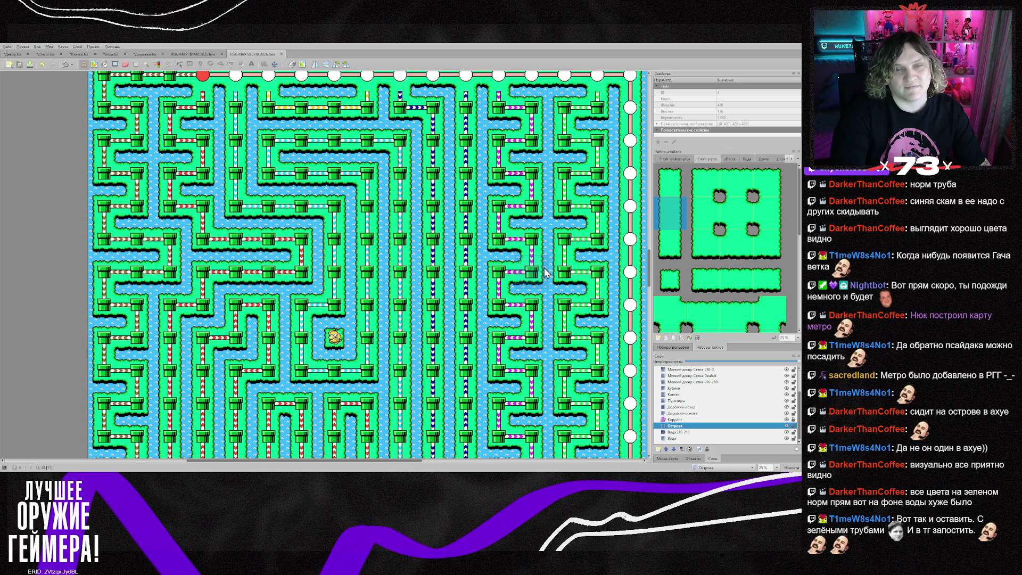
scroll(544, 271, down, 1)
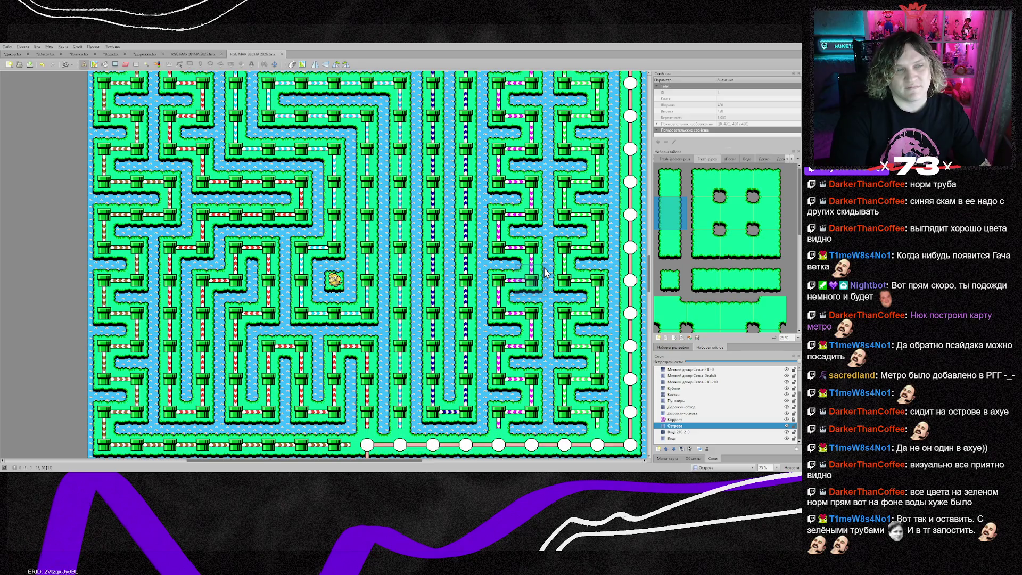
scroll(544, 272, up, 2)
scroll(545, 272, down, 2)
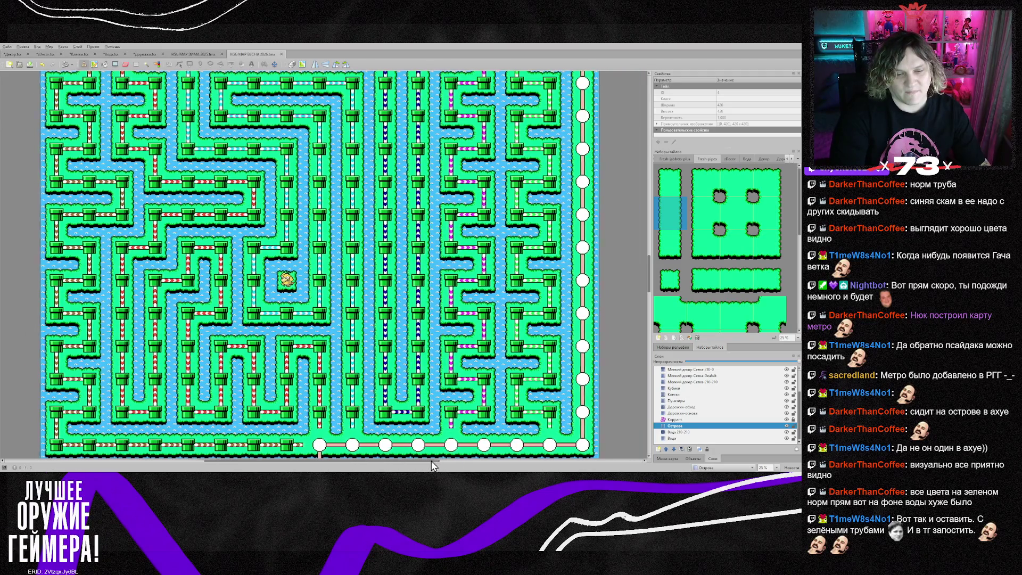
scroll(383, 356, up, 5)
scroll(383, 356, down, 2)
scroll(394, 349, up, 7)
scroll(402, 343, down, 5)
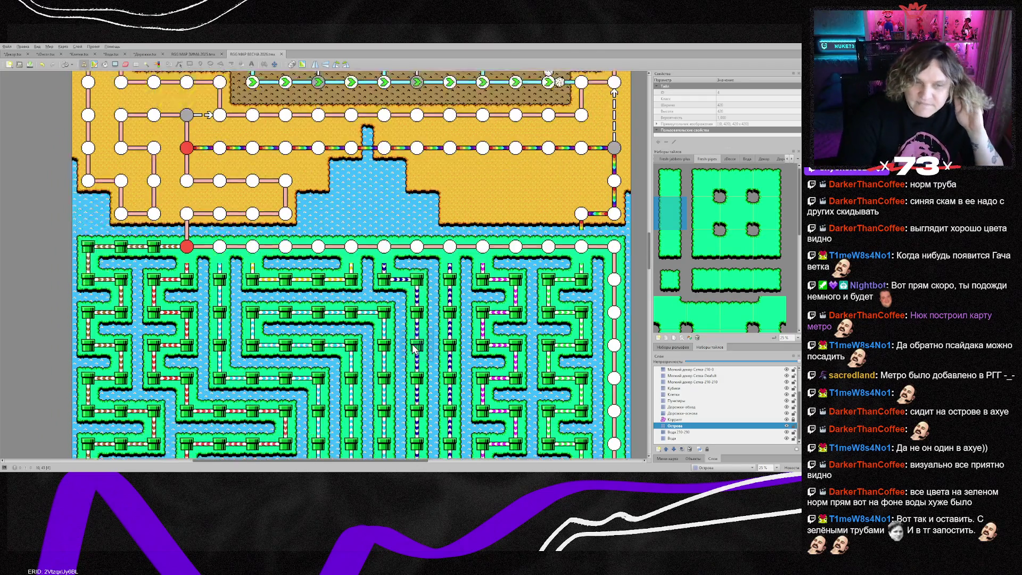
scroll(468, 289, down, 2)
scroll(467, 289, down, 2)
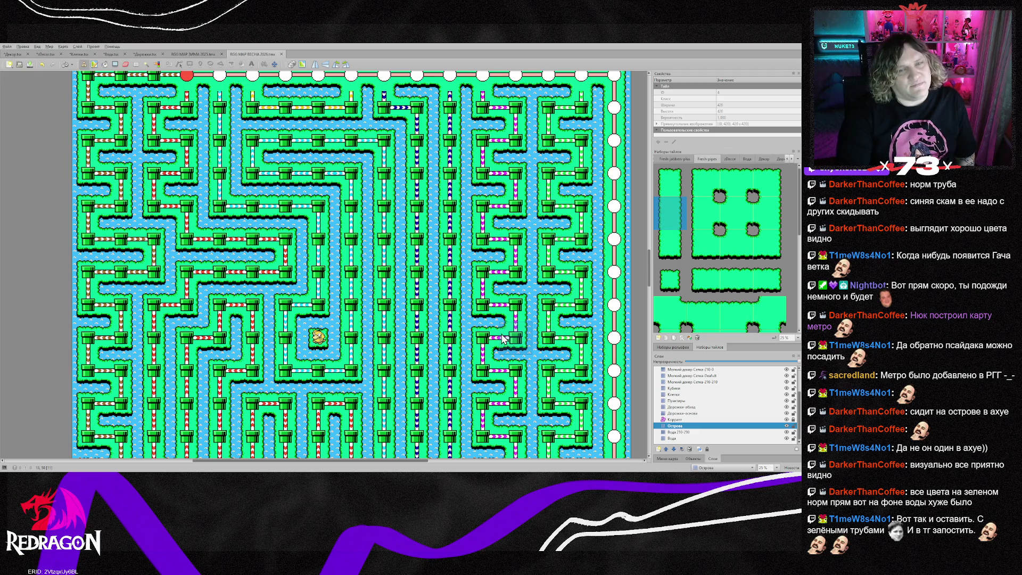
scroll(400, 354, down, 3)
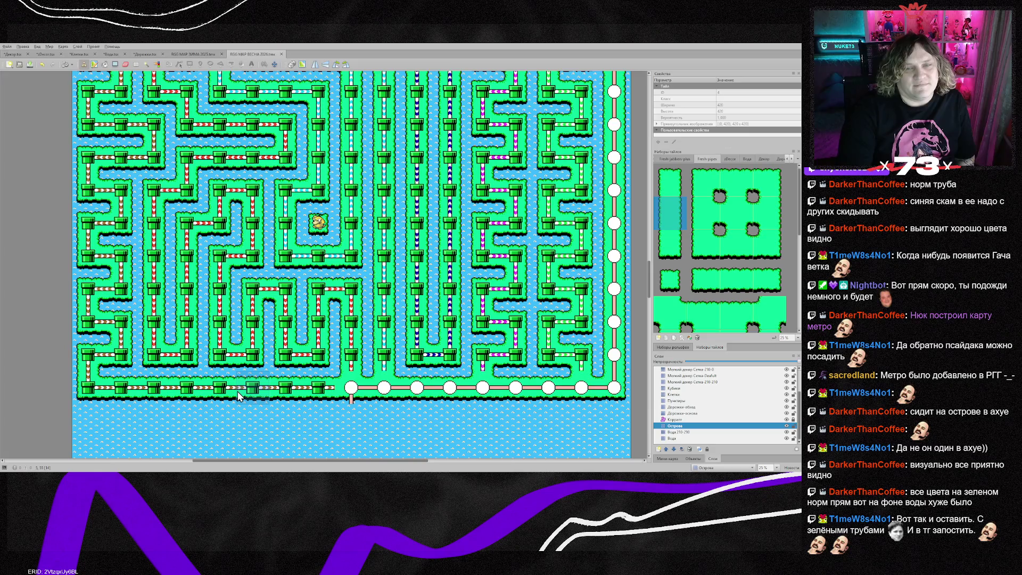
scroll(237, 391, up, 3)
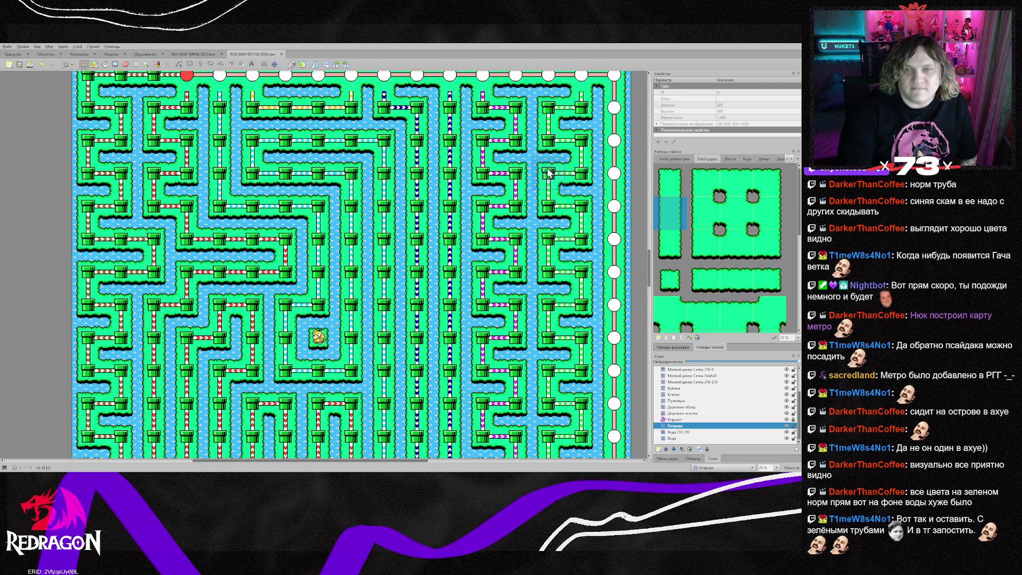
scroll(471, 351, down, 2)
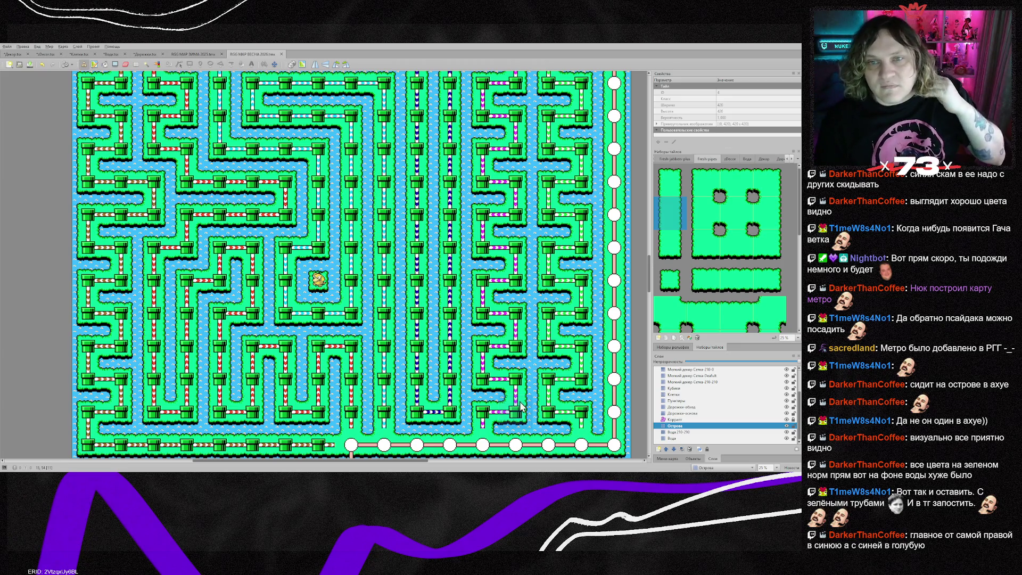
scroll(517, 426, up, 5)
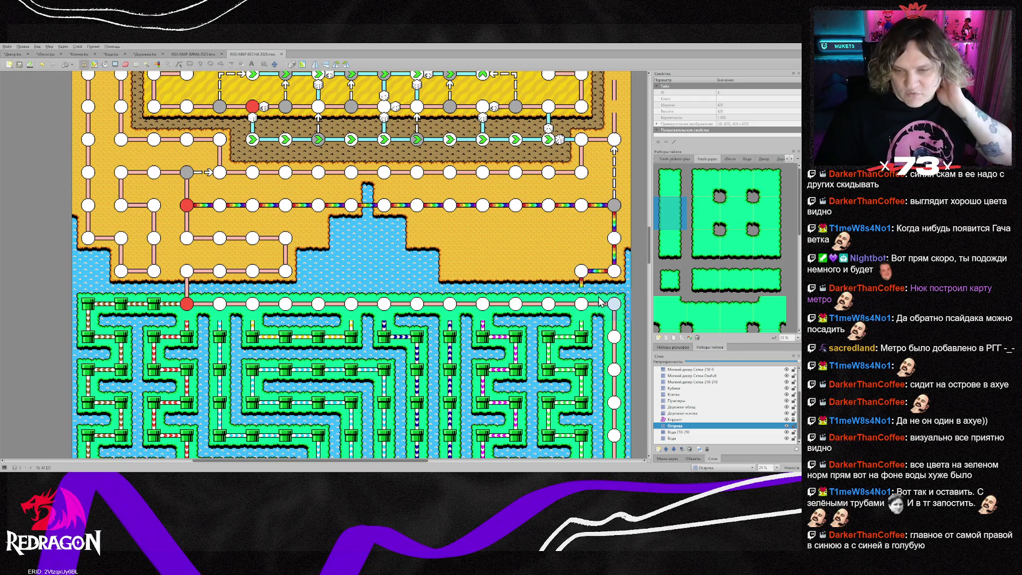
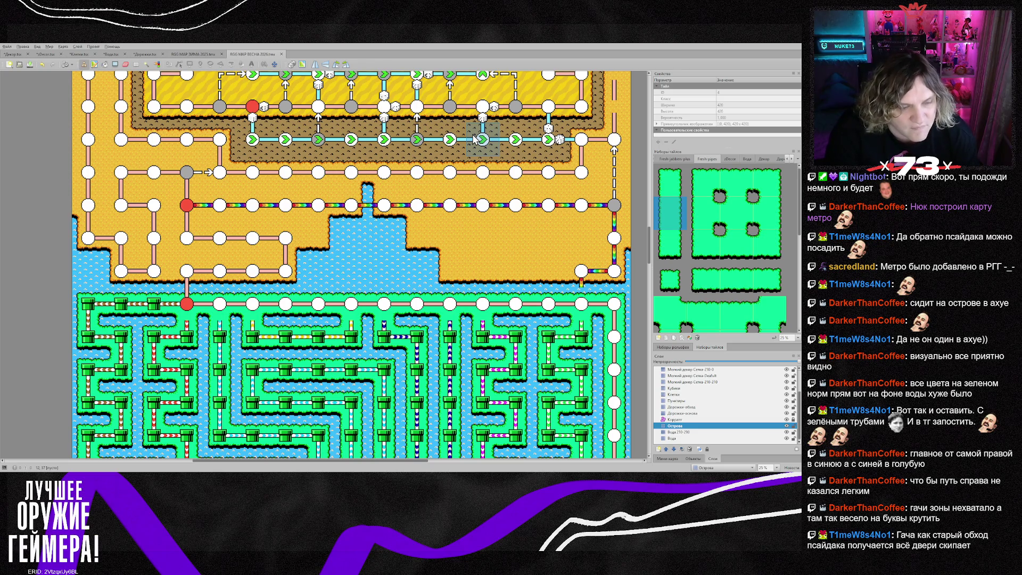
- On the Дорожки-обход layer, paint the rainbow path leftward along the sand's bottom edge
scroll(474, 140, down, 2)
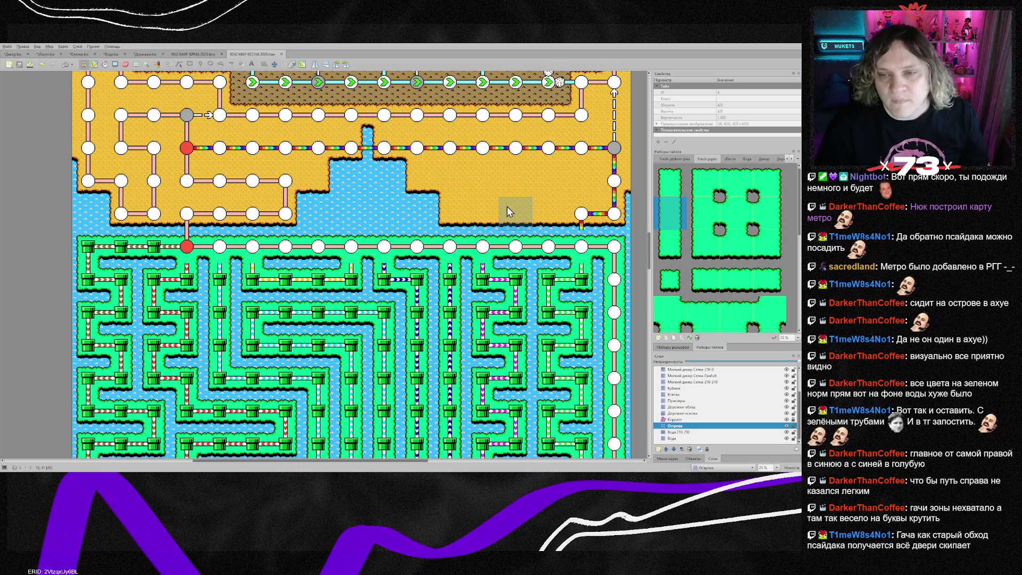
right_click(574, 157)
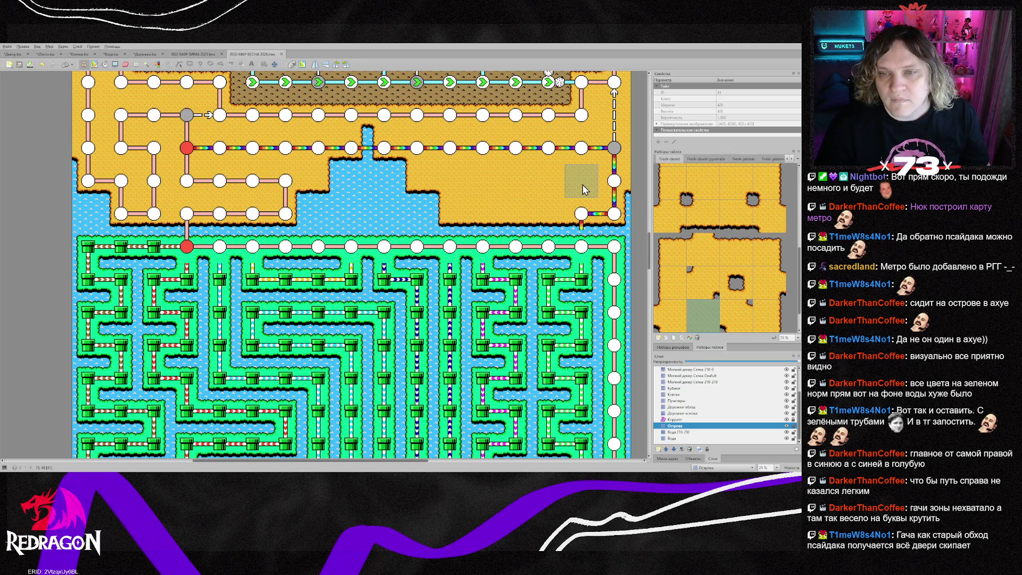
click(692, 414)
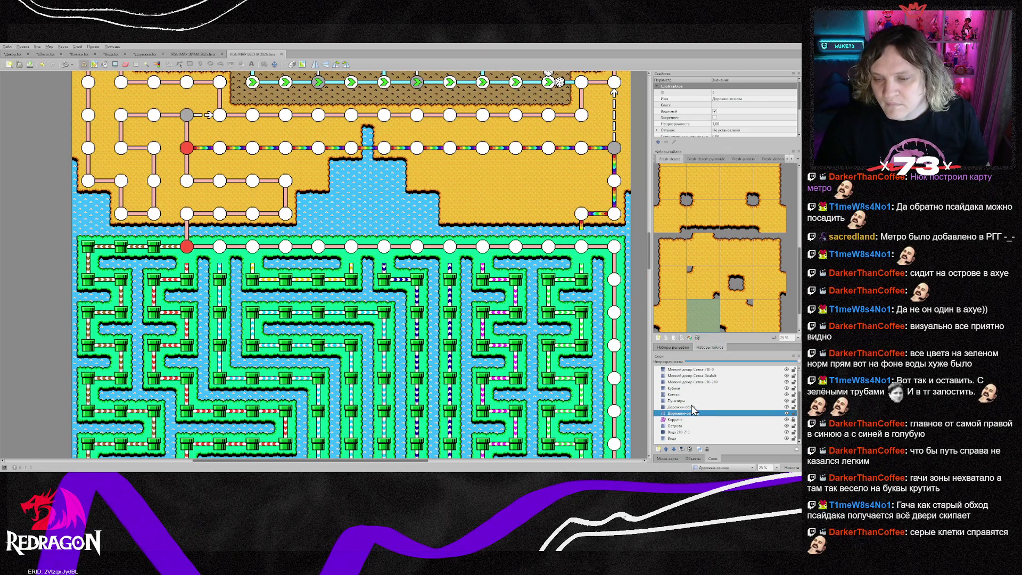
click(692, 406)
right_click(581, 149)
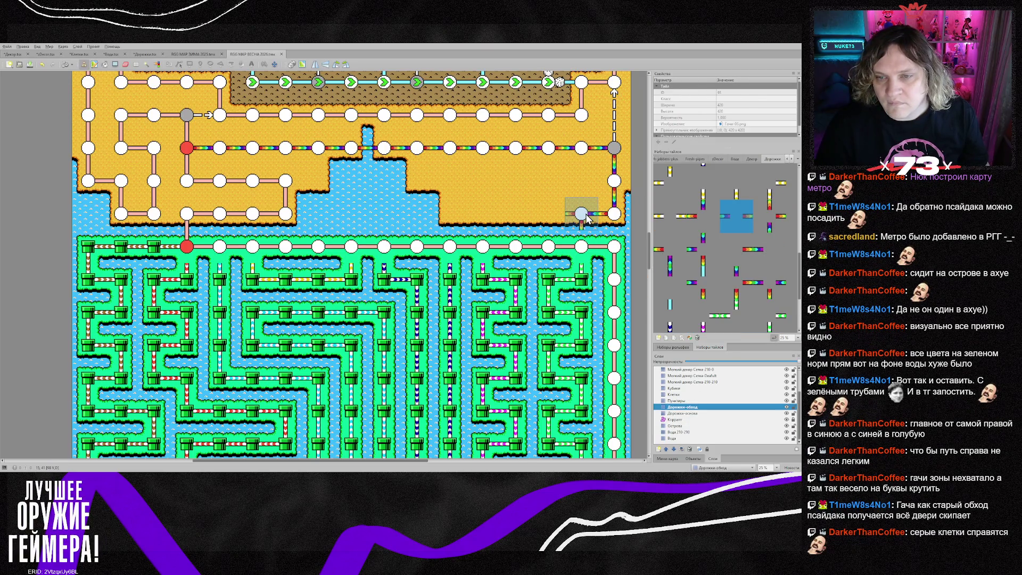
click(551, 228)
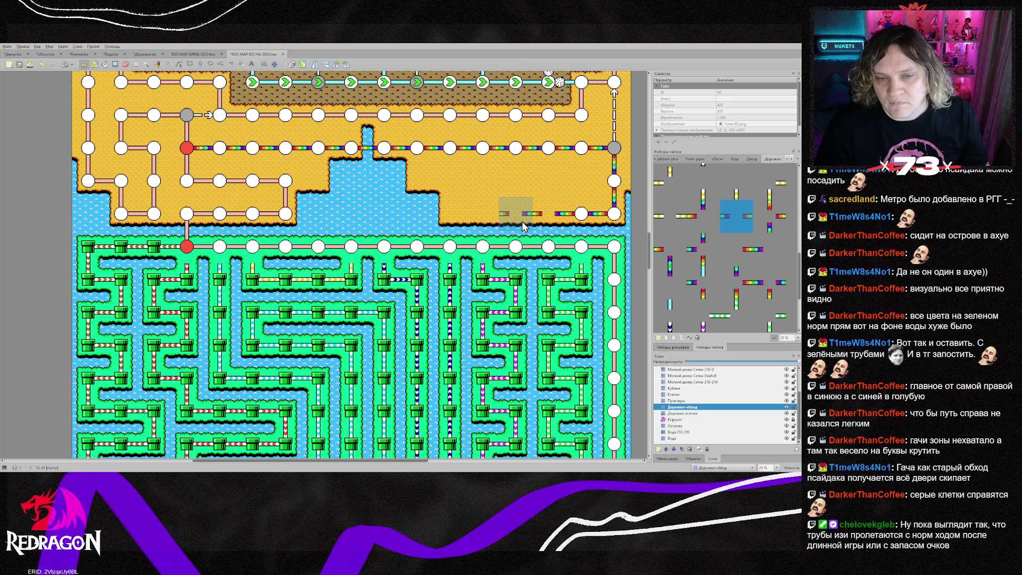
drag(524, 227, 487, 227)
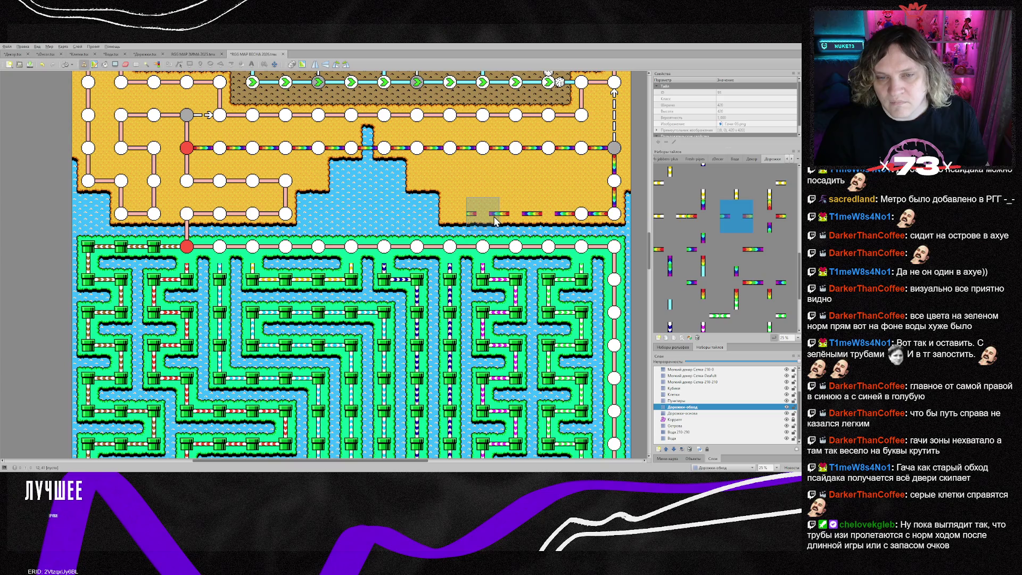
- Cap the path's left end with a flipped corner tile and start white station circles on Клетки
right_click(618, 213)
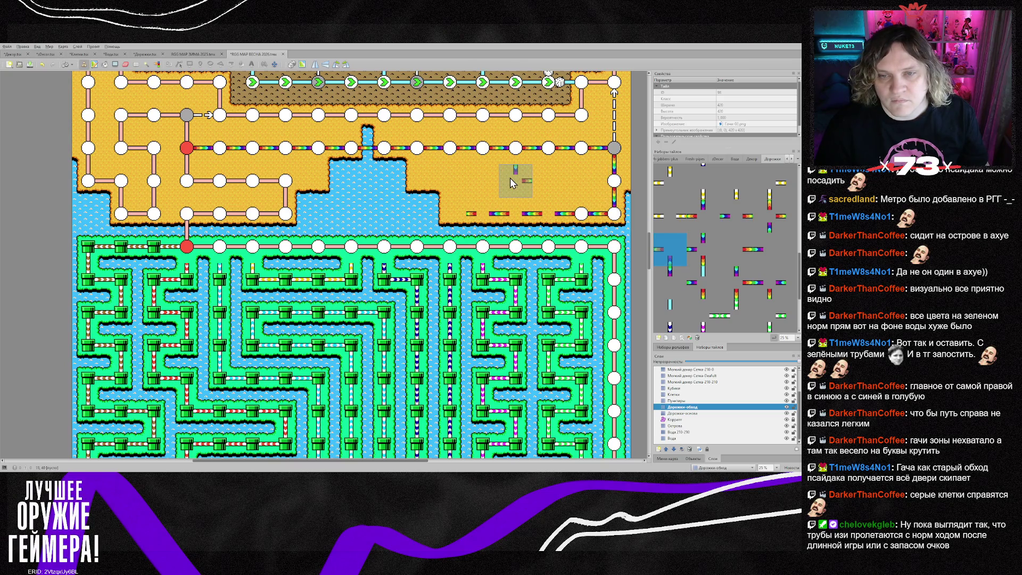
key(y)
click(457, 213)
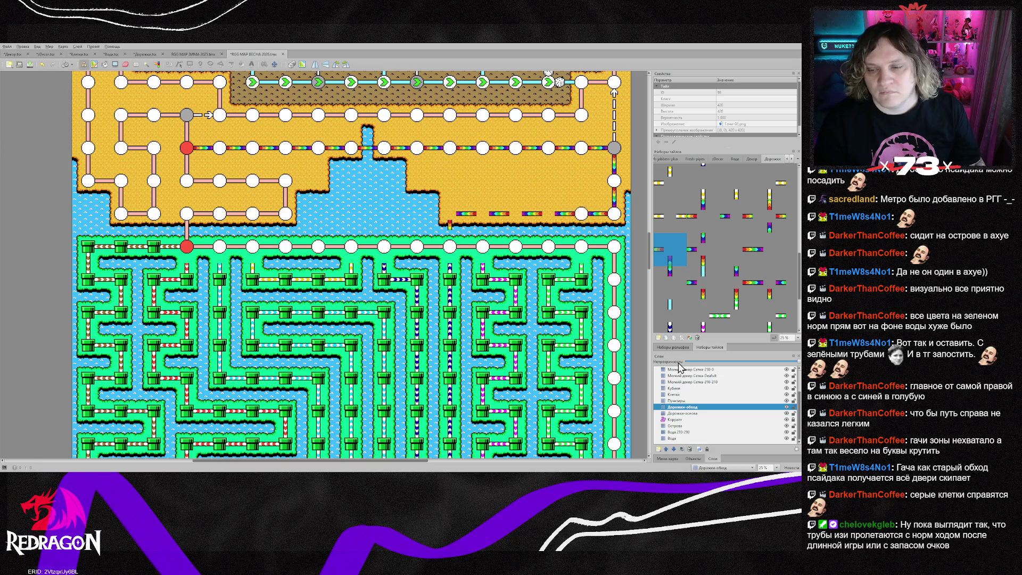
click(674, 394)
drag(582, 213, 449, 215)
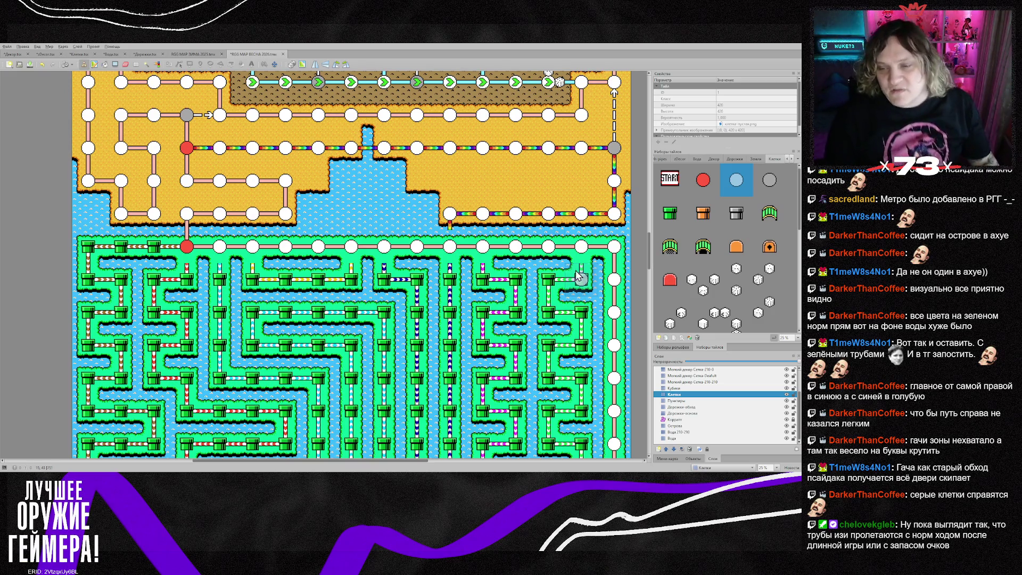
- Turn five nodes on the pipe maze's top row into red circle cells
click(703, 180)
click(219, 246)
click(261, 260)
click(392, 257)
click(482, 255)
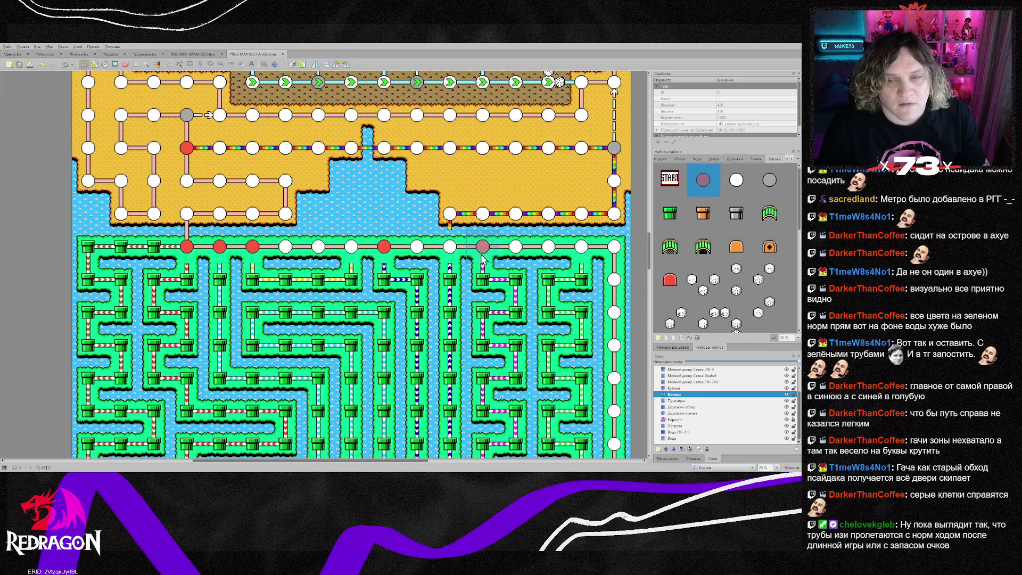
click(585, 256)
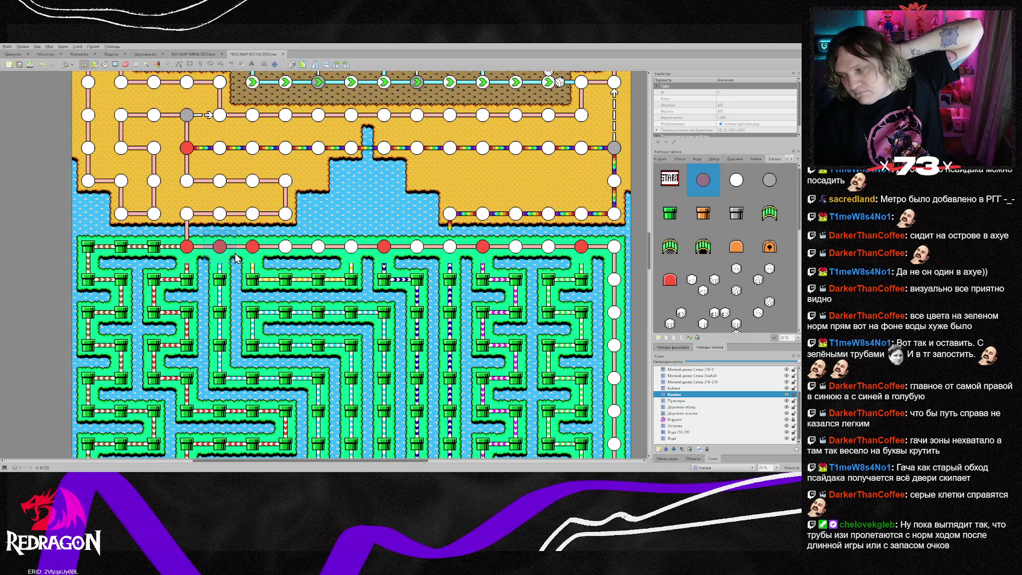
scroll(236, 259, down, 1)
scroll(235, 259, down, 1)
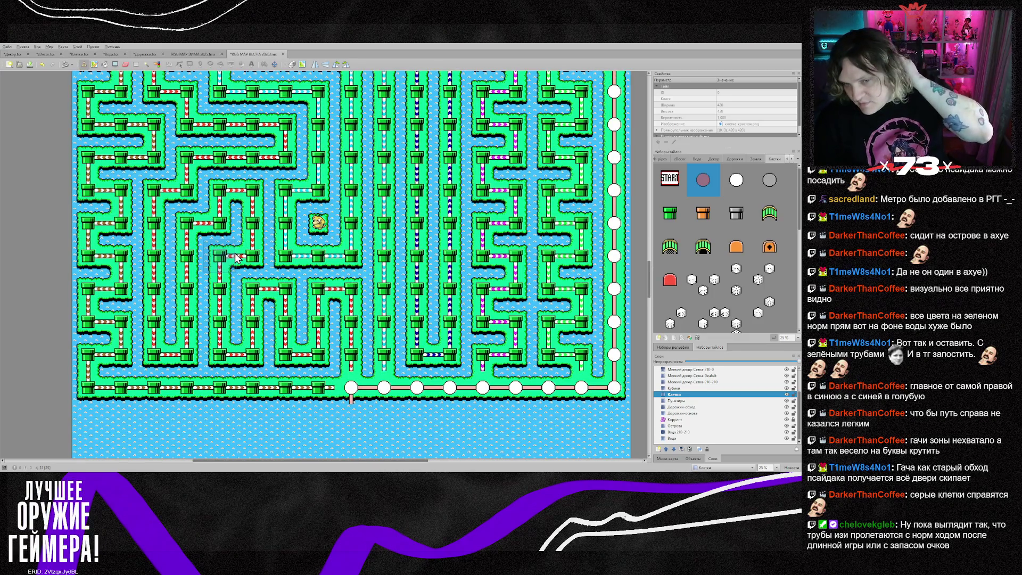
scroll(229, 250, up, 3)
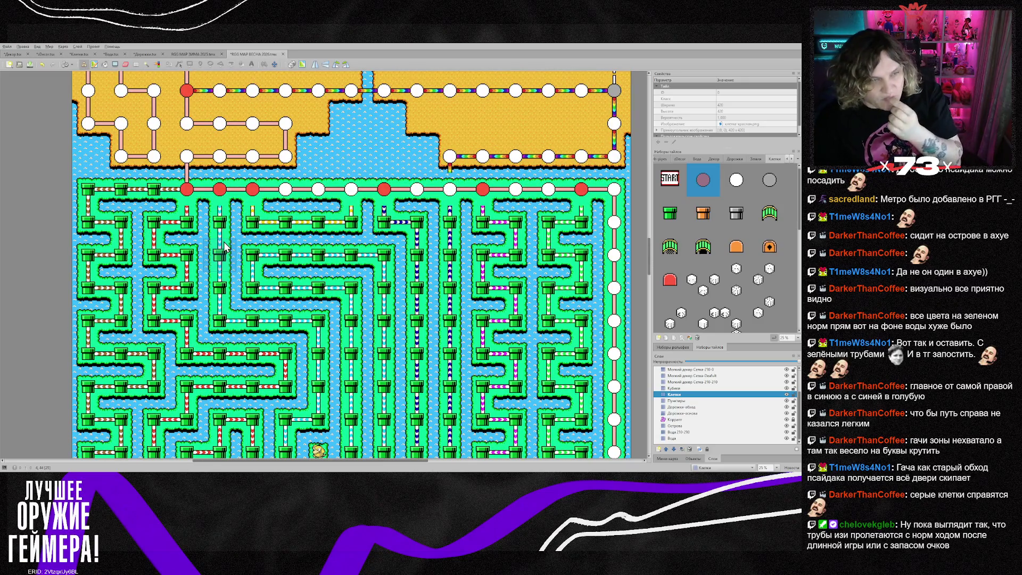
scroll(478, 231, down, 4)
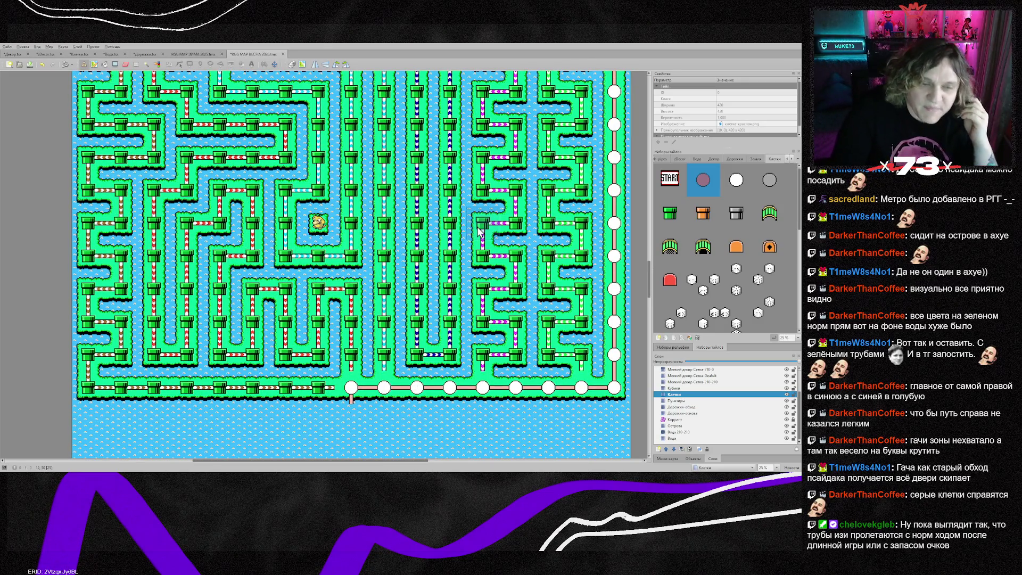
scroll(417, 234, up, 4)
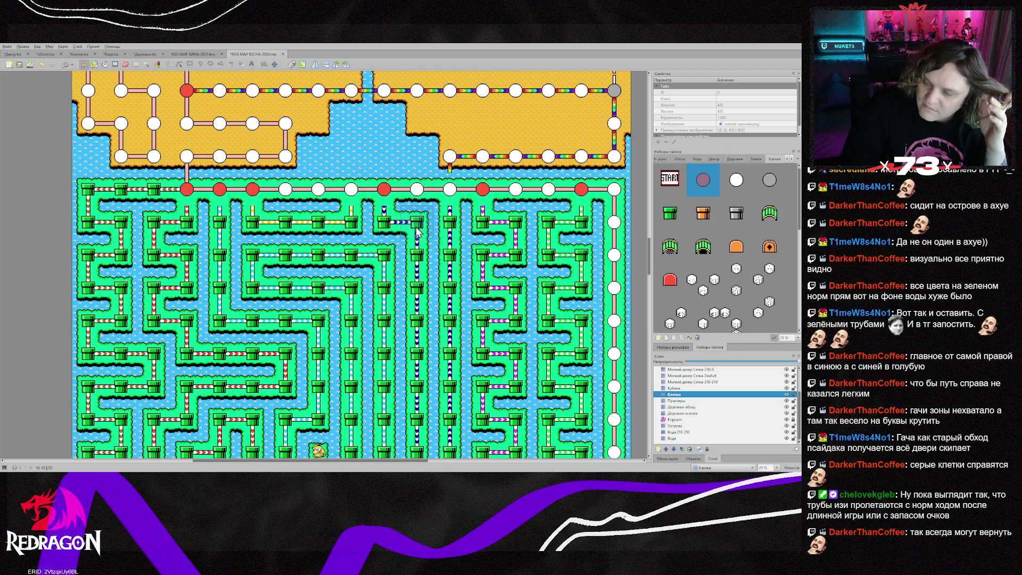
scroll(416, 229, down, 10)
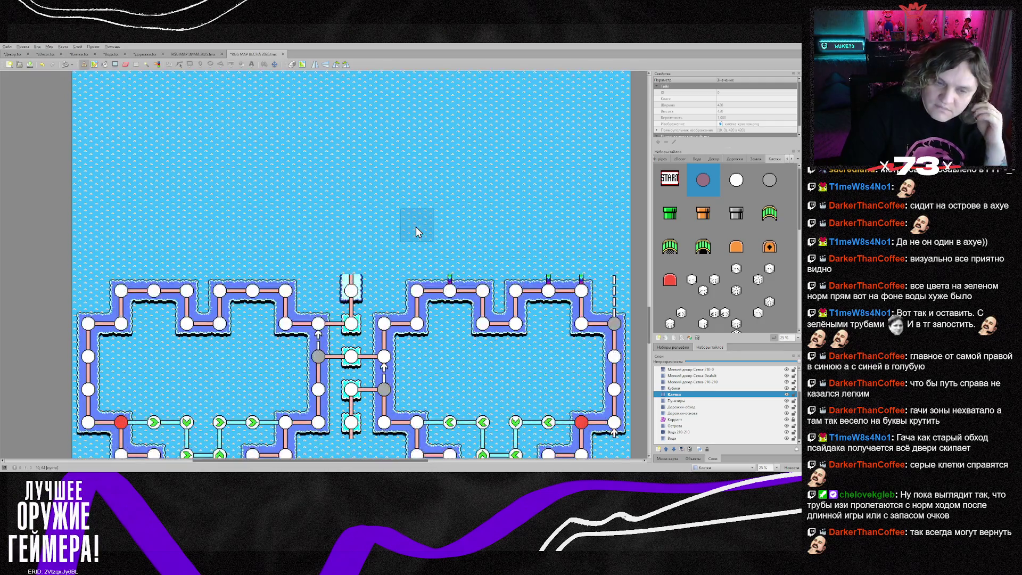
scroll(416, 223, up, 5)
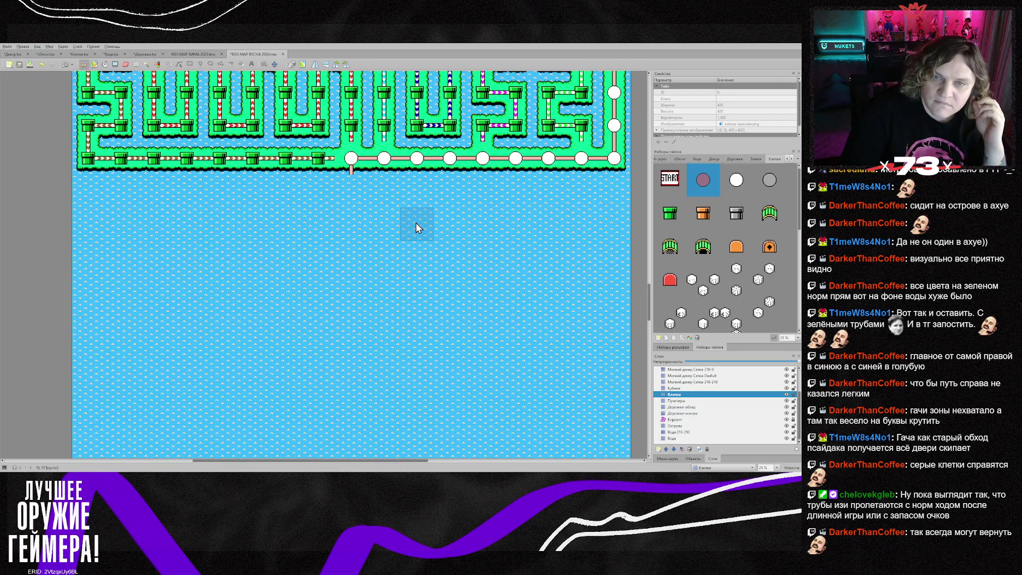
scroll(416, 221, up, 3)
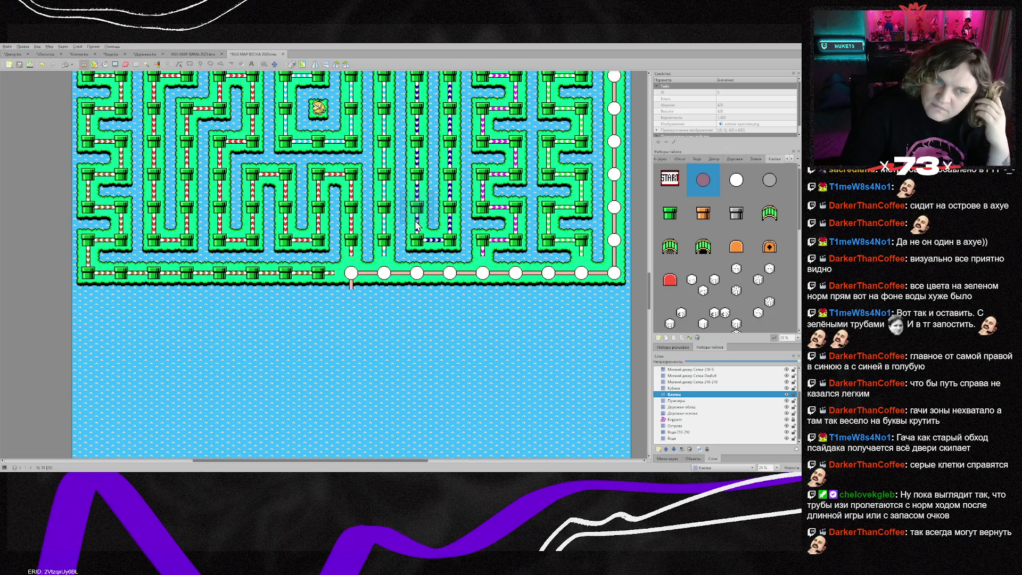
scroll(414, 221, down, 6)
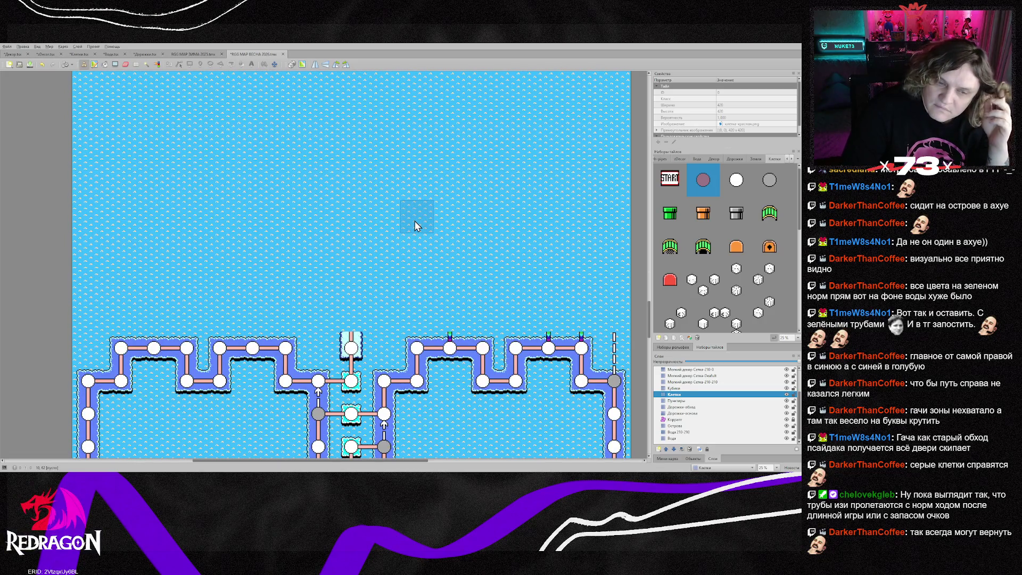
scroll(414, 221, up, 3)
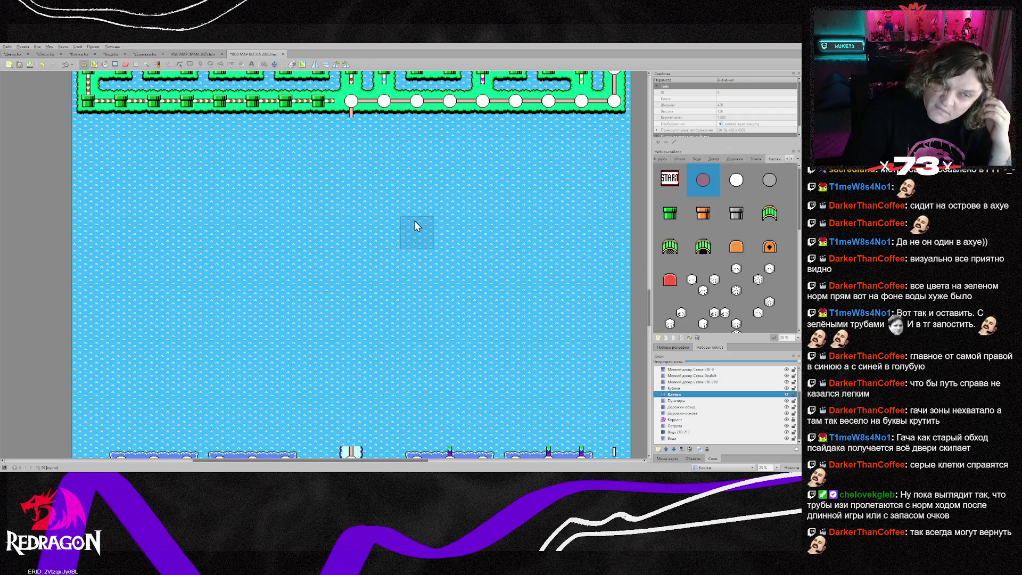
scroll(414, 221, down, 3)
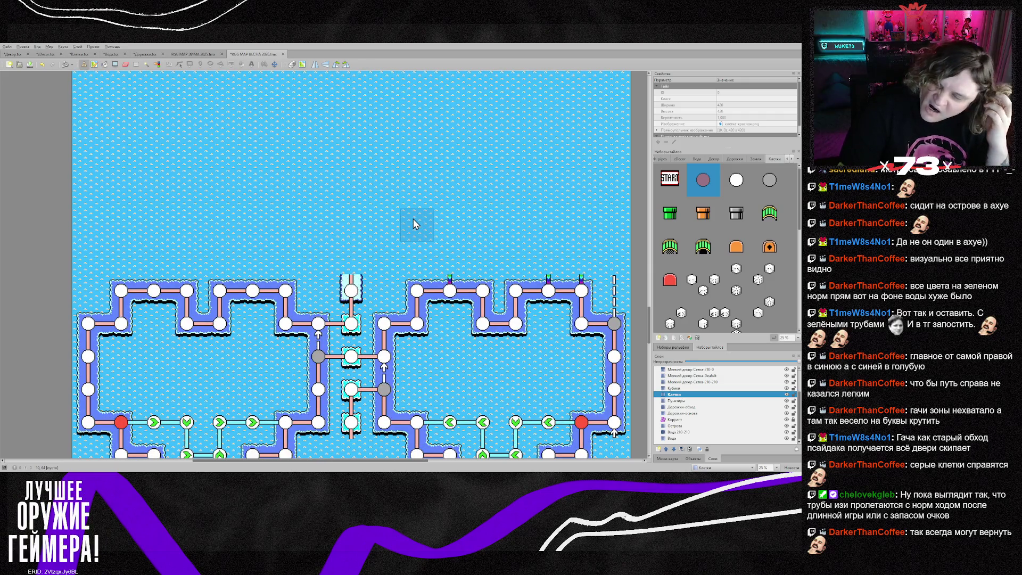
scroll(415, 223, down, 4)
scroll(414, 224, up, 6)
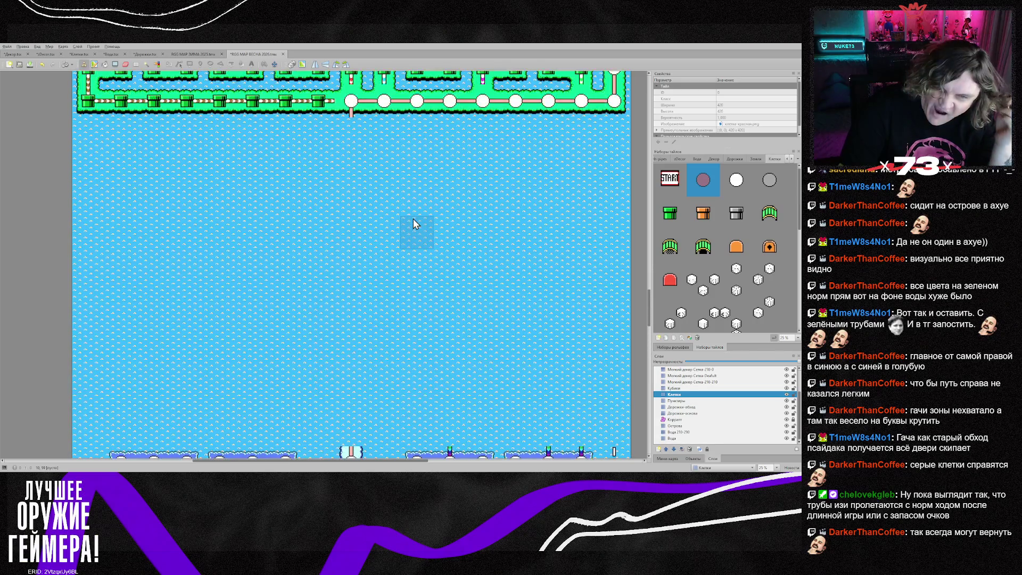
scroll(414, 222, up, 2)
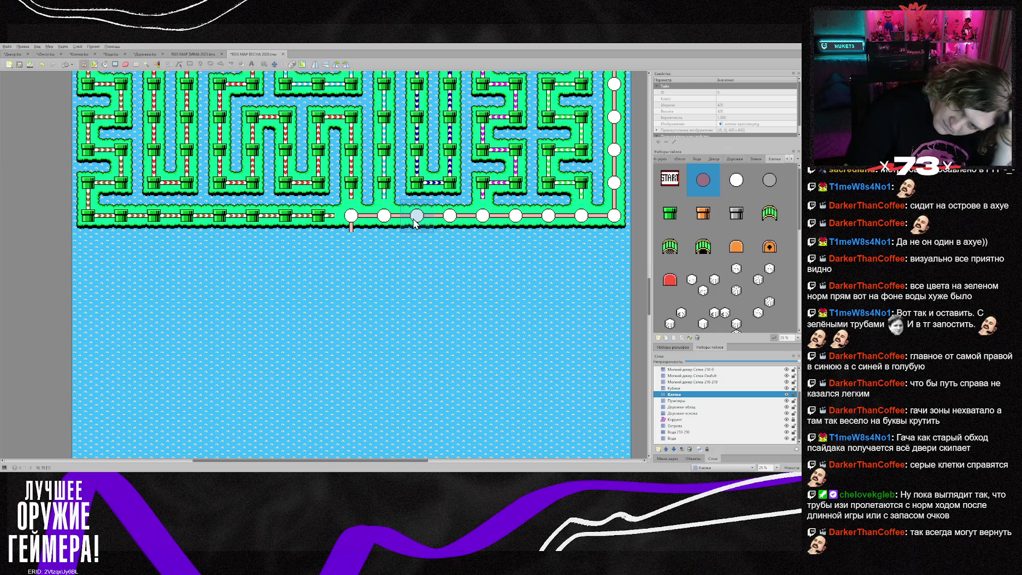
scroll(413, 220, up, 10)
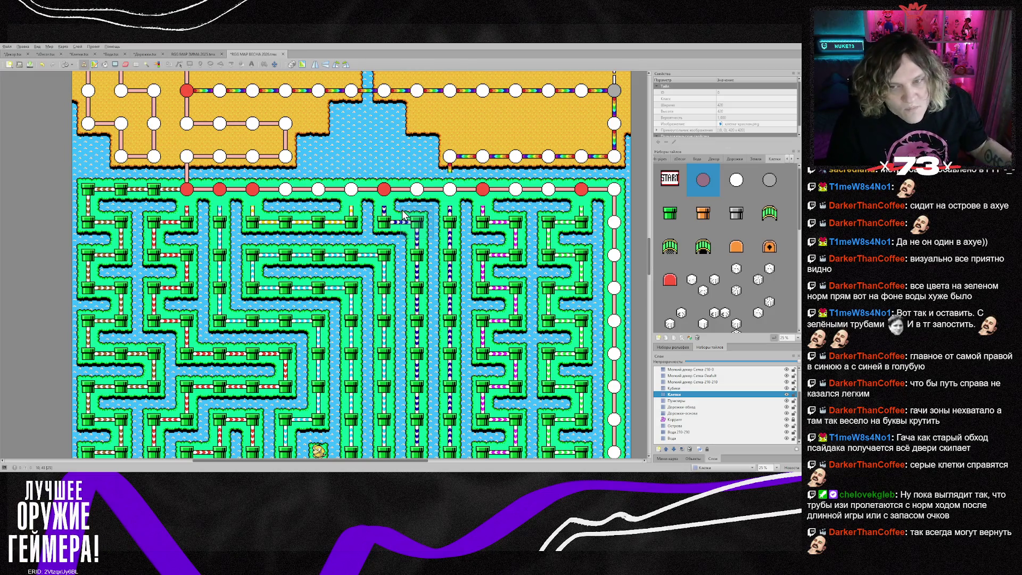
scroll(410, 218, up, 5)
scroll(415, 221, down, 2)
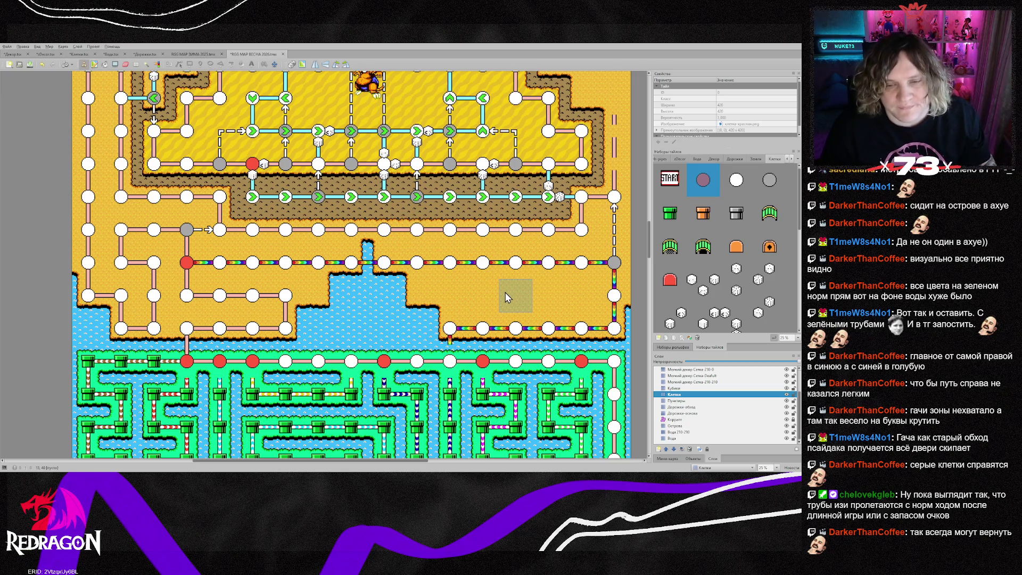
- Undo and redo the last red cell, then stamp a path stub under the right-edge node
key(ctrl+z)
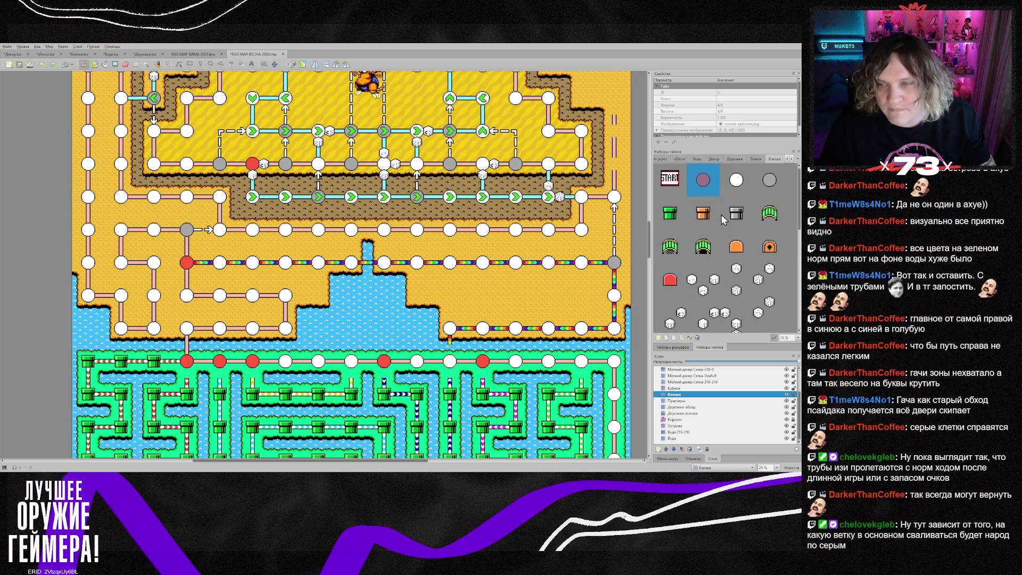
key(ctrl+y)
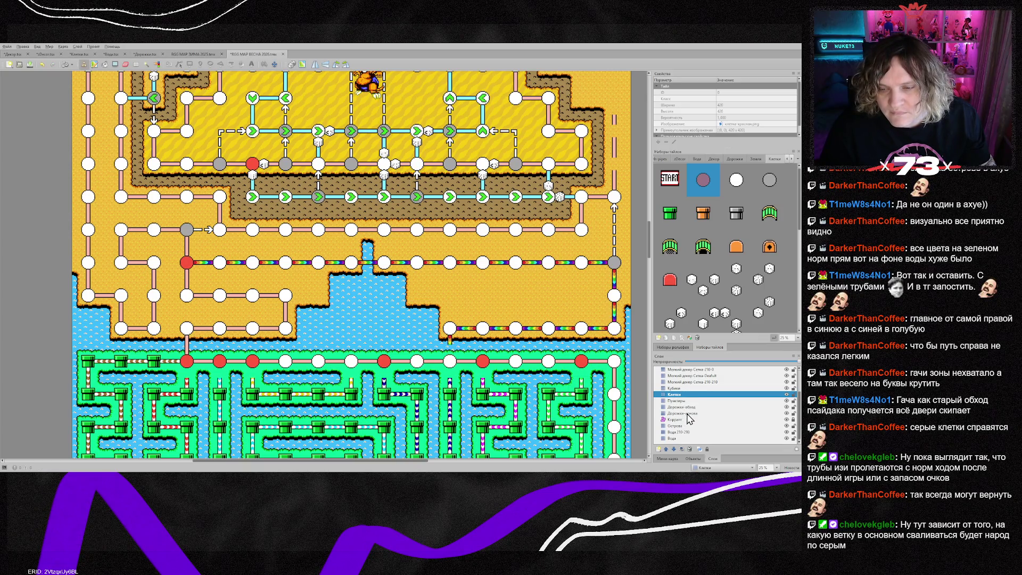
click(689, 407)
right_click(503, 342)
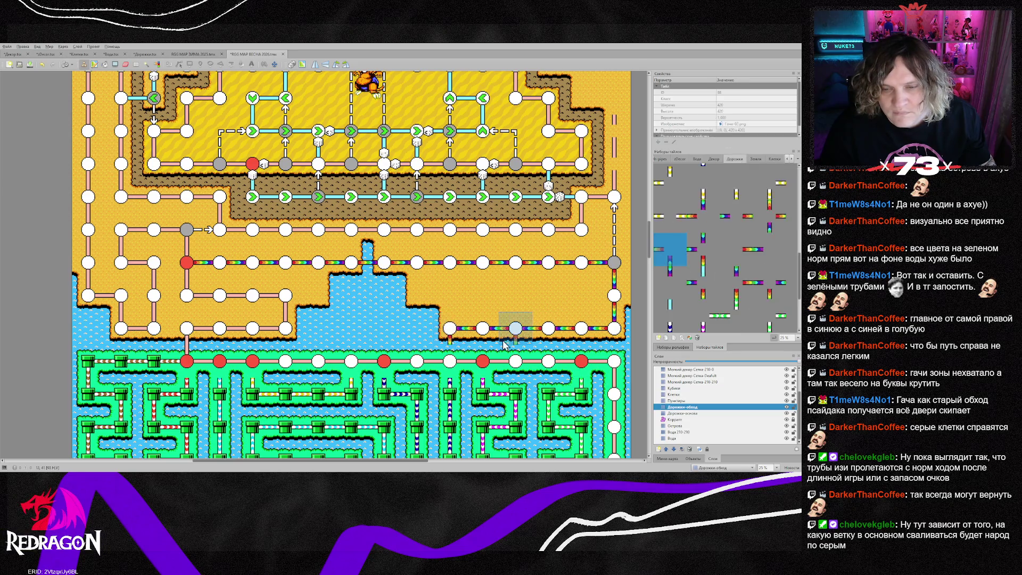
click(551, 335)
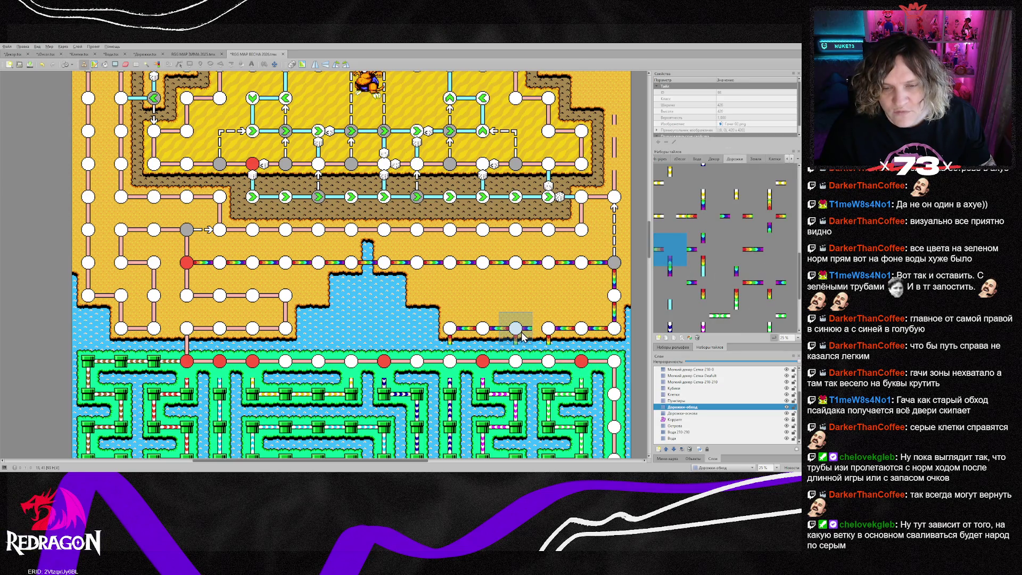
- Erase the rainbow path branch and its three white cells on that row
drag(521, 336, 450, 333)
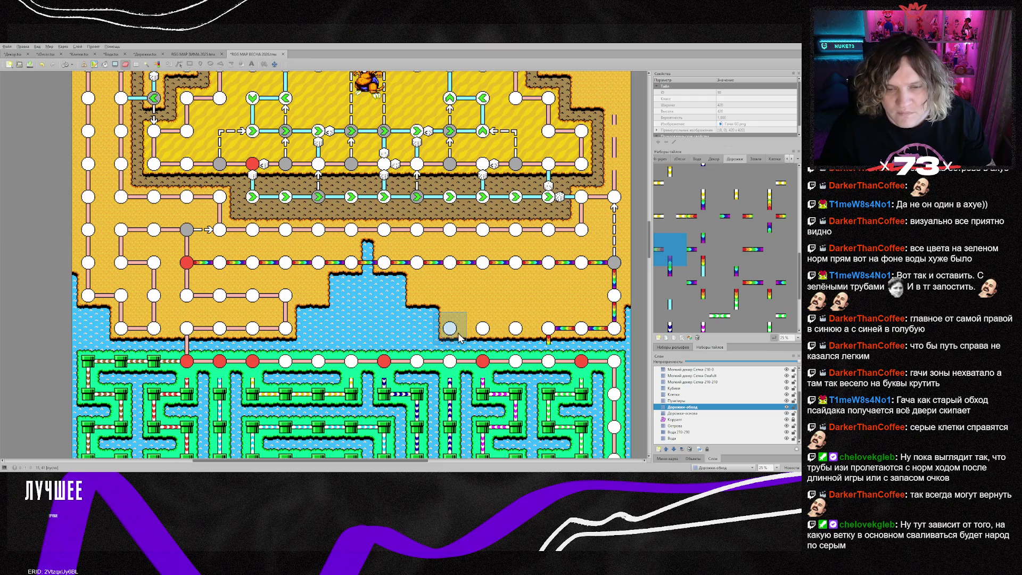
click(679, 395)
mouse_move(515, 328)
mouse_down()
mouse_move(450, 328)
mouse_move(506, 327)
mouse_up()
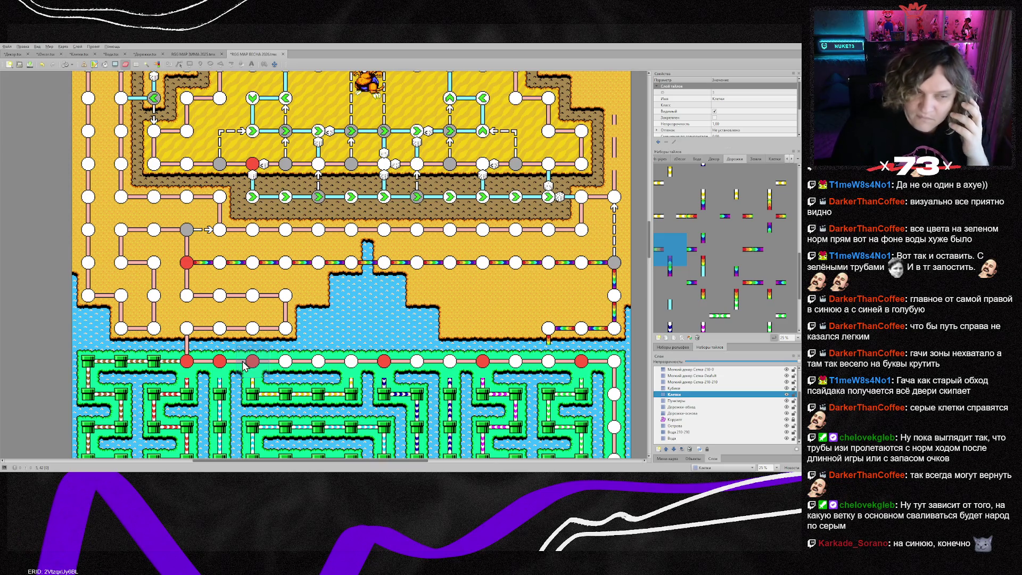
scroll(244, 365, down, 3)
scroll(236, 365, down, 1)
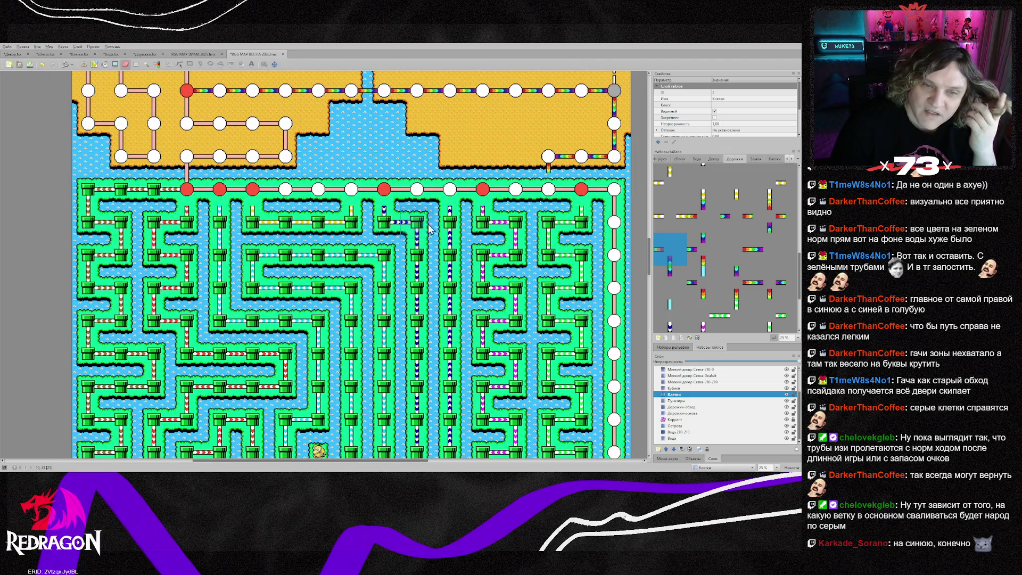
scroll(432, 255, down, 5)
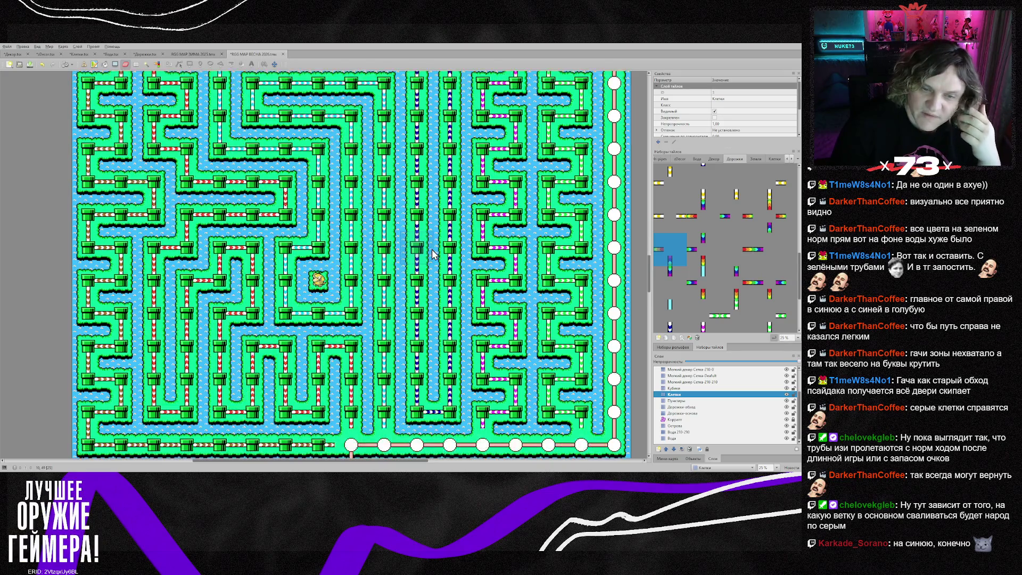
scroll(443, 149, up, 4)
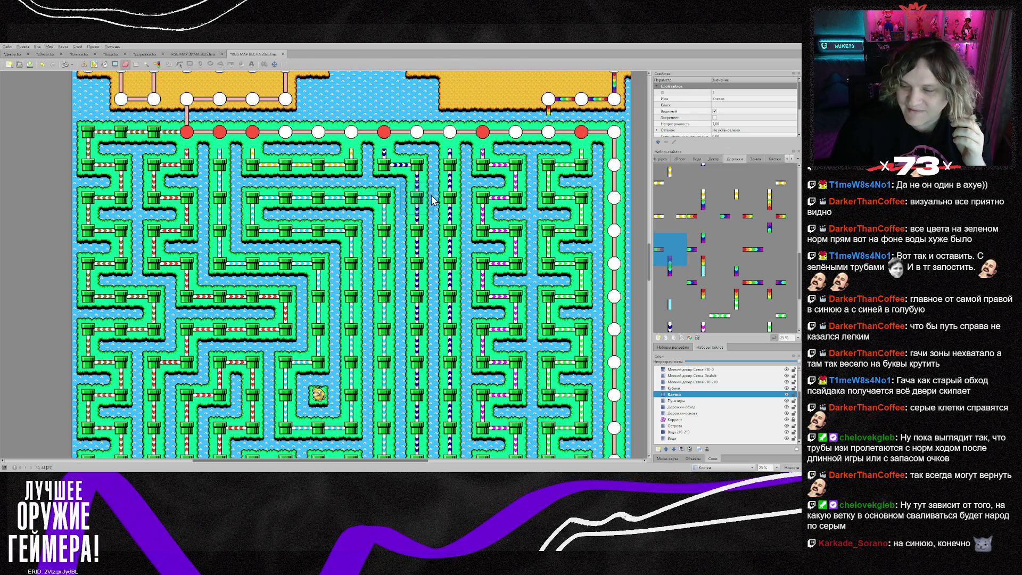
scroll(432, 200, down, 4)
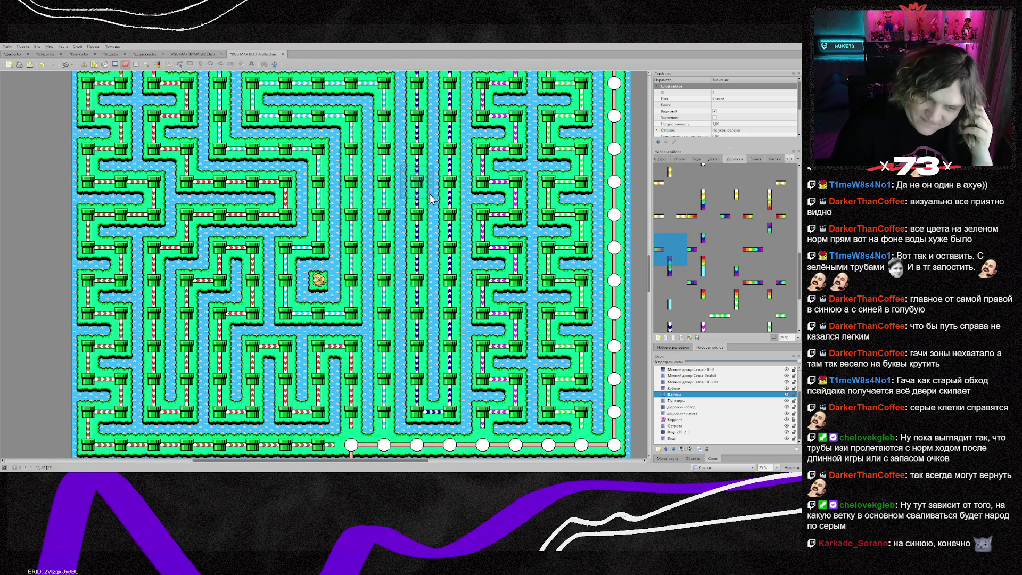
scroll(430, 194, up, 7)
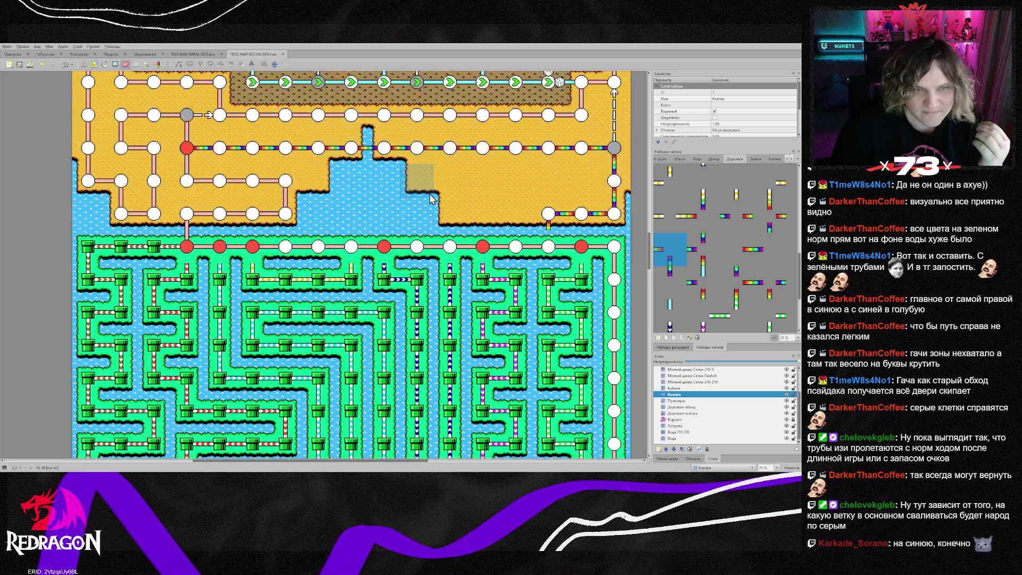
scroll(430, 196, down, 20)
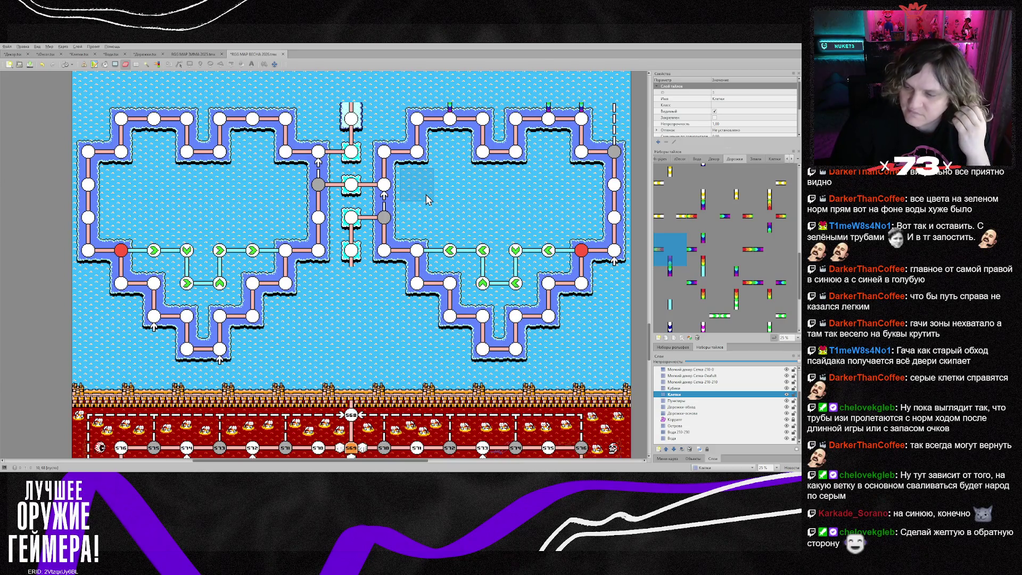
scroll(426, 195, up, 15)
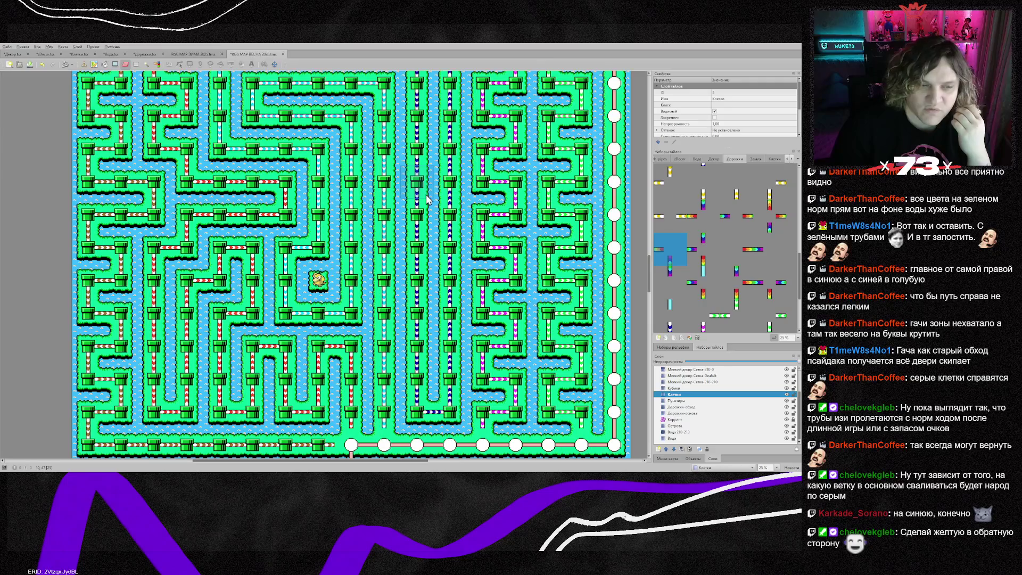
scroll(426, 194, up, 7)
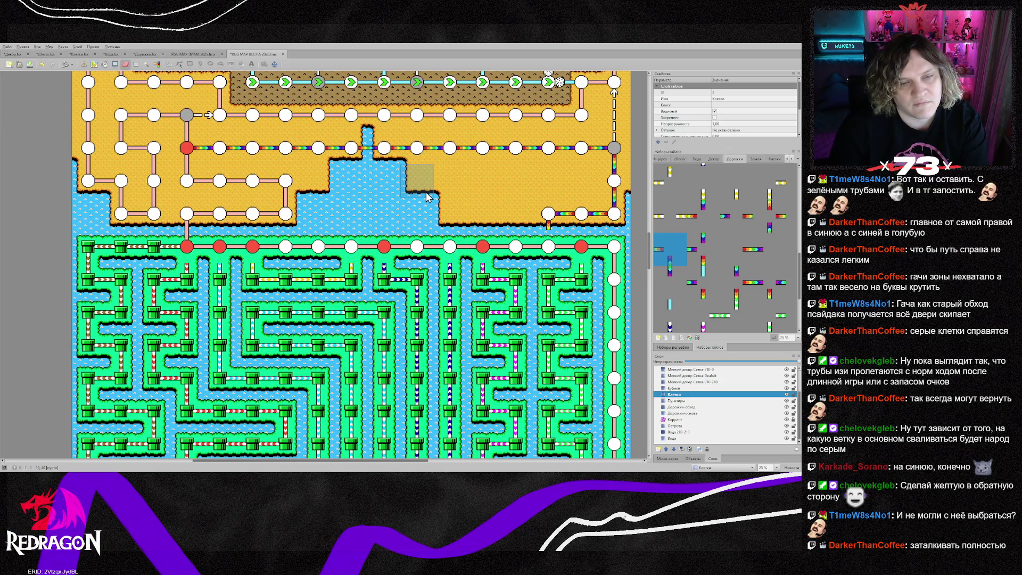
- Move the red cell one node further along the top row, making the old one white
click(689, 407)
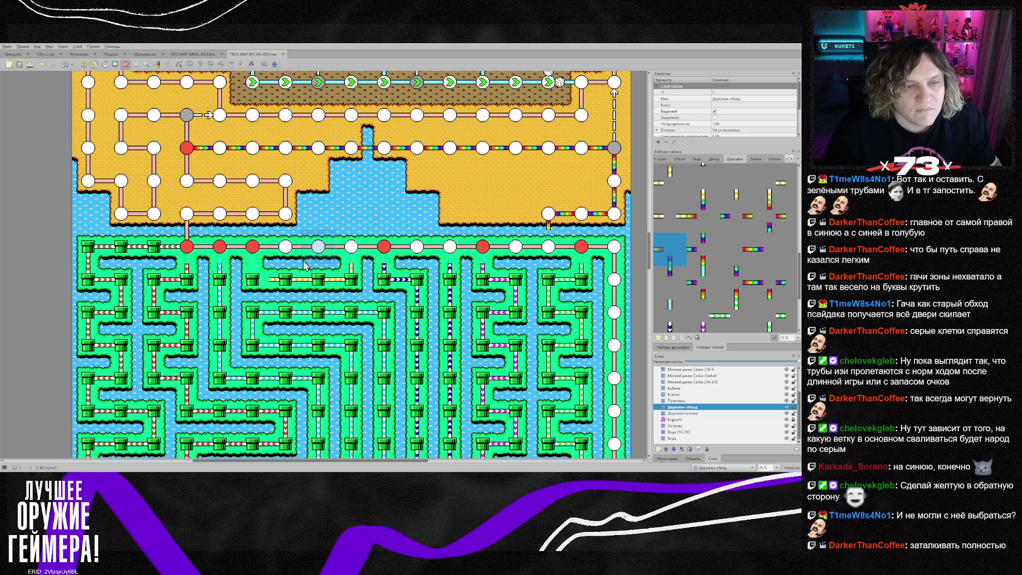
right_click(292, 277)
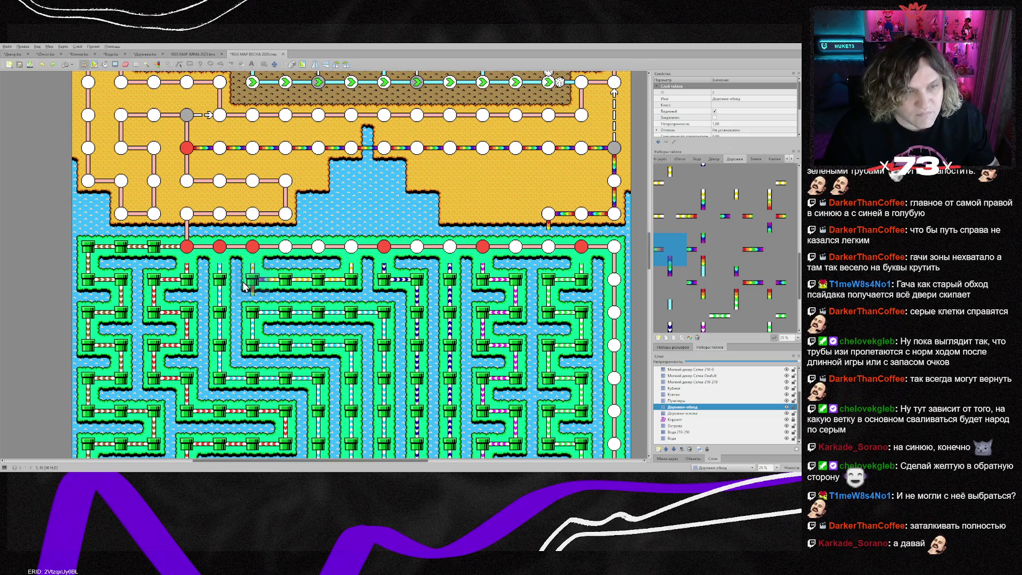
right_click(243, 286)
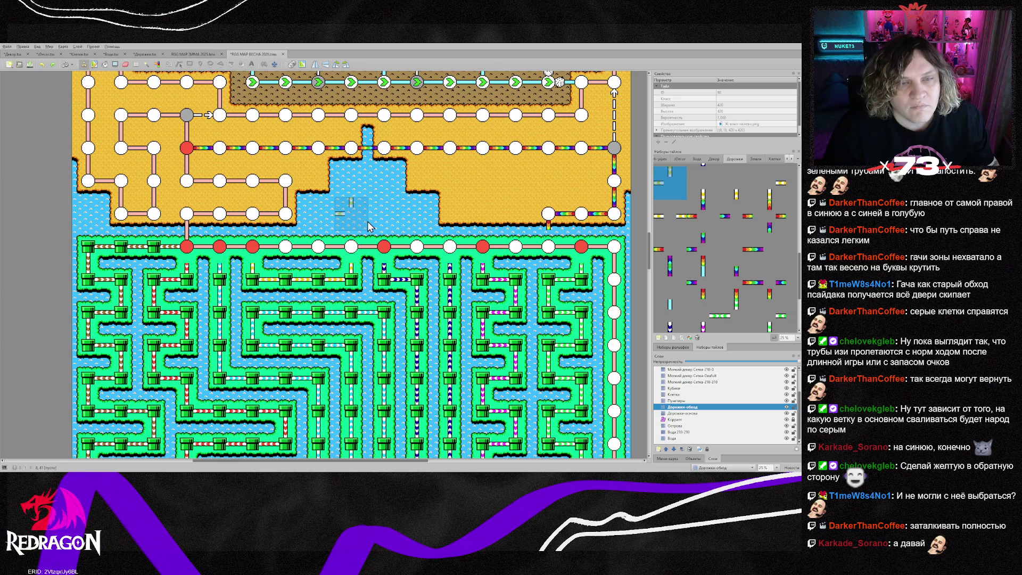
right_click(318, 296)
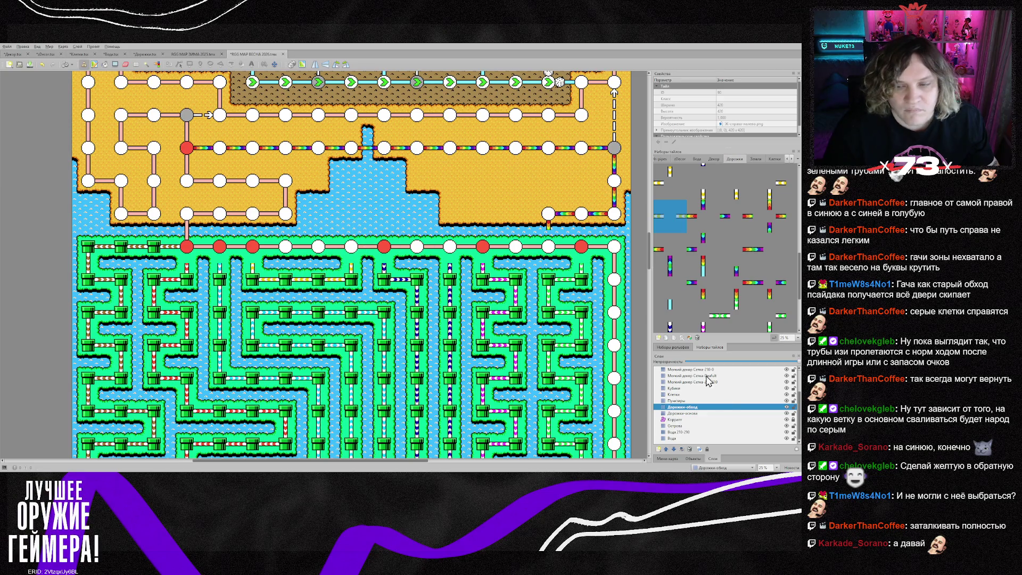
click(675, 394)
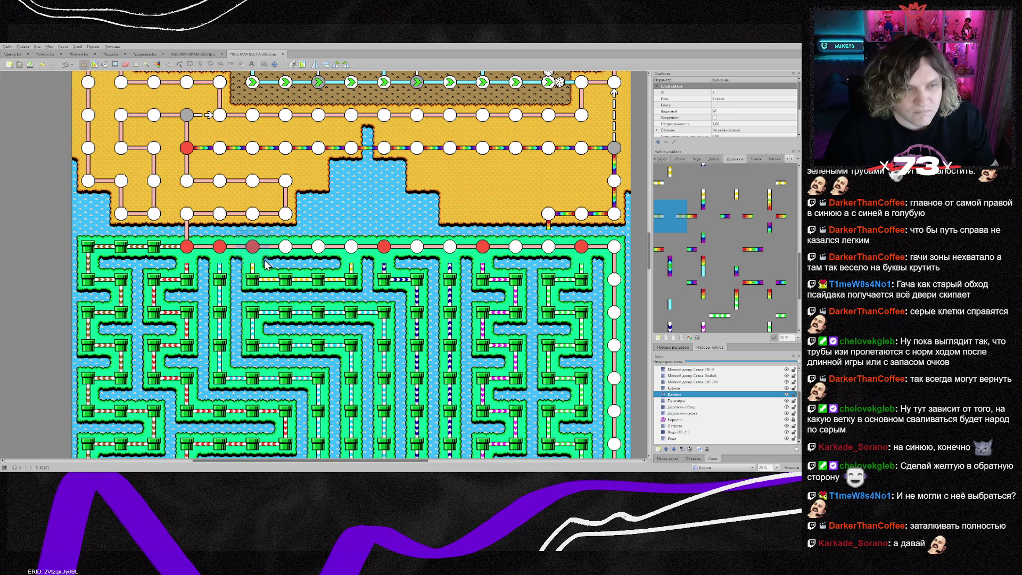
right_click(305, 259)
click(351, 248)
right_click(285, 248)
click(252, 247)
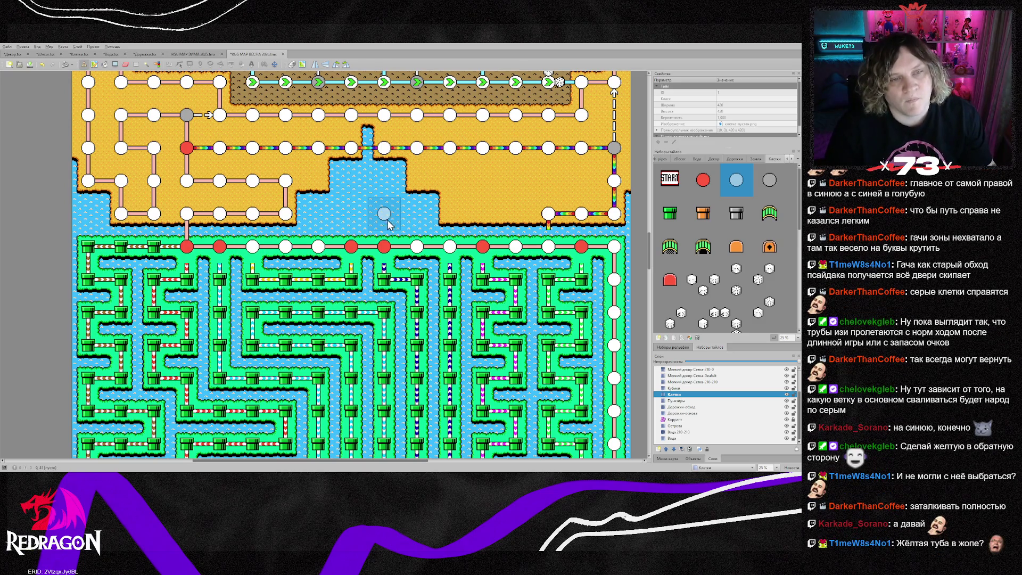
- Erase Дорожки-основа paths around the lower-left sand nodes and paint a vertical path down
key(e)
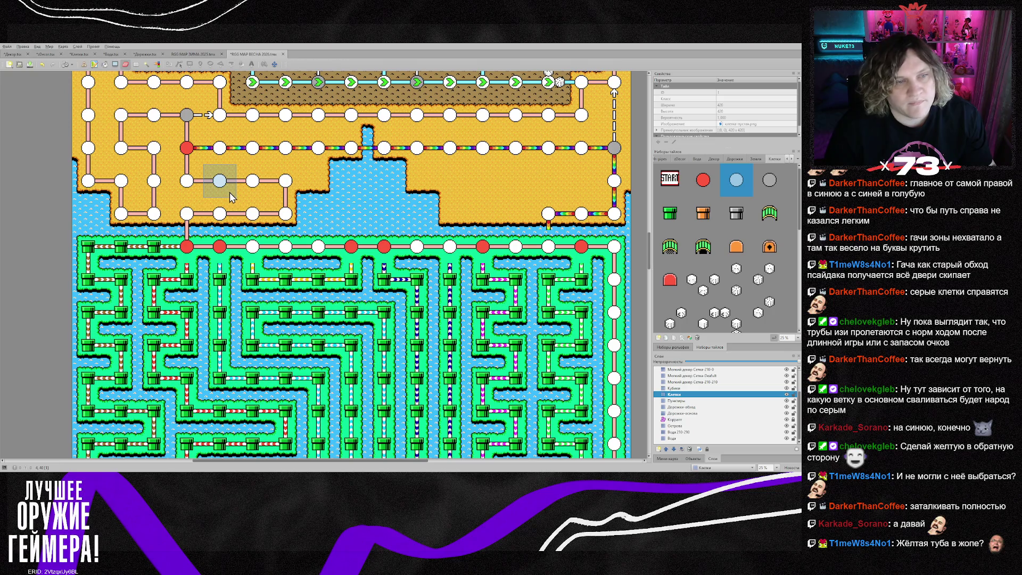
key(ctrl+Page_Down)
key(ctrl+Page_Down)
key(ctrl+Page_Down)
mouse_move(187, 213)
mouse_down()
mouse_move(186, 192)
mouse_move(219, 181)
mouse_move(286, 216)
mouse_move(219, 214)
mouse_up()
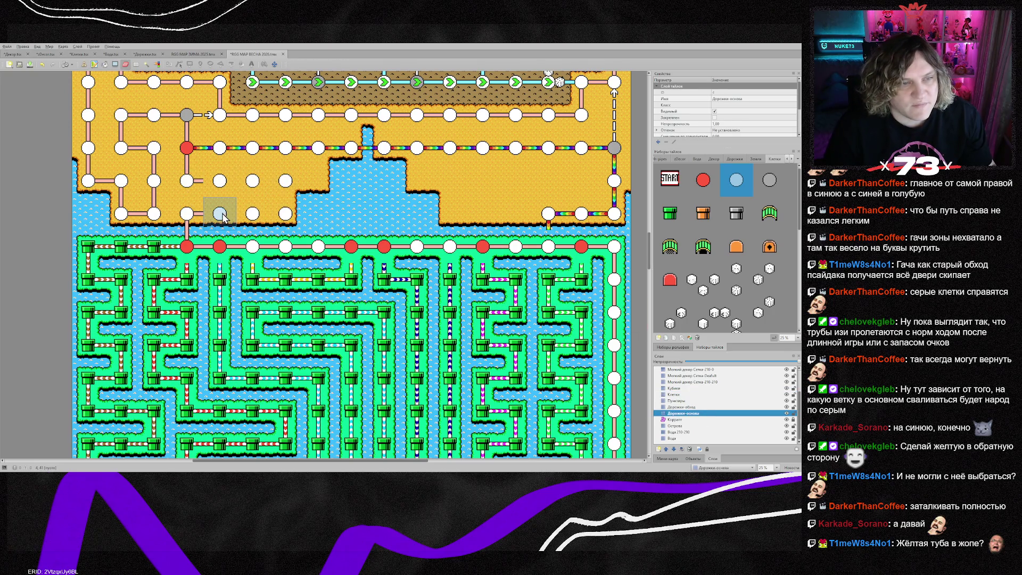
key(b)
right_click(156, 189)
drag(187, 183, 187, 216)
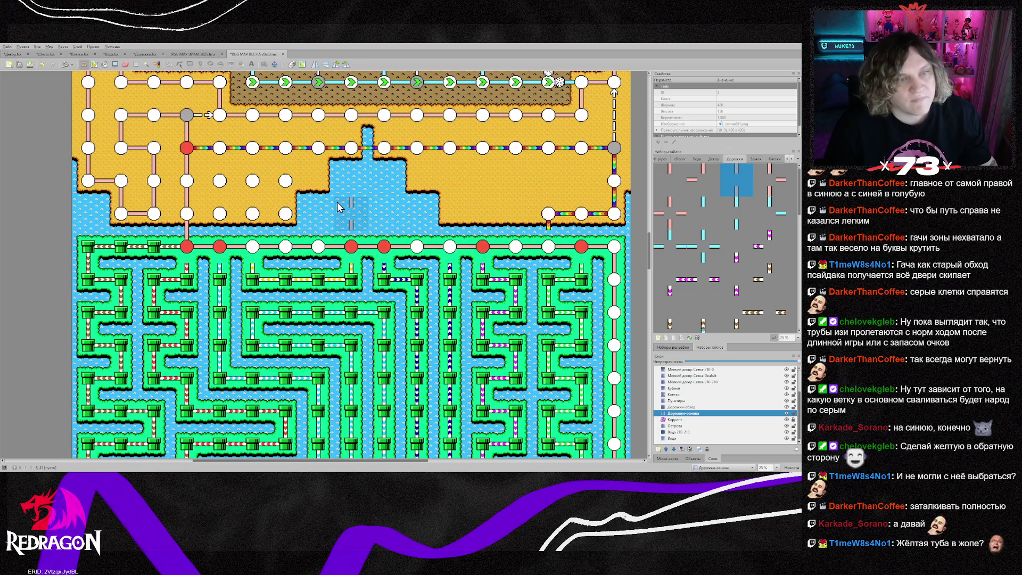
- Erase the leftover Клетки nodes beside the new vertical path
click(674, 395)
key(e)
drag(219, 181, 279, 211)
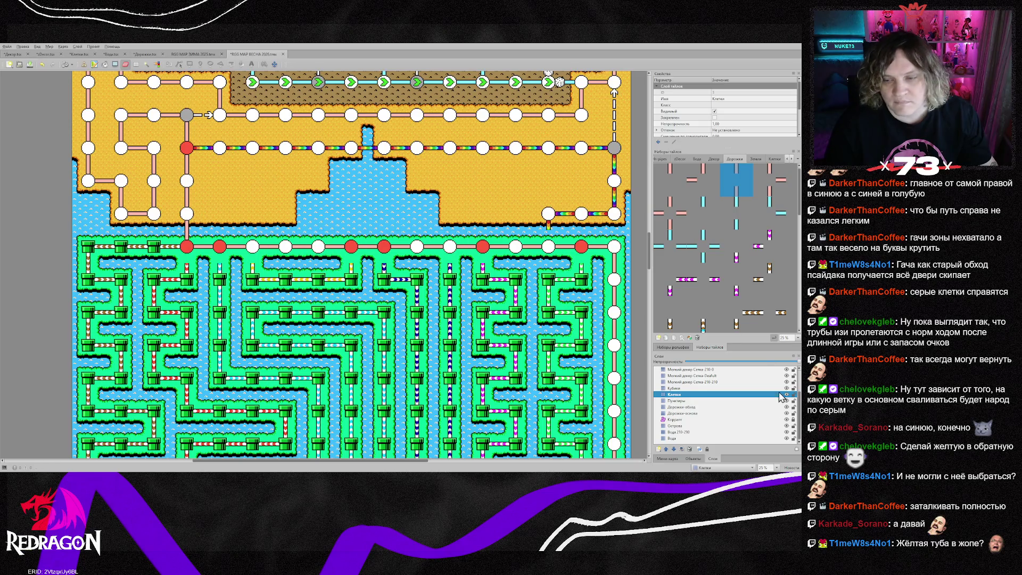
click(753, 159)
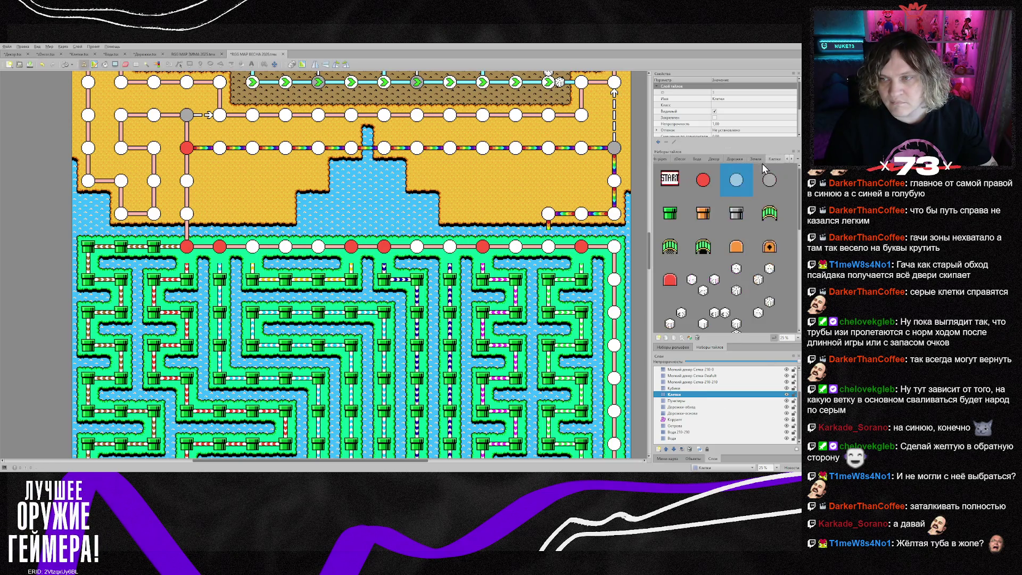
- Turn the node below the vertical path and two top-row maze nodes grey
click(769, 181)
click(186, 213)
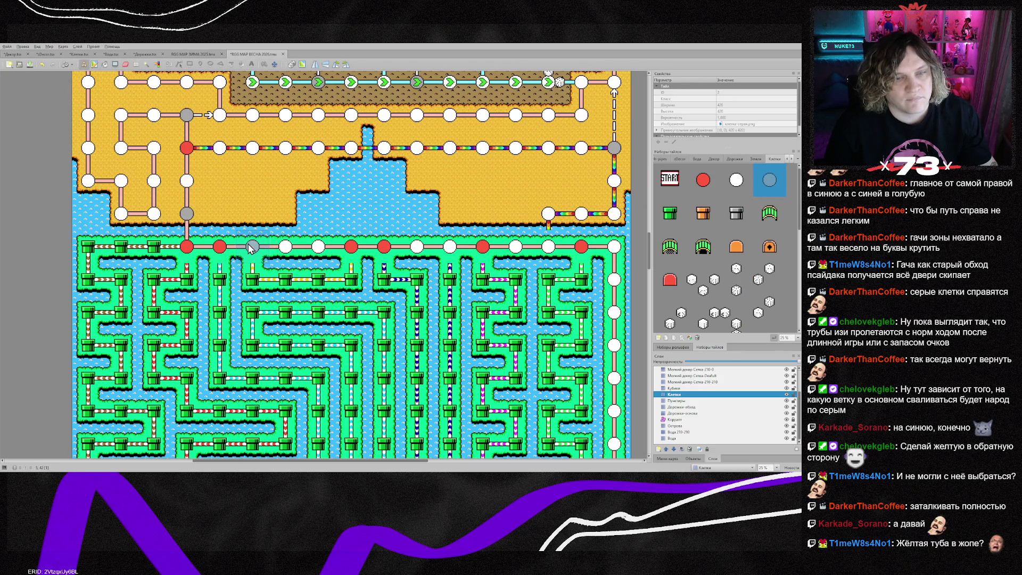
click(319, 246)
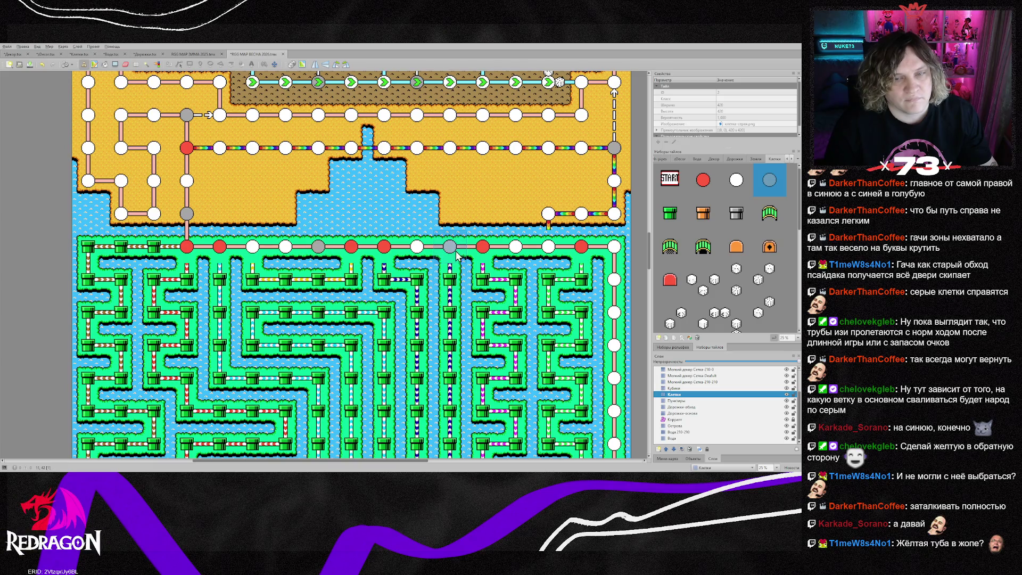
click(557, 262)
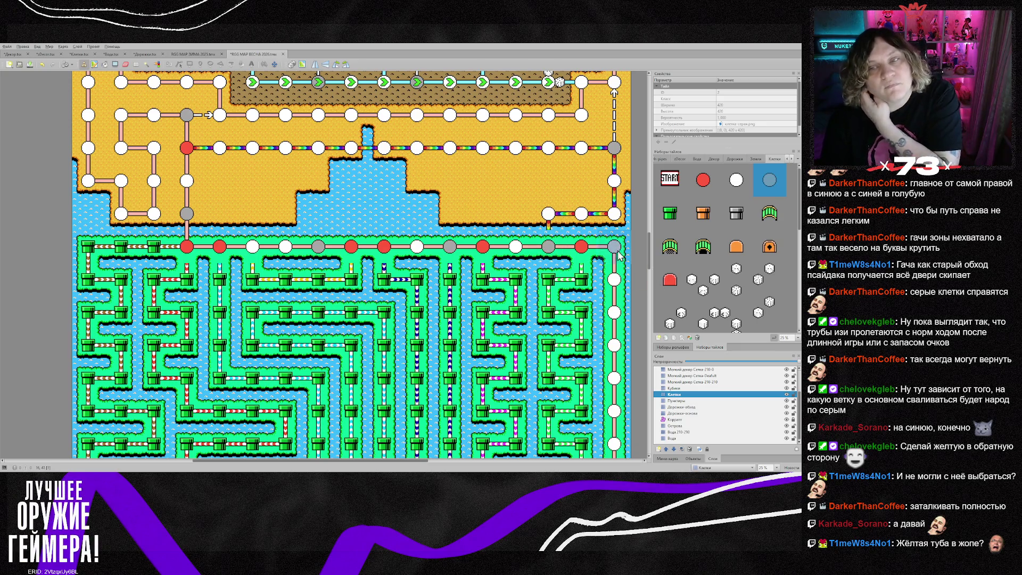
- Add a rainbow path tile and white cell on the sand edge, plus a grey space on the path
click(684, 408)
right_click(561, 222)
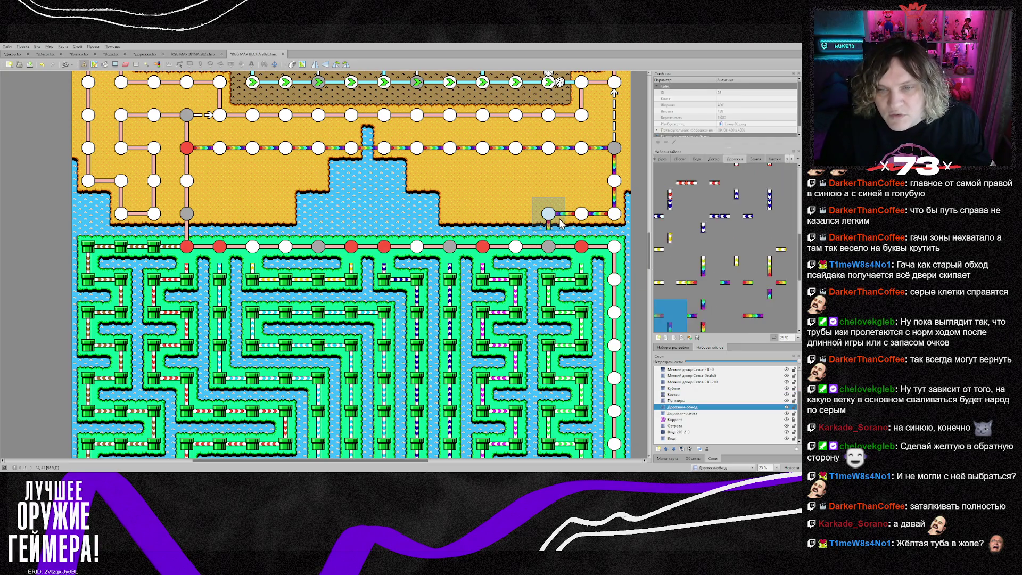
click(505, 200)
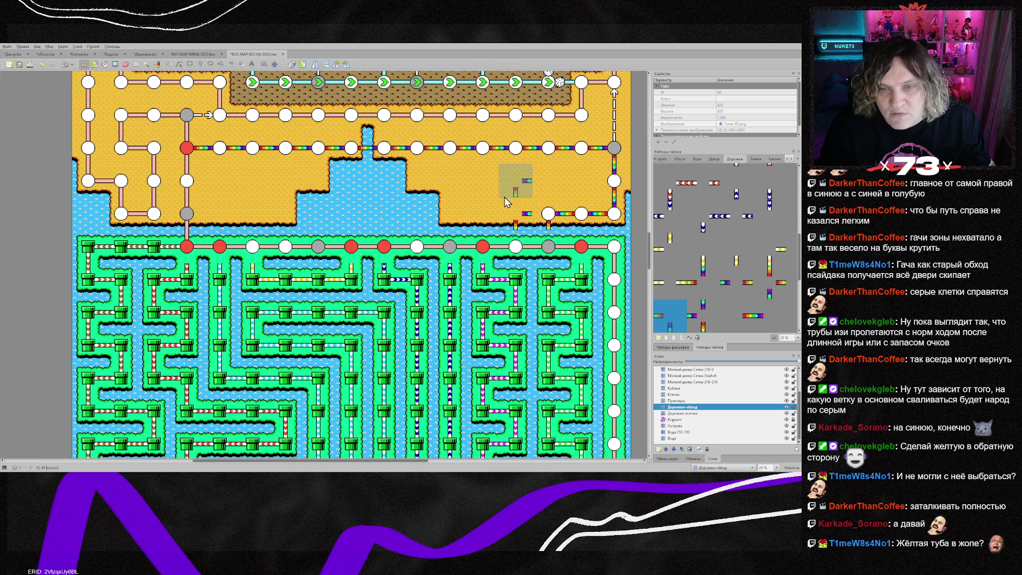
right_click(589, 219)
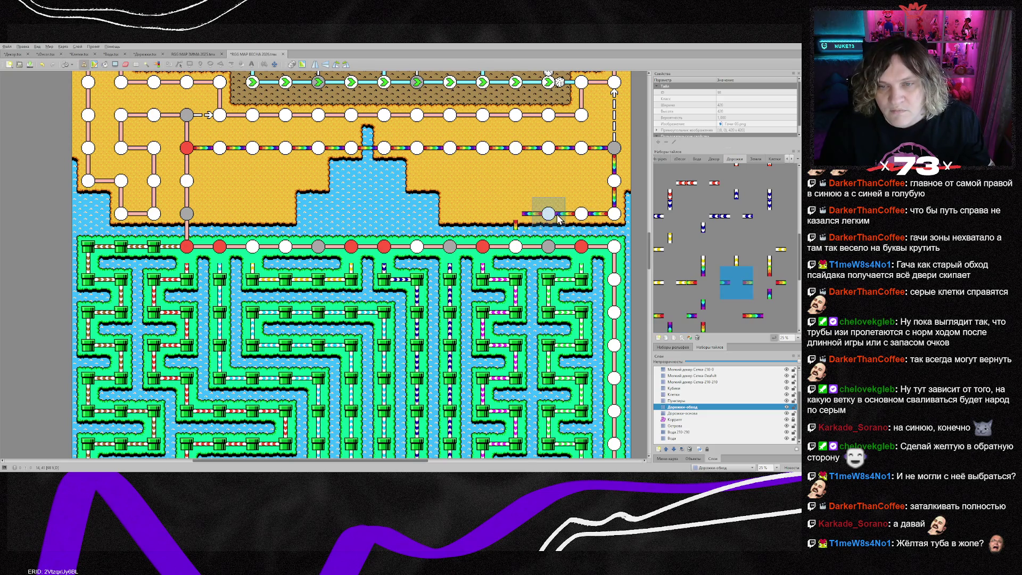
click(686, 394)
right_click(521, 255)
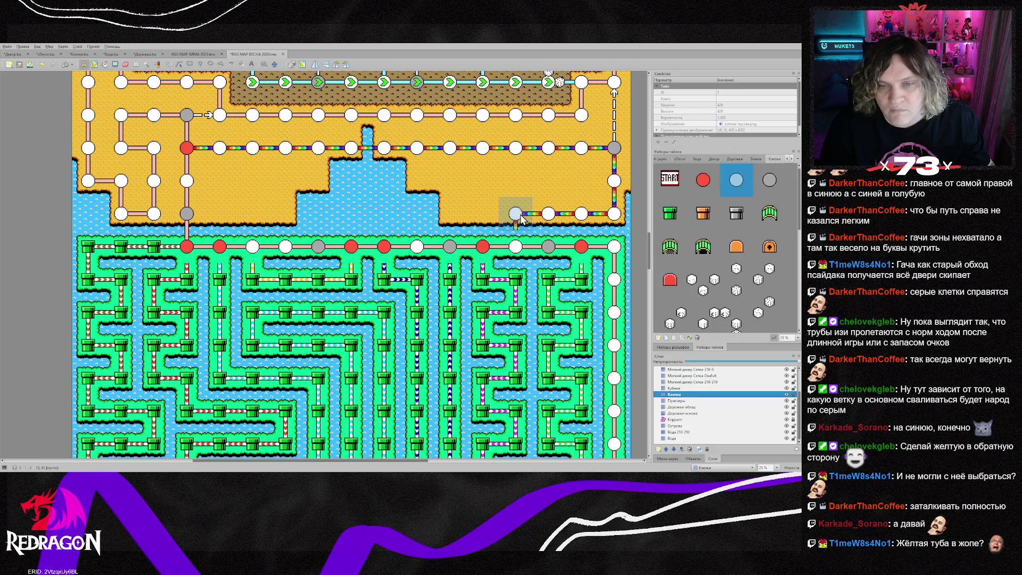
click(515, 214)
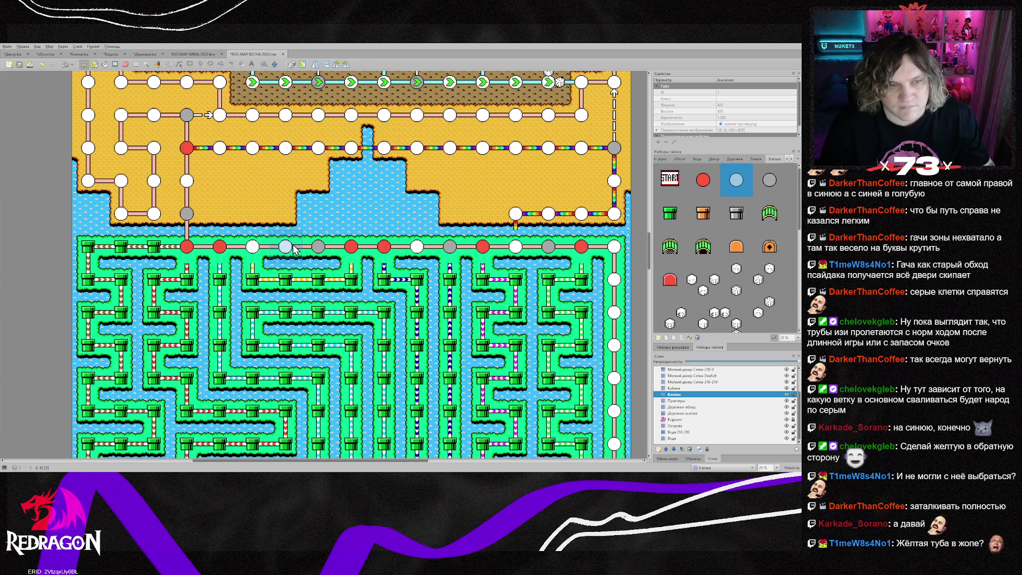
right_click(620, 154)
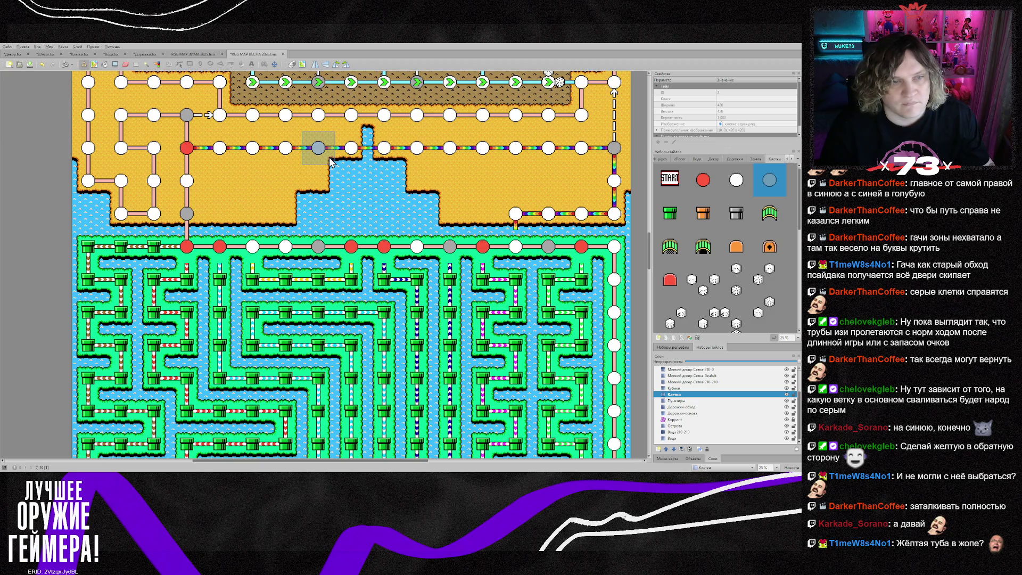
click(345, 160)
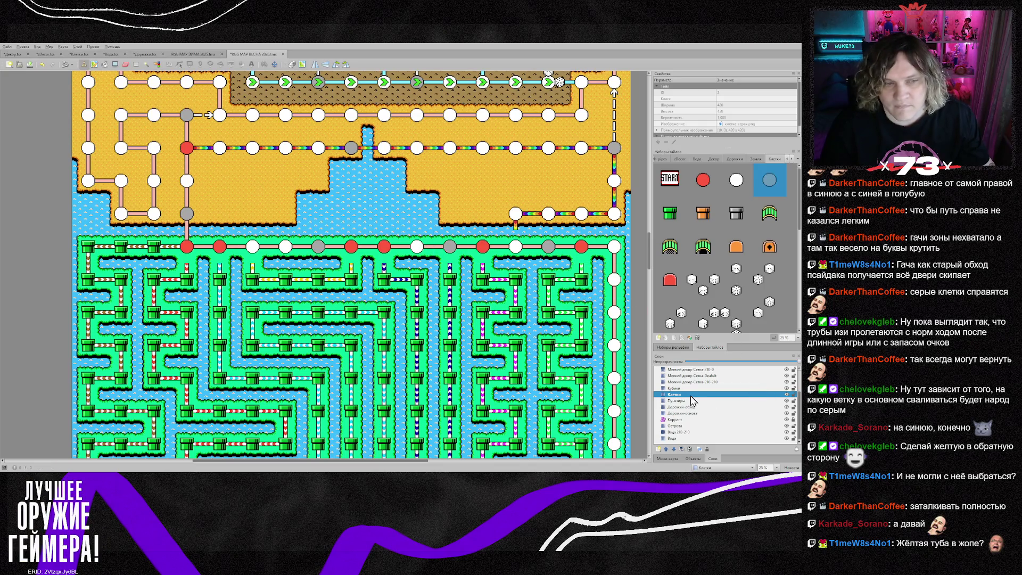
- On the Пунктиры layer, place vertical dashes above the five grey spaces
click(792, 158)
click(792, 159)
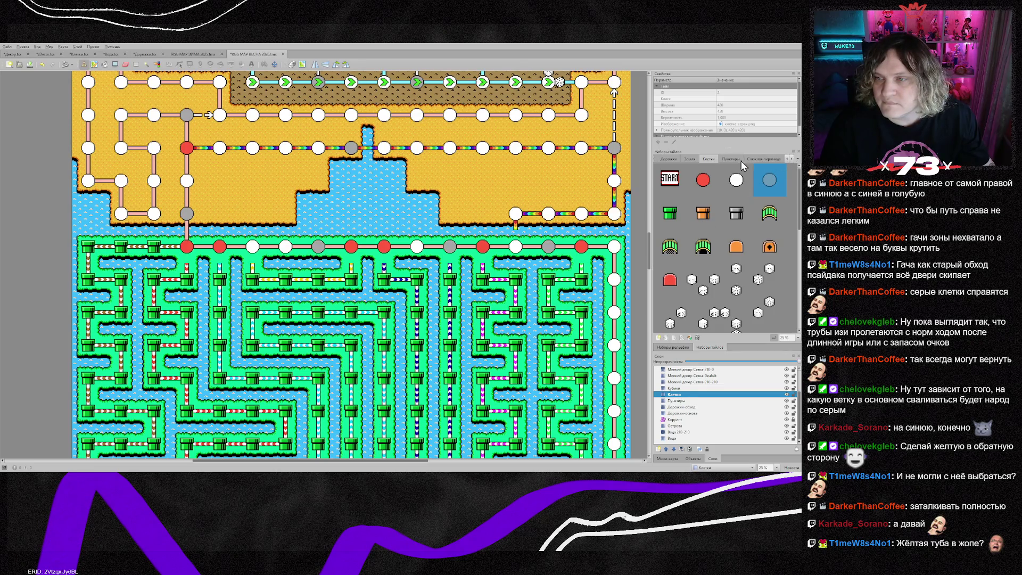
click(737, 160)
click(677, 400)
click(703, 180)
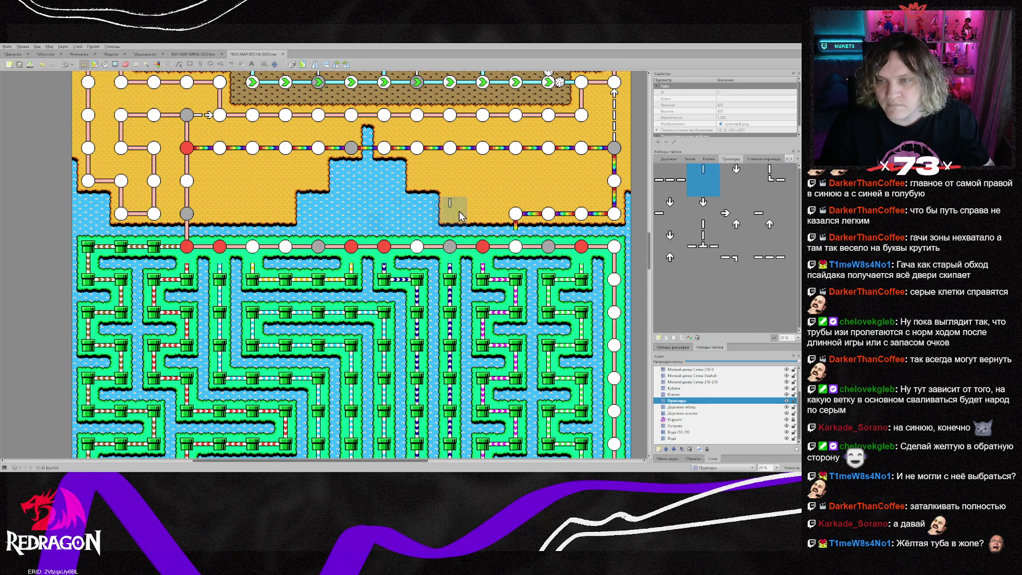
click(192, 215)
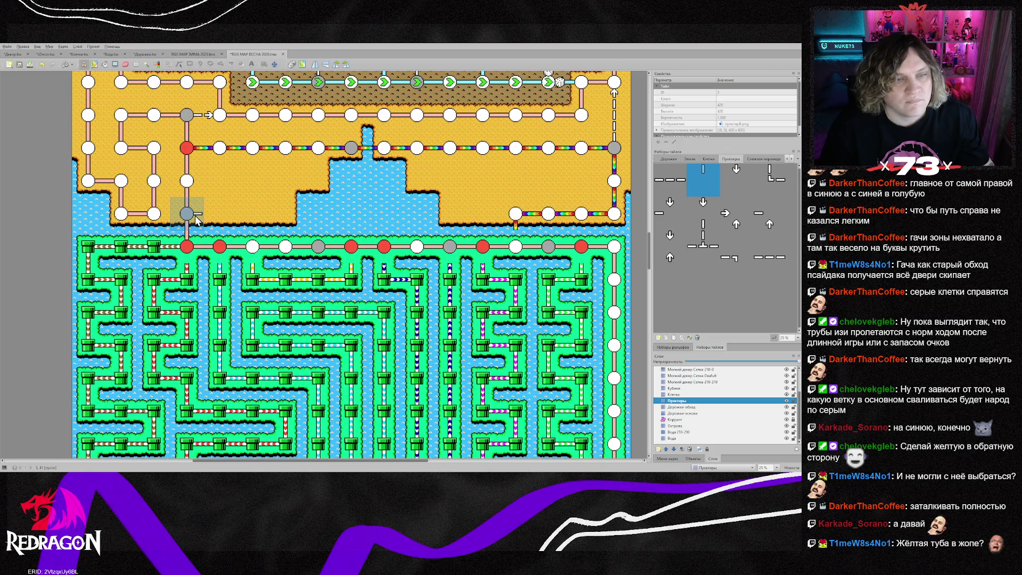
click(318, 242)
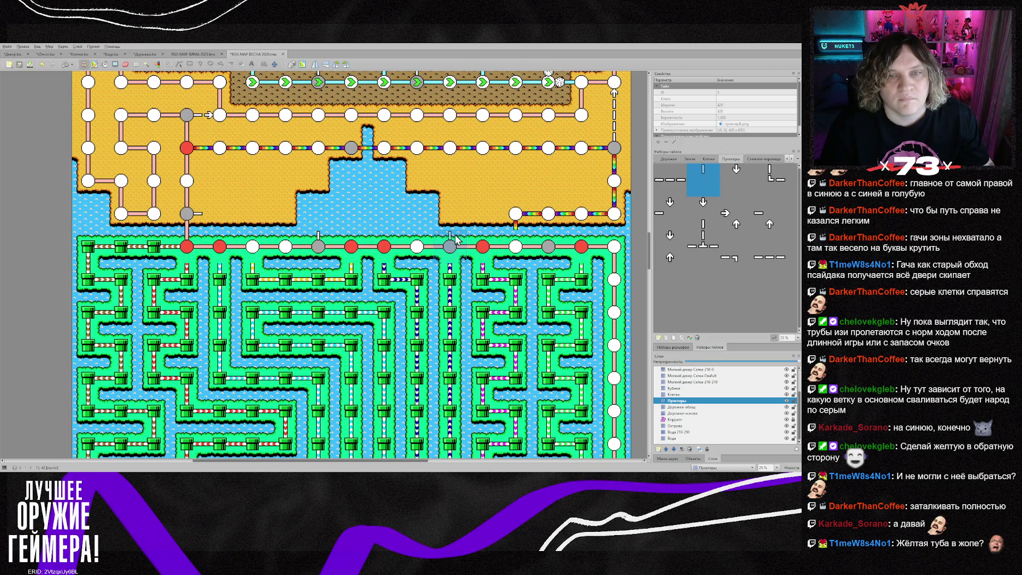
click(452, 239)
click(550, 240)
click(349, 143)
- Place up arrows below four sand-path spaces and two dashed corner pieces
click(736, 170)
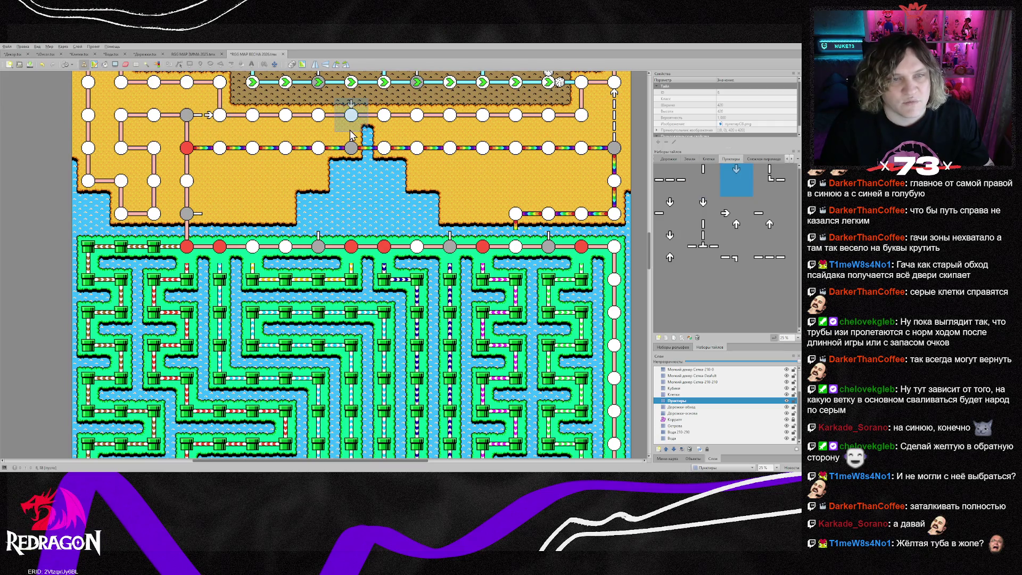
click(351, 130)
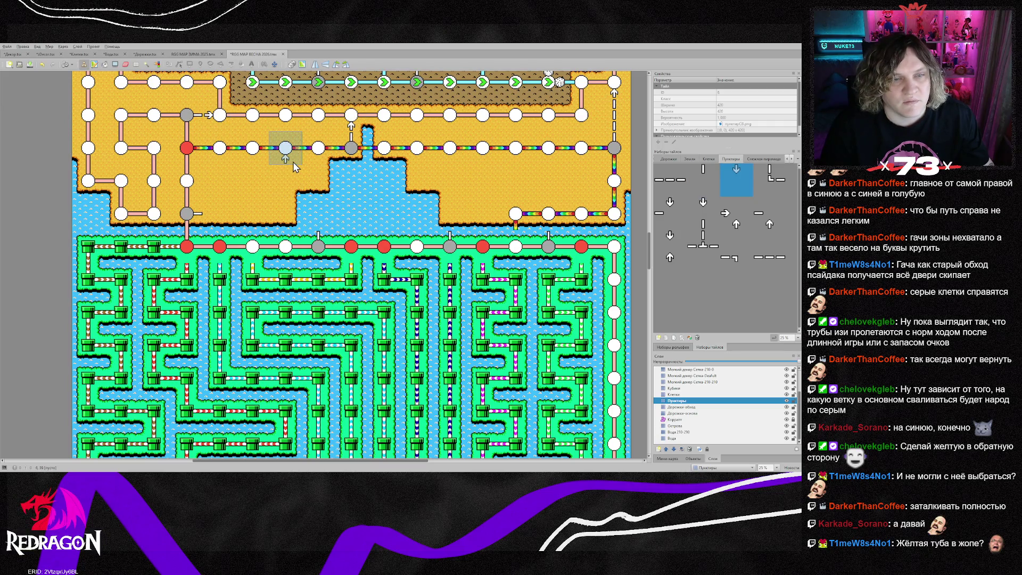
click(293, 161)
click(322, 160)
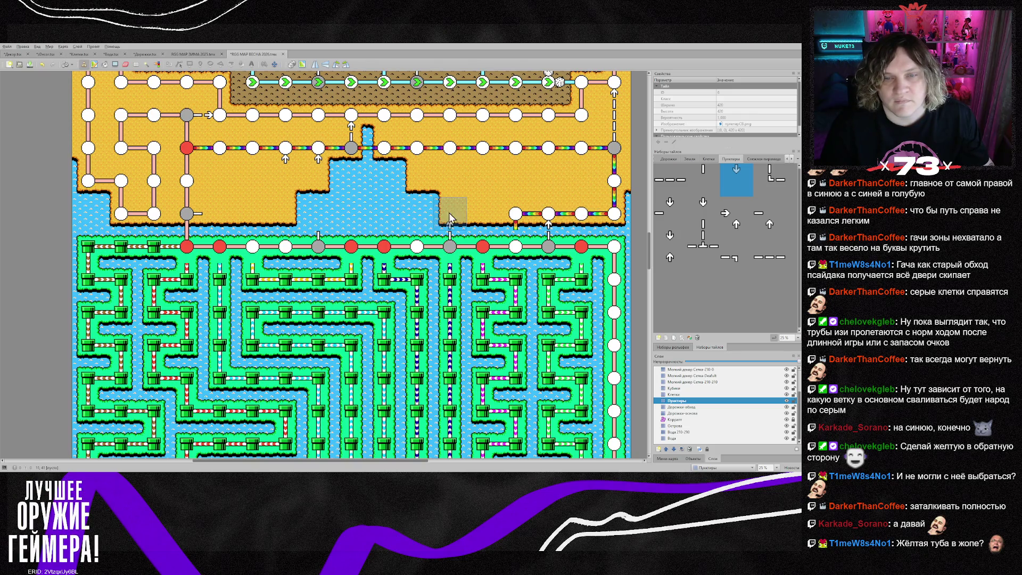
click(478, 158)
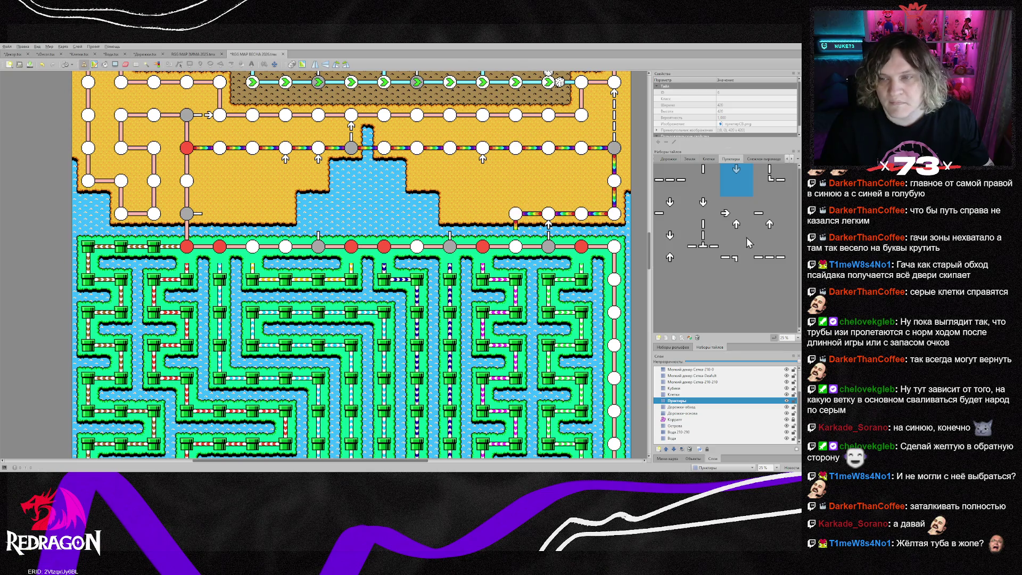
click(773, 180)
click(274, 214)
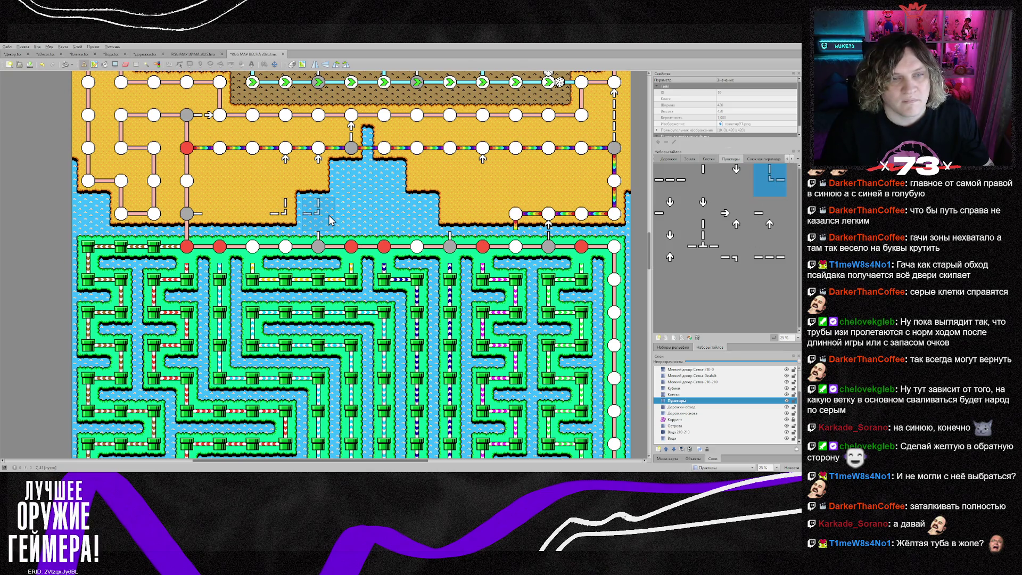
click(471, 221)
- Paint horizontal dashed lines along the sand and a vertical dashed run through the water
click(679, 186)
key(z)
click(483, 181)
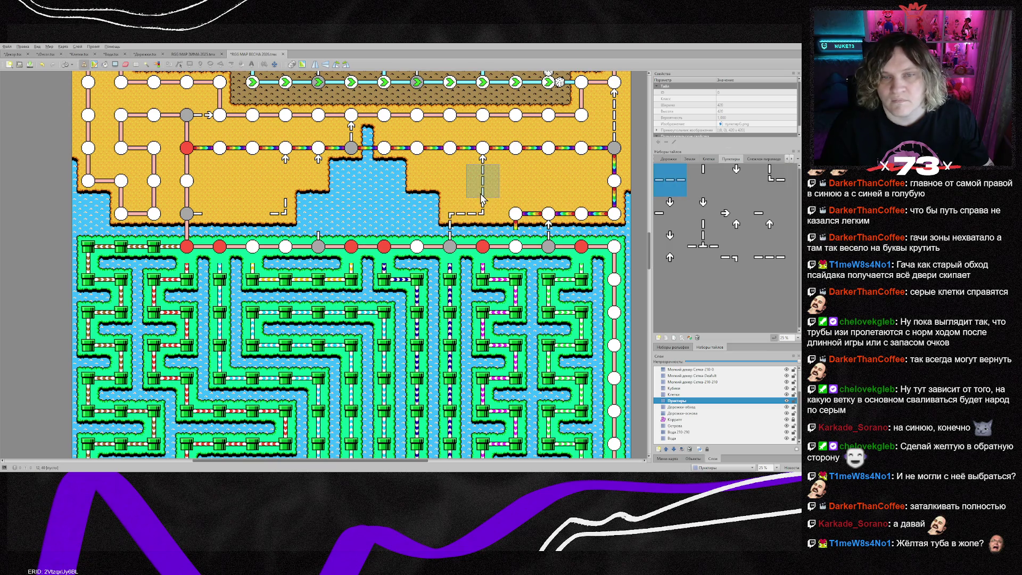
click(286, 181)
key(z)
drag(253, 214, 221, 218)
key(z)
drag(318, 213, 319, 181)
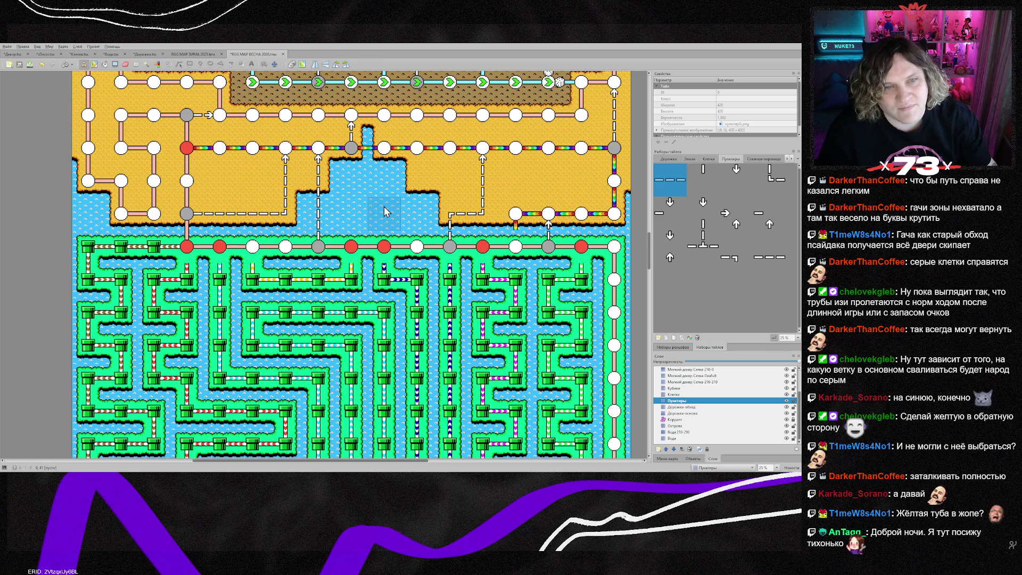
- Erase the vertical dashes through the water and rejoin the line with a T-junction and corner
scroll(384, 211, up, 2)
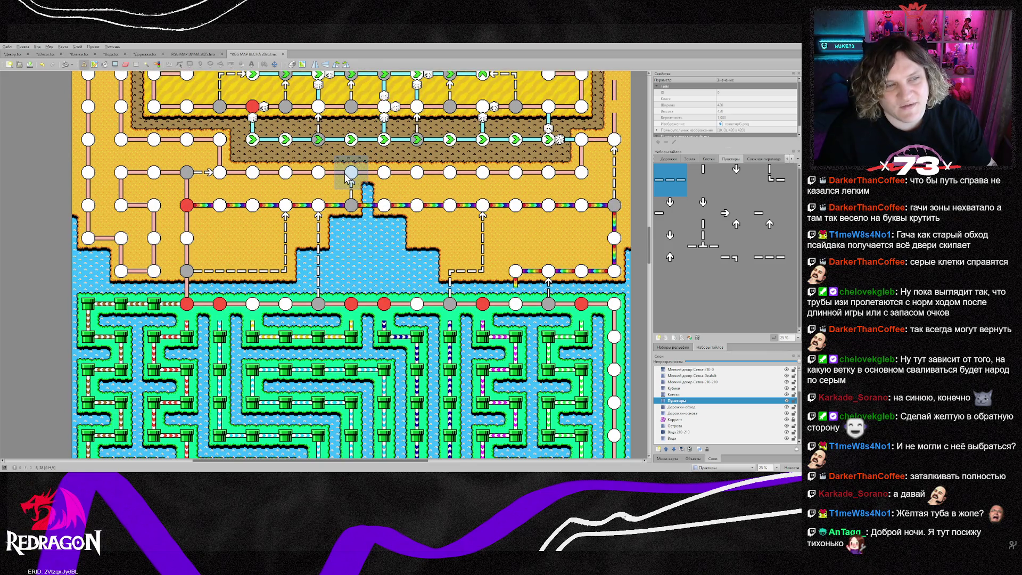
scroll(336, 296, down, 2)
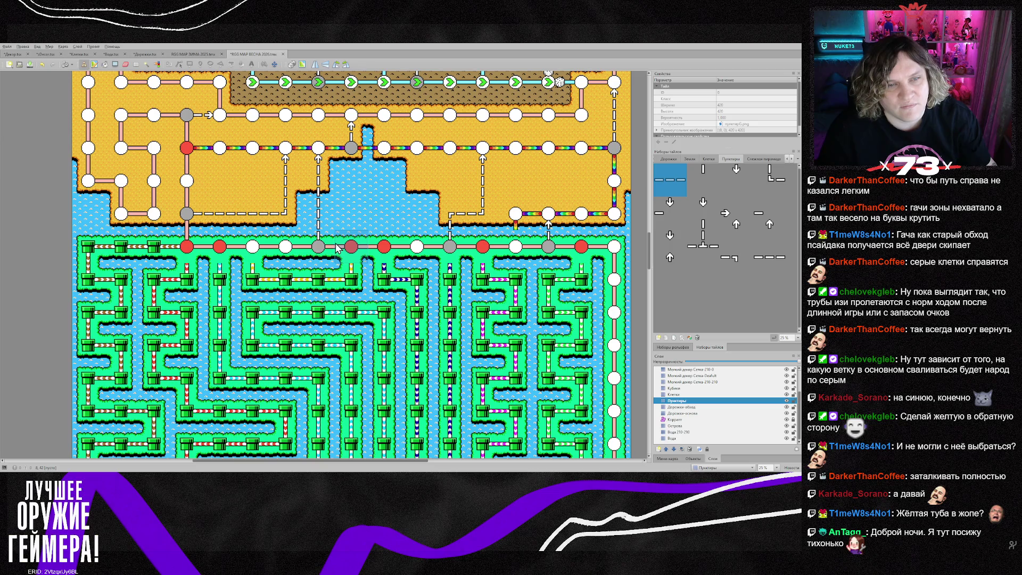
key(e)
drag(323, 154, 313, 219)
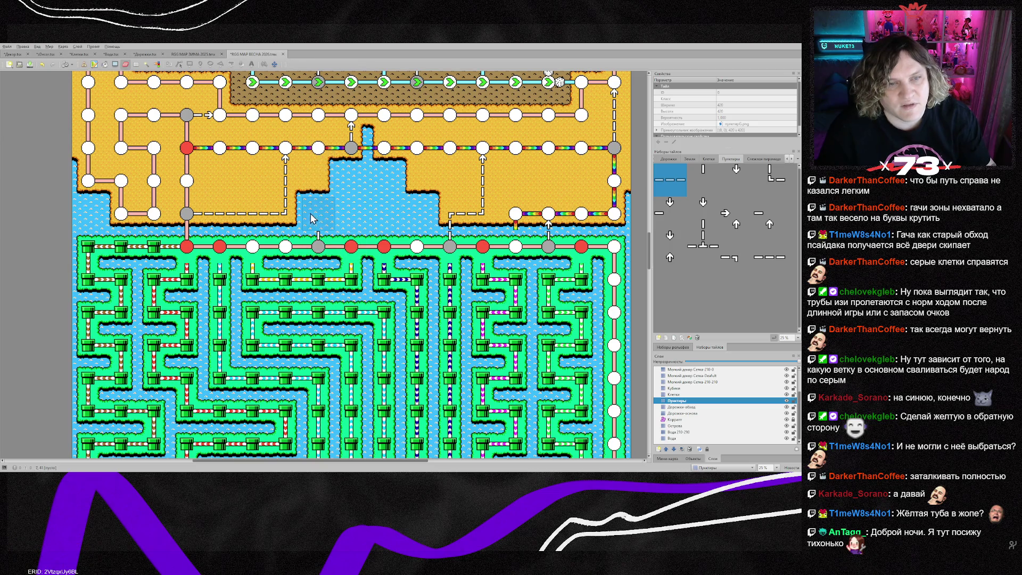
click(714, 241)
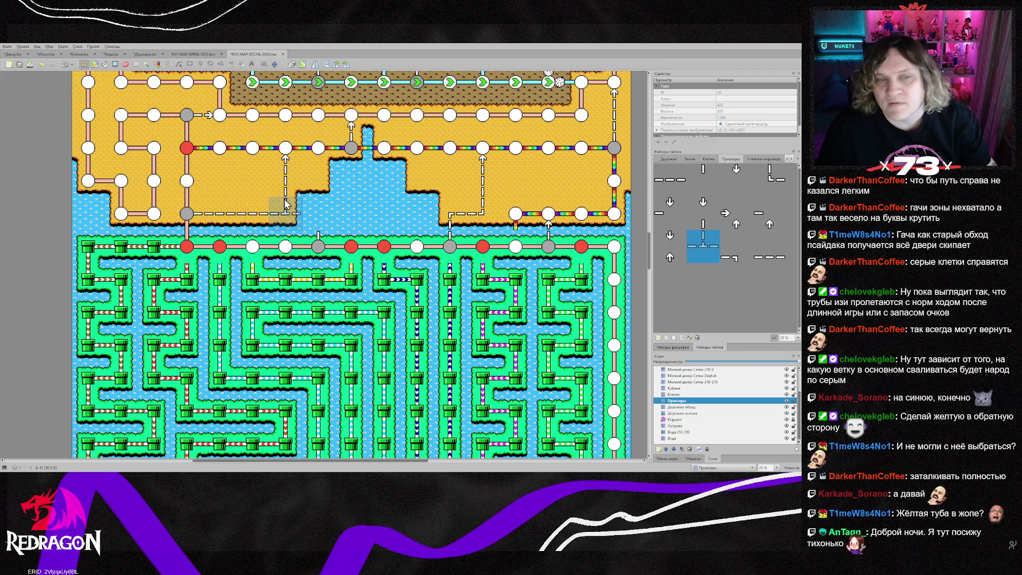
click(285, 213)
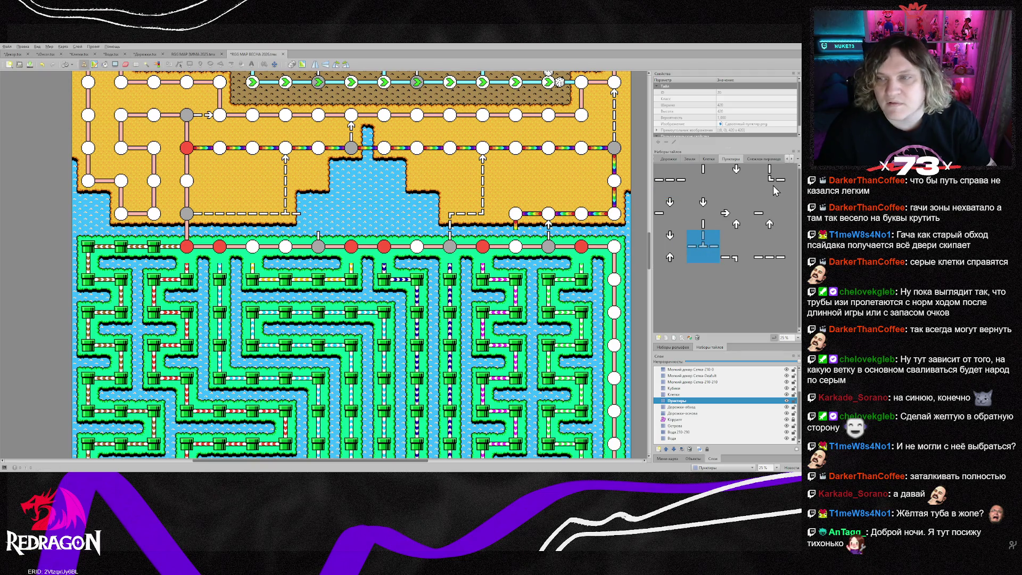
click(772, 182)
click(318, 213)
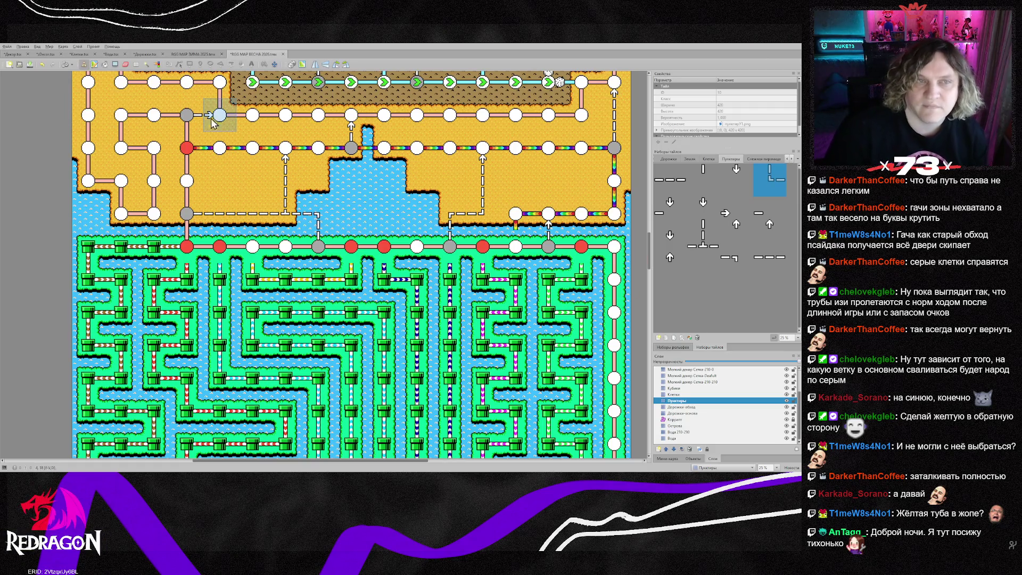
click(199, 55)
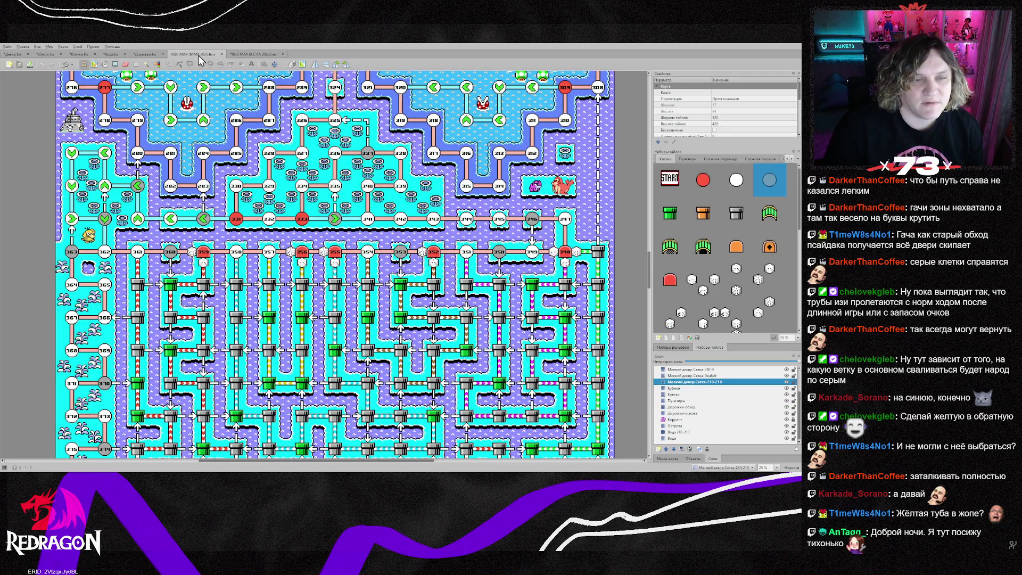
- Return to the RGG MAP ВЕСНА 2026 map and select the Кубики dice layer
click(250, 54)
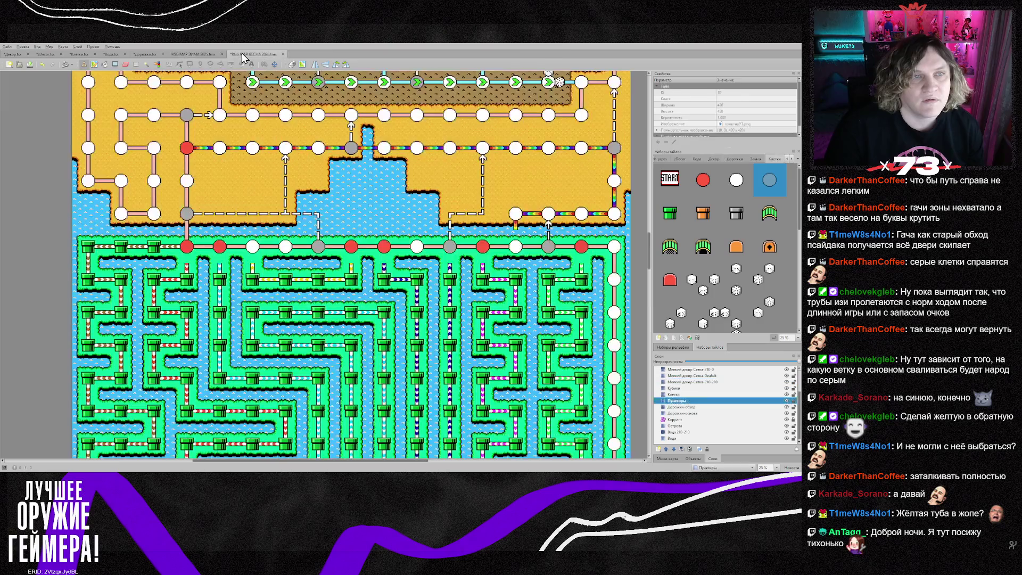
click(675, 388)
click(792, 159)
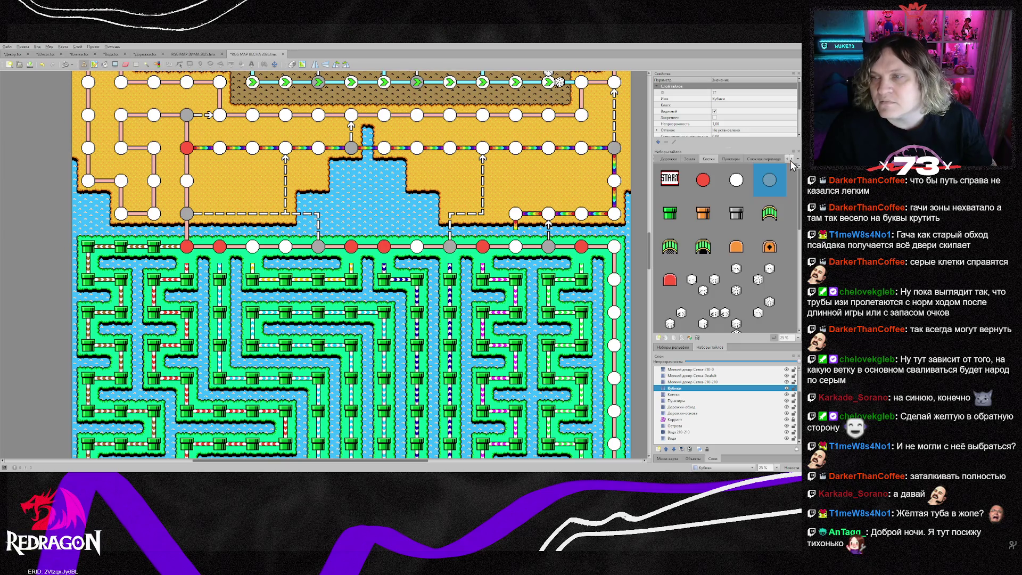
- Find the dice tiles in the tilesets and stamp the first dice pair beside the left pipes
click(788, 160)
click(787, 160)
click(787, 160)
click(788, 159)
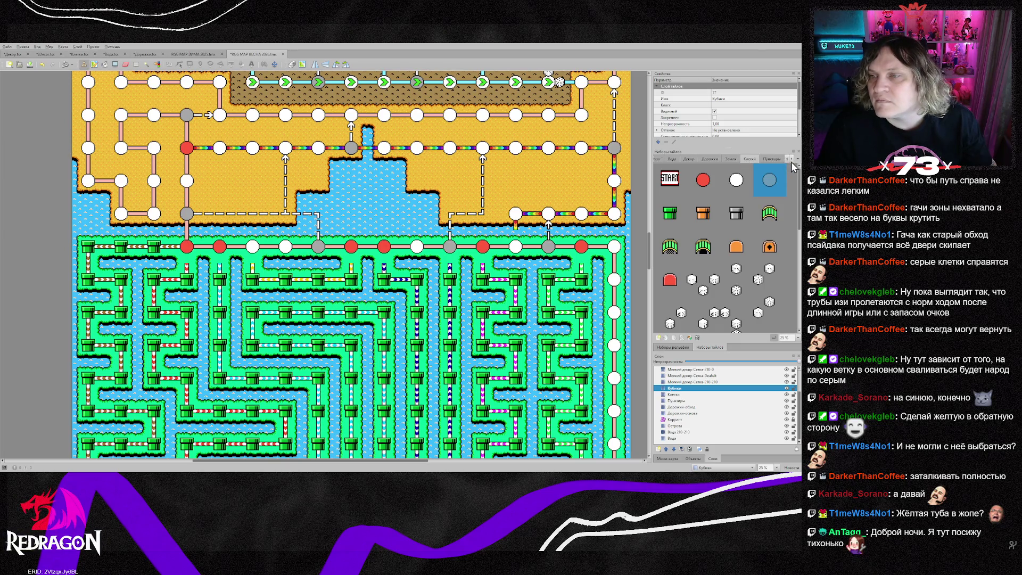
click(791, 160)
click(784, 158)
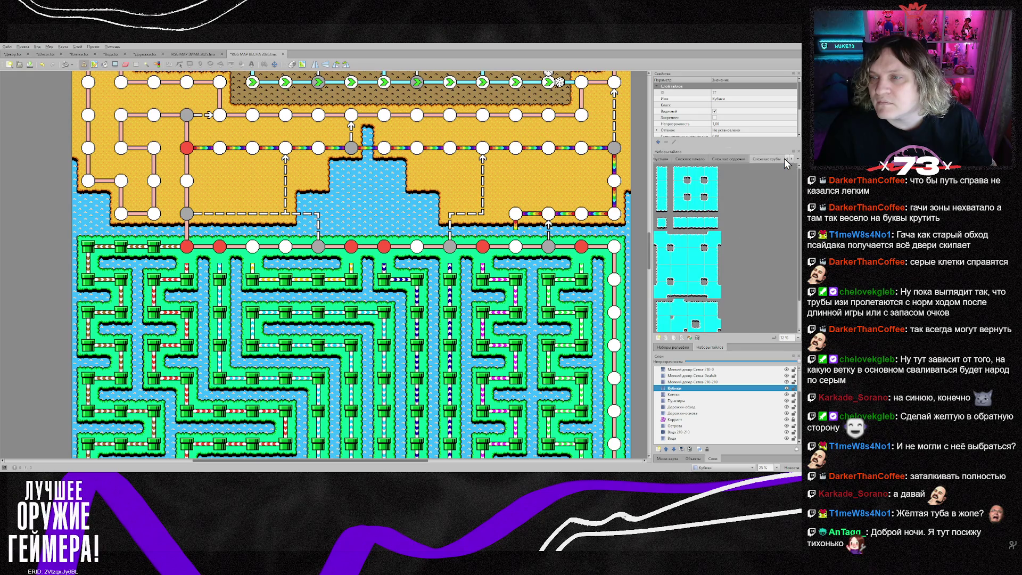
scroll(314, 266, up, 3)
right_click(252, 221)
scroll(286, 314, down, 3)
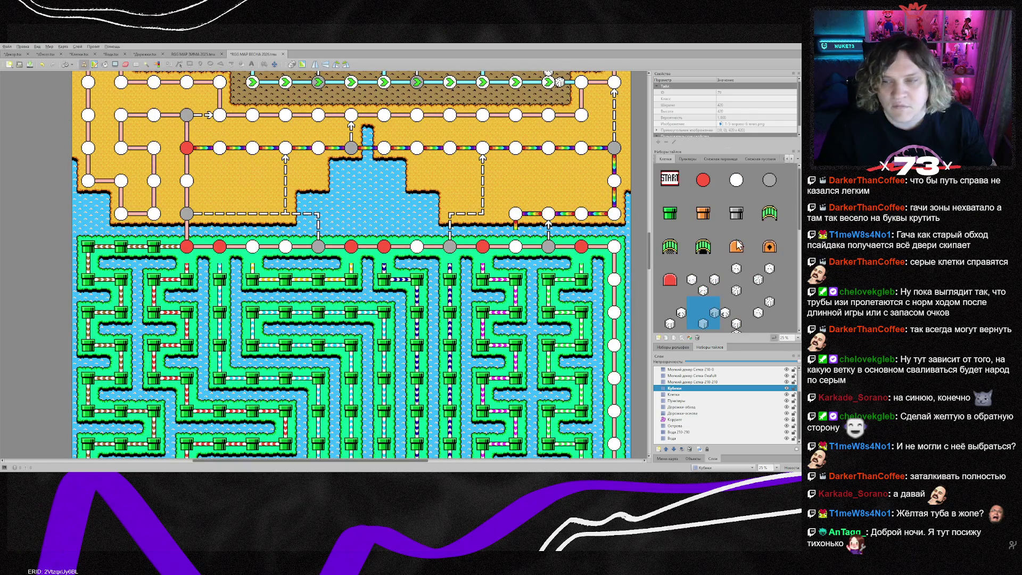
click(713, 287)
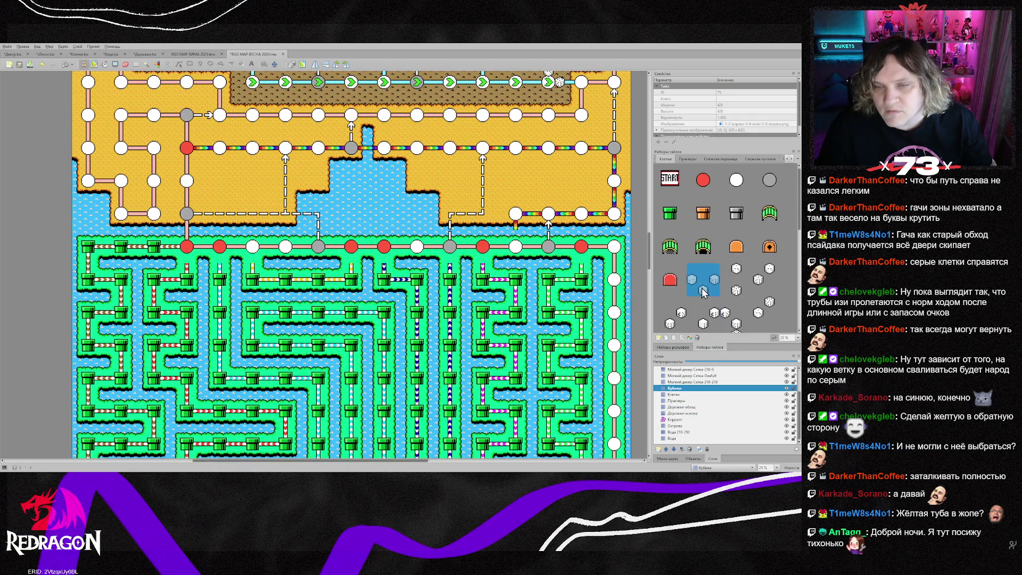
click(192, 253)
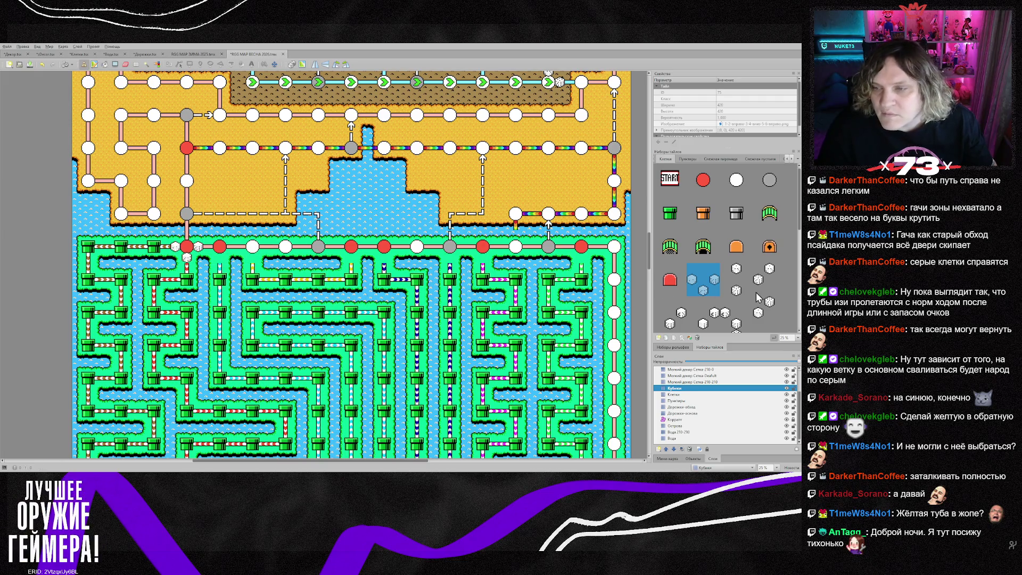
- Stamp three more dice pairs beside top-row nodes, including the red node
scroll(743, 305, down, 1)
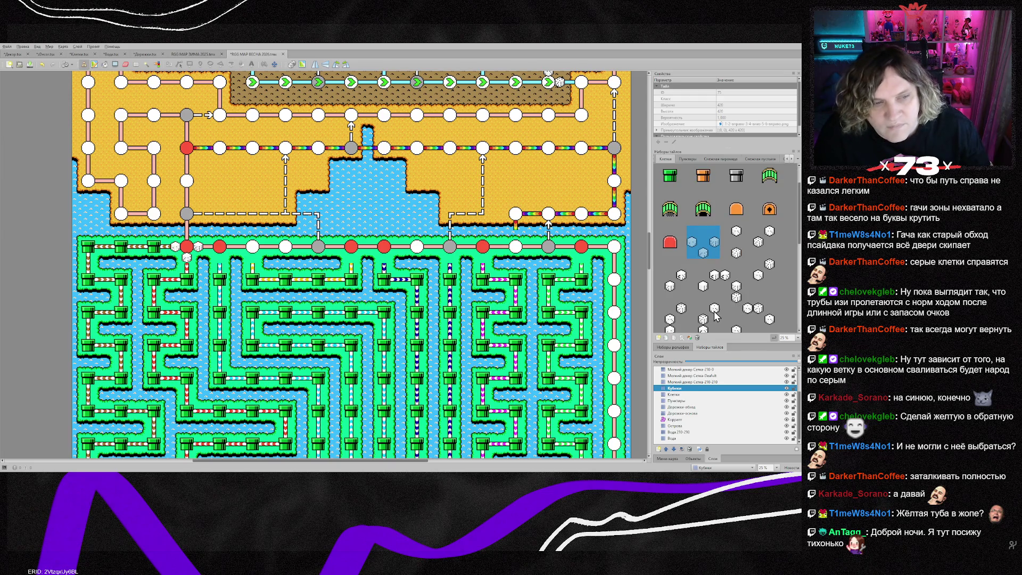
click(670, 275)
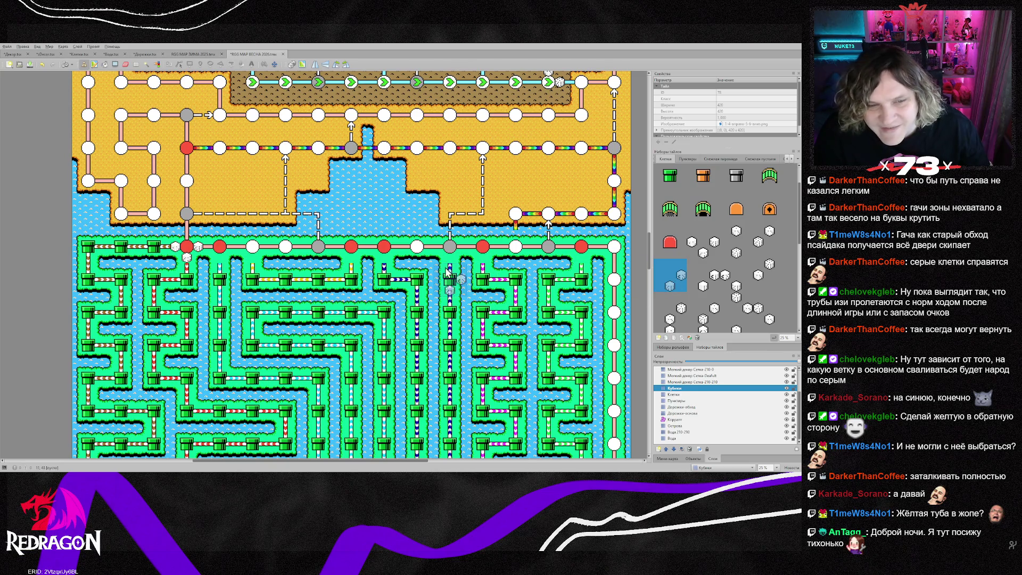
click(394, 261)
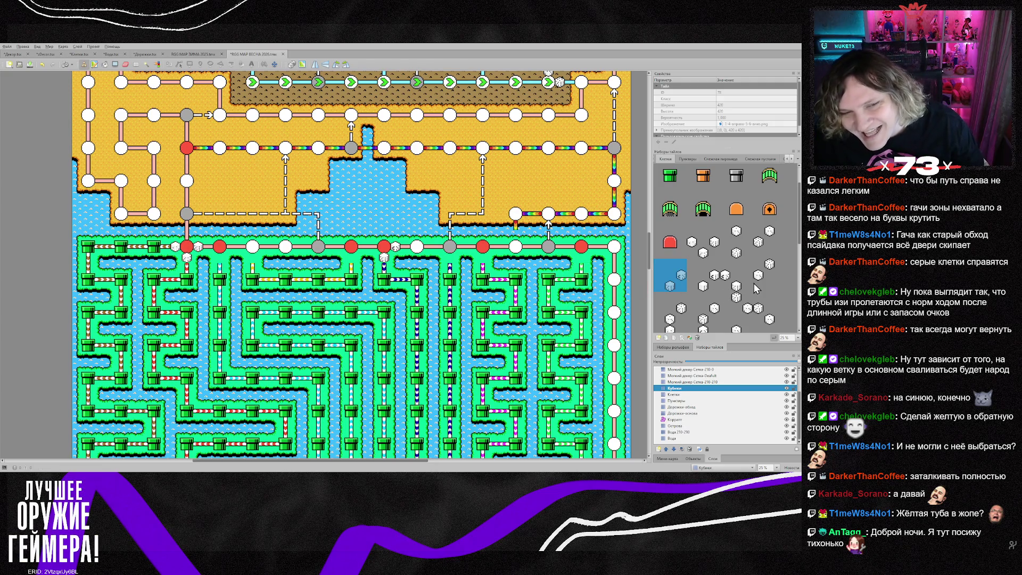
scroll(756, 287, down, 1)
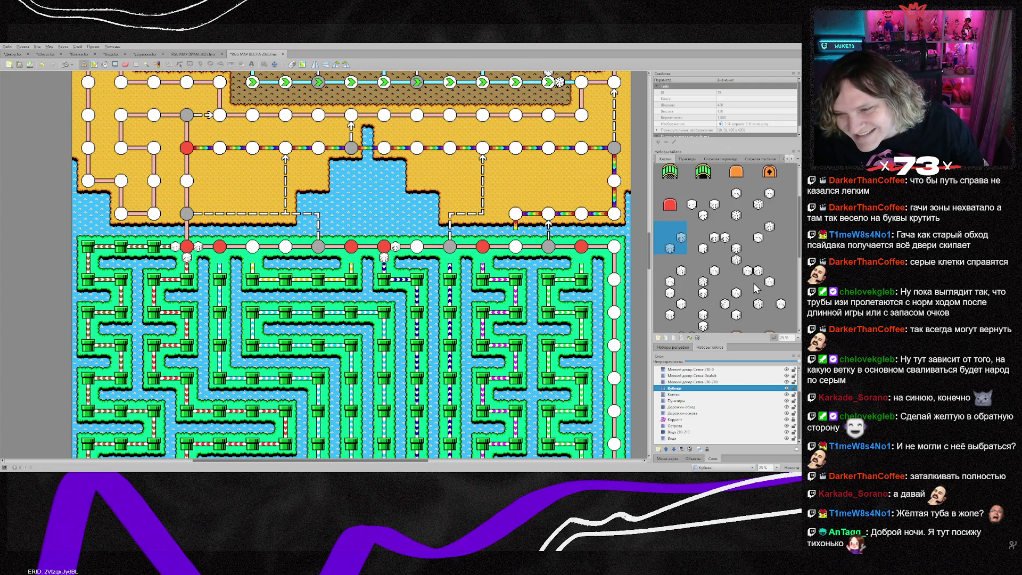
click(704, 271)
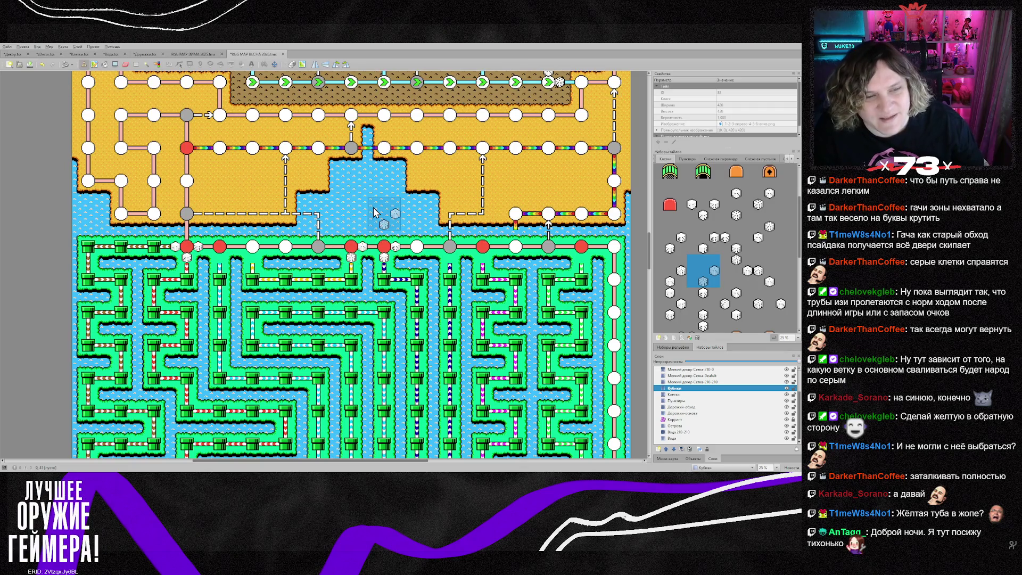
drag(679, 281, 662, 261)
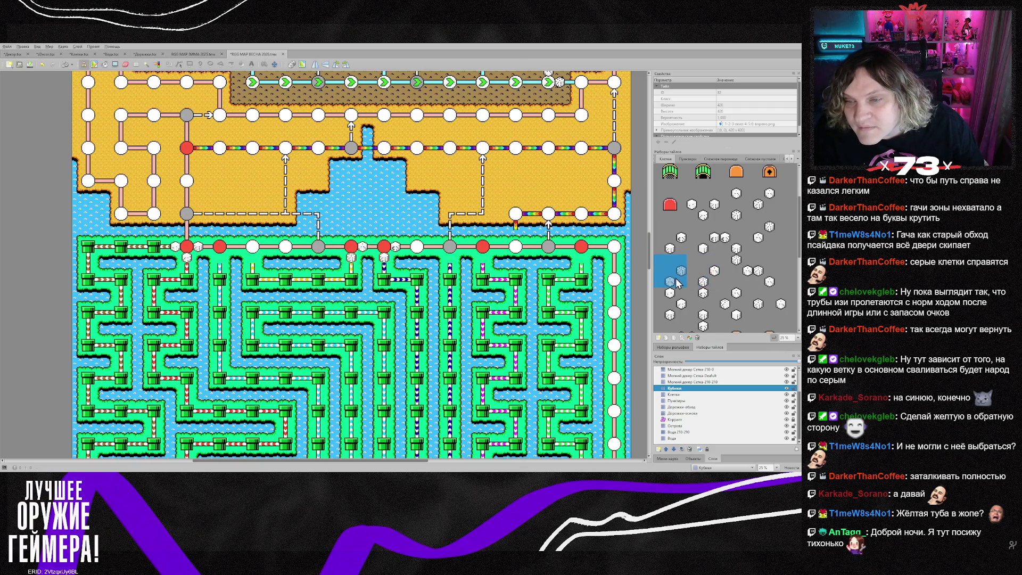
click(223, 256)
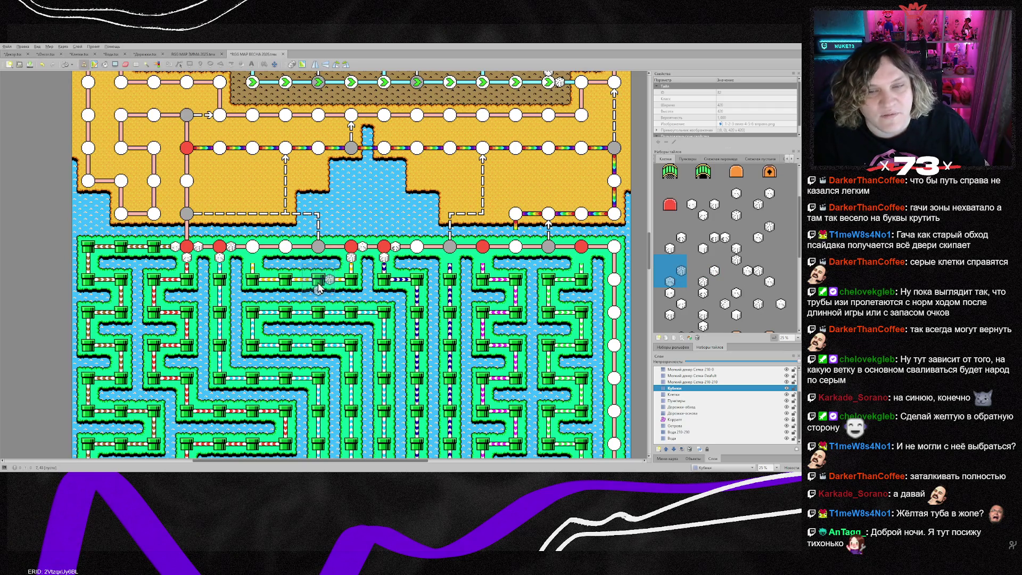
click(481, 265)
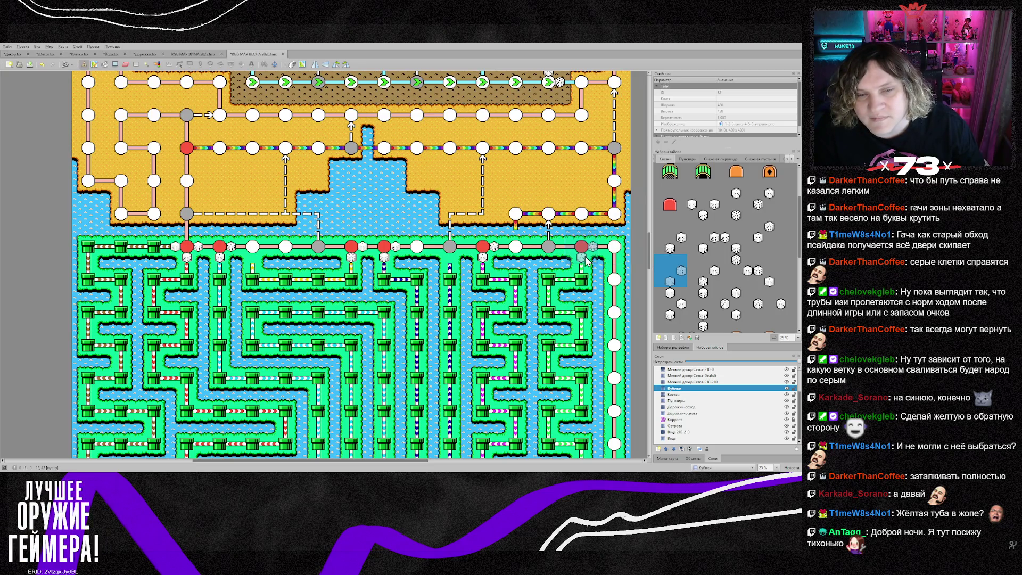
- Pick another dice tile, switch to the eraser, and select both Клетки and Кубики layers
click(766, 251)
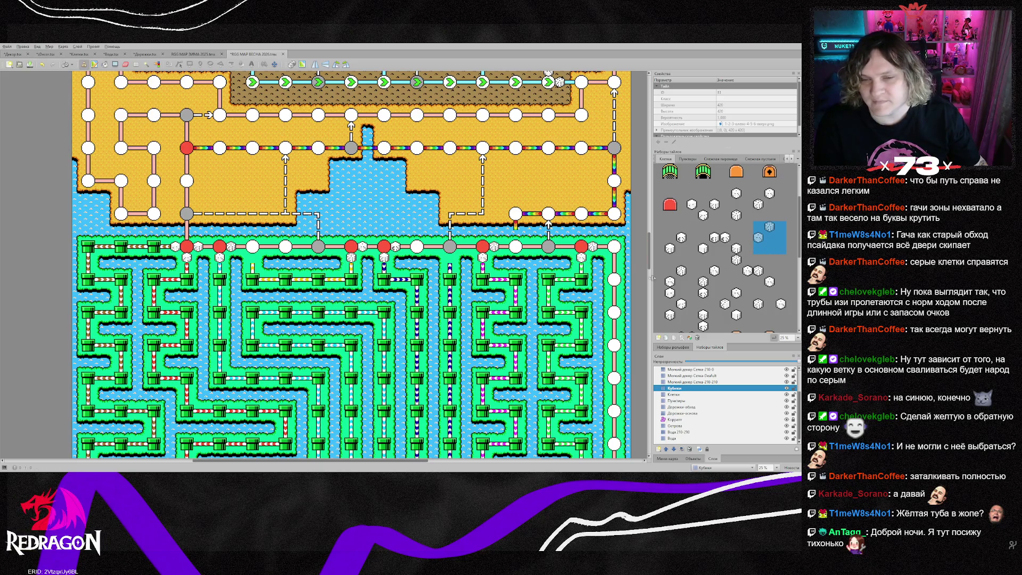
key(e)
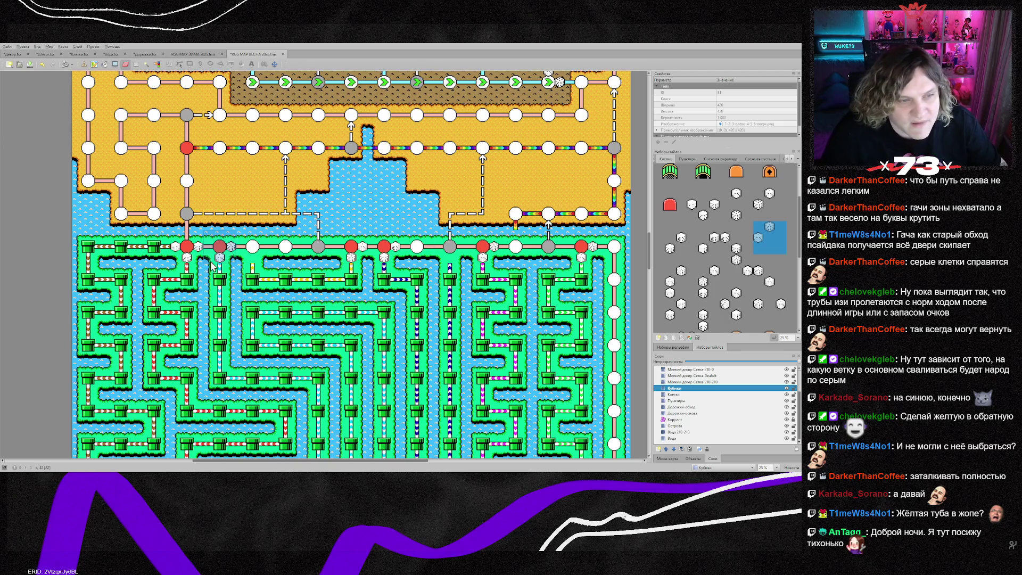
click(686, 394)
ctrl+click(684, 388)
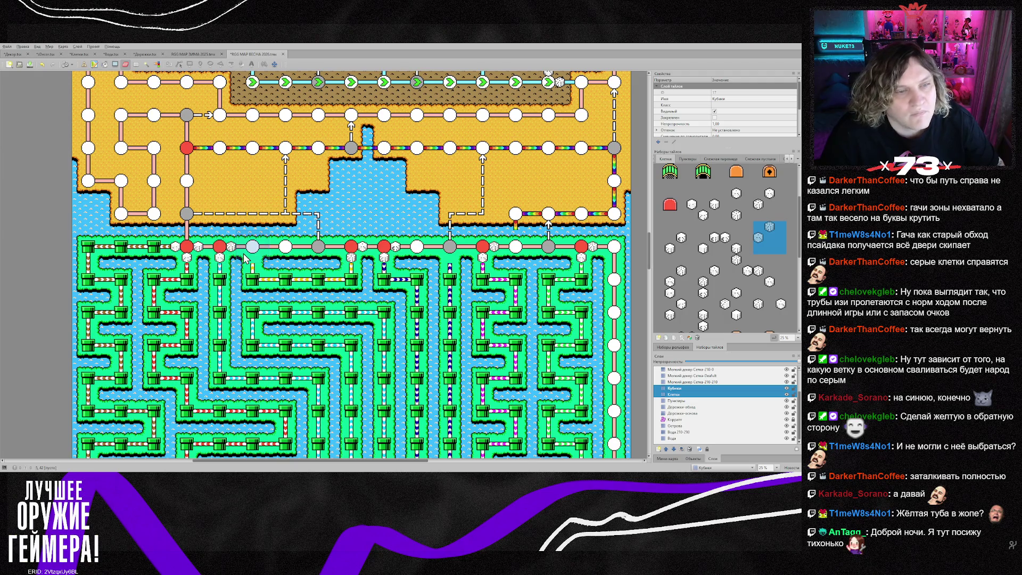
- Turn the white and grey top-row nodes into red cells
right_click(269, 276)
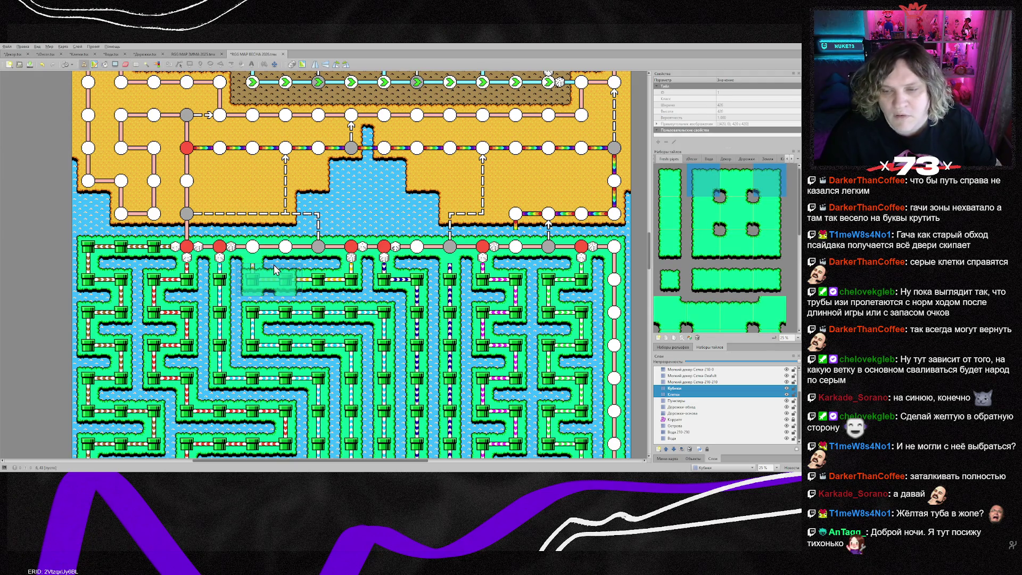
right_click(226, 258)
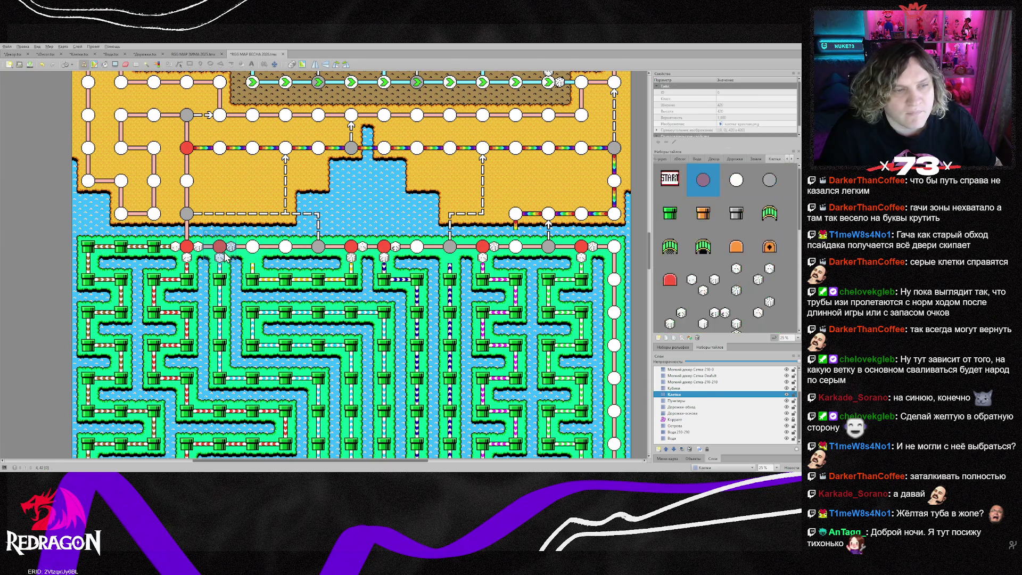
click(254, 248)
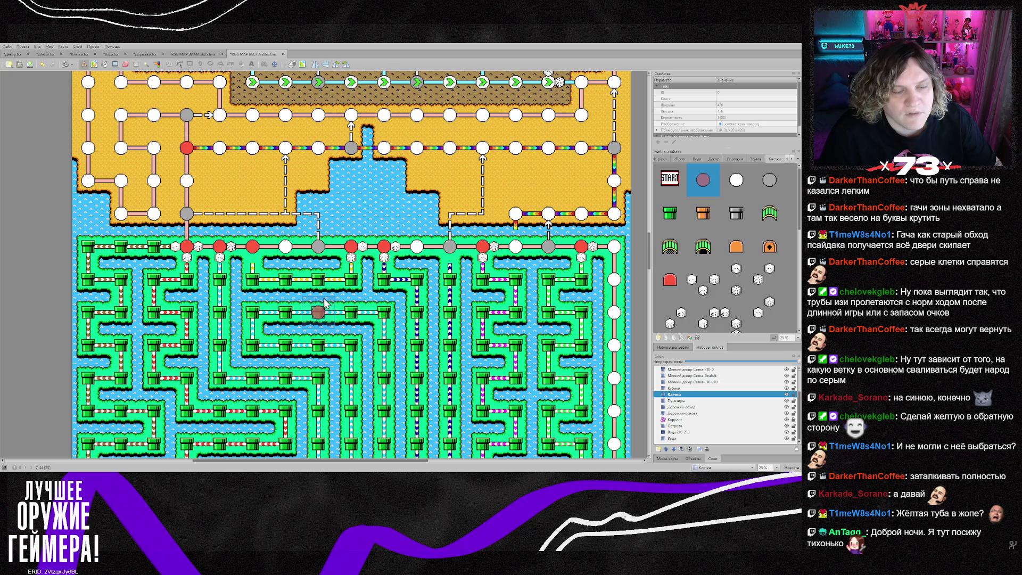
click(322, 252)
- Erase the short dashed path segment below the nodes with empty tiles
right_click(323, 235)
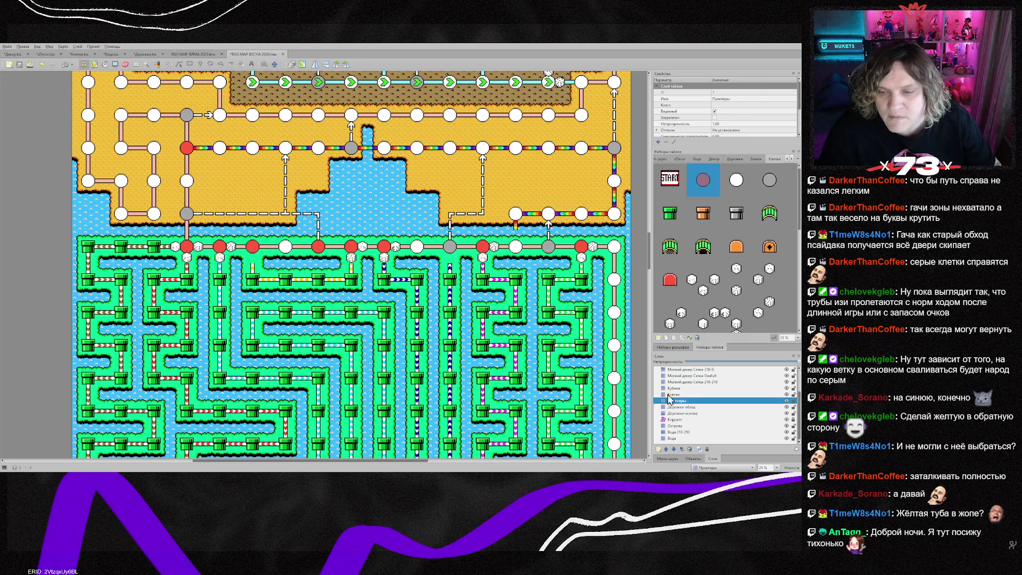
drag(324, 234, 298, 219)
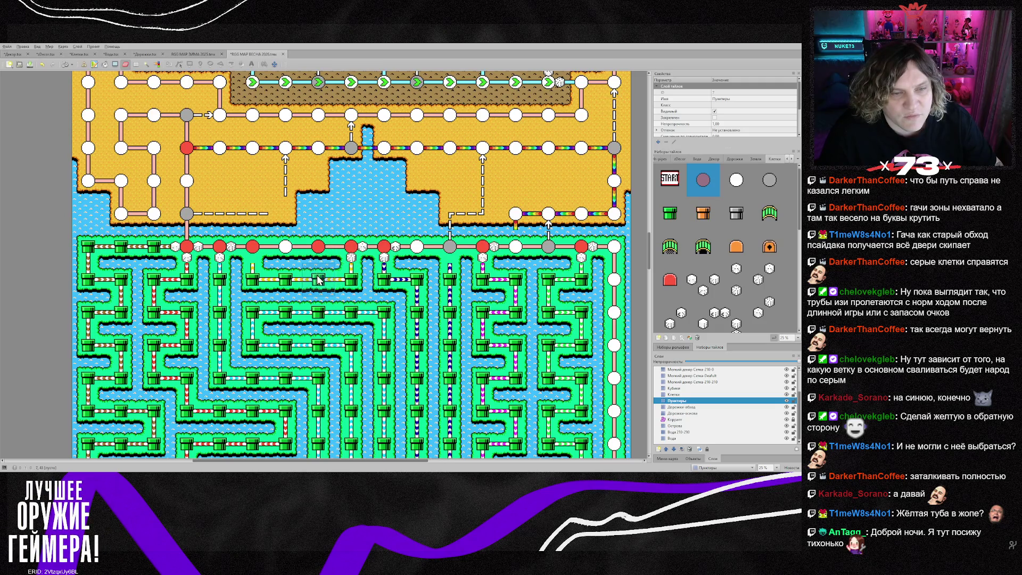
key(ctrl+Page_Down)
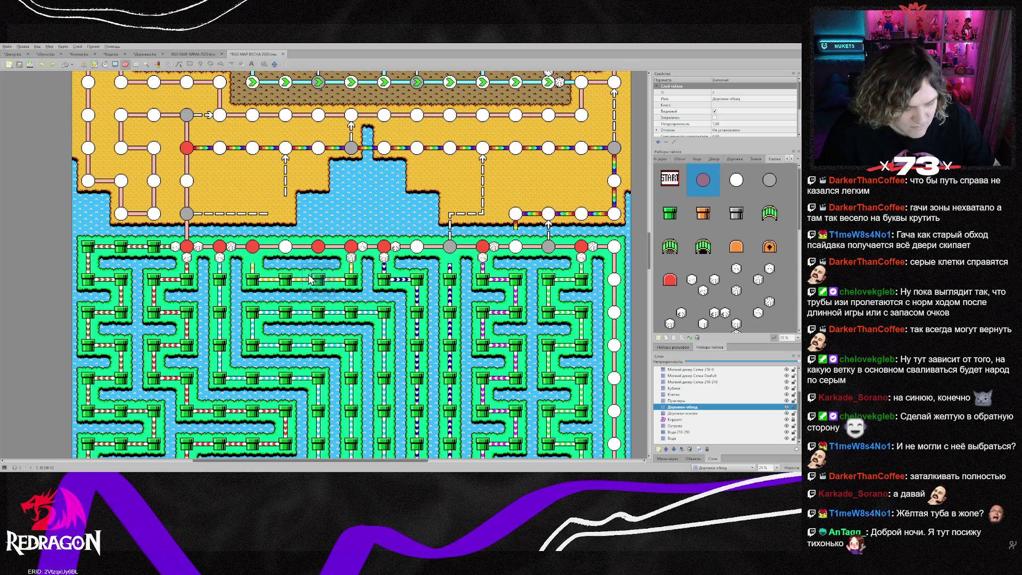
- On the Дорожки-обход layer, stamp a cyan detour path tile onto the pipe below the top row
right_click(348, 277)
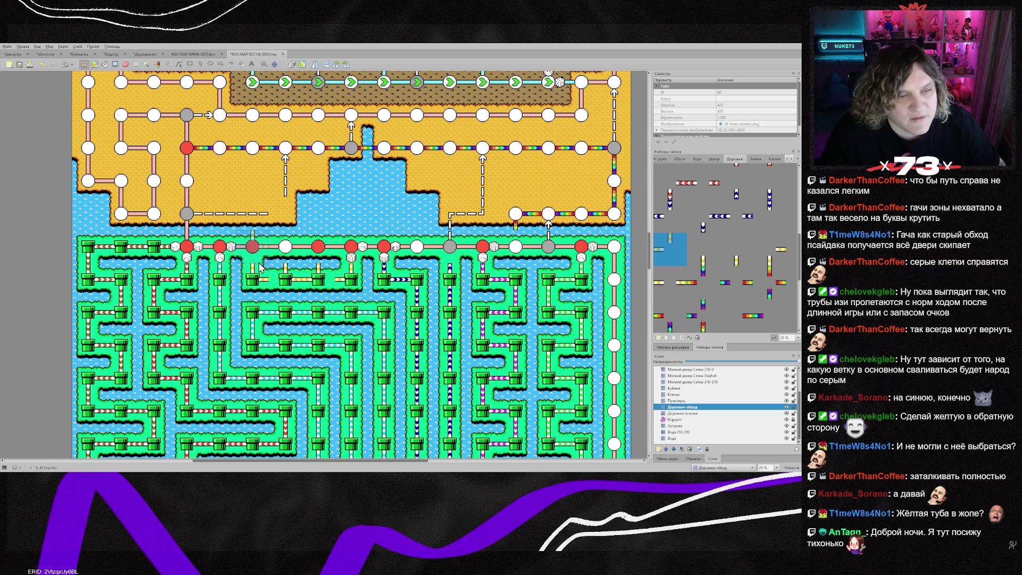
right_click(388, 269)
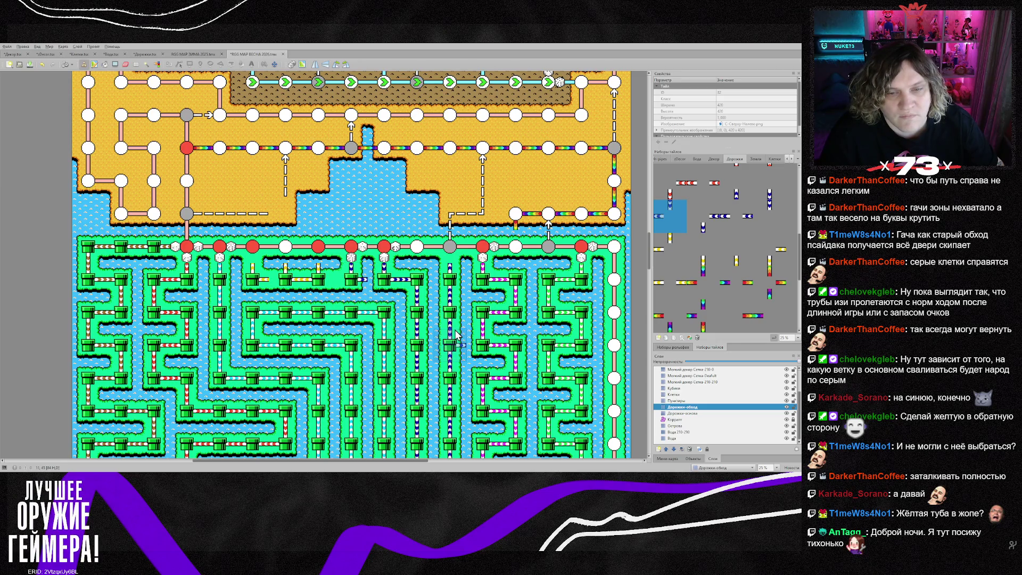
right_click(457, 306)
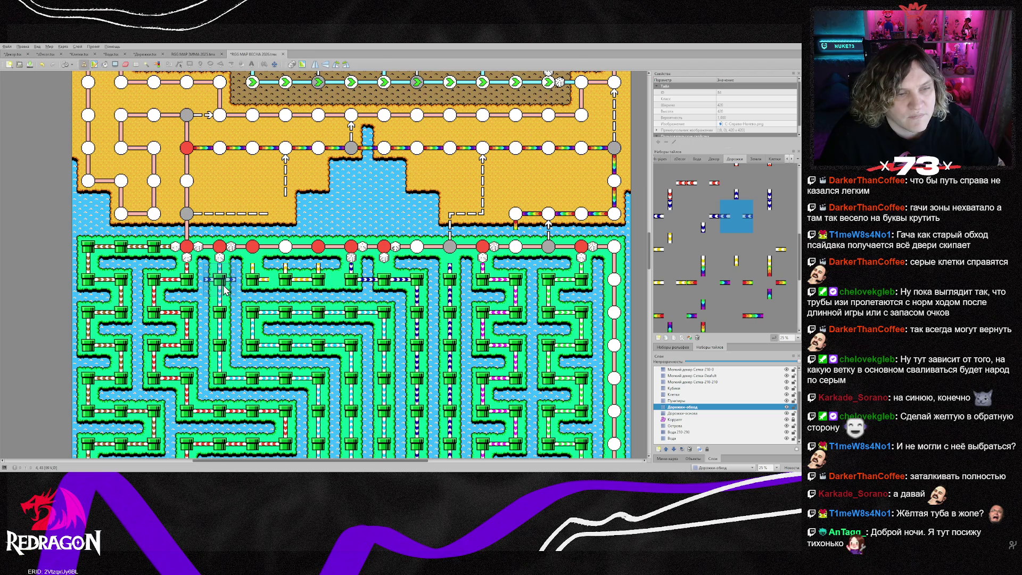
right_click(317, 382)
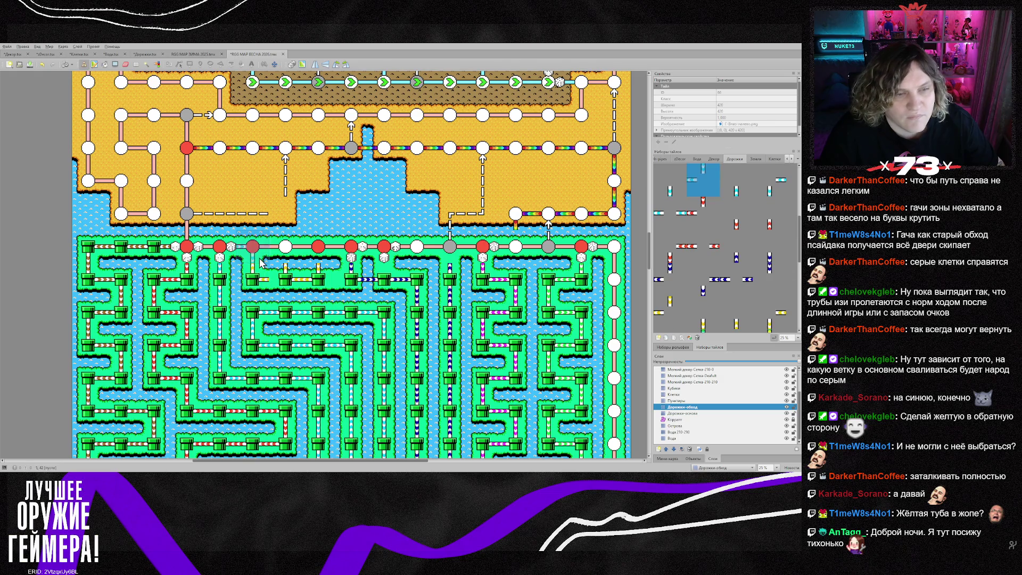
click(254, 278)
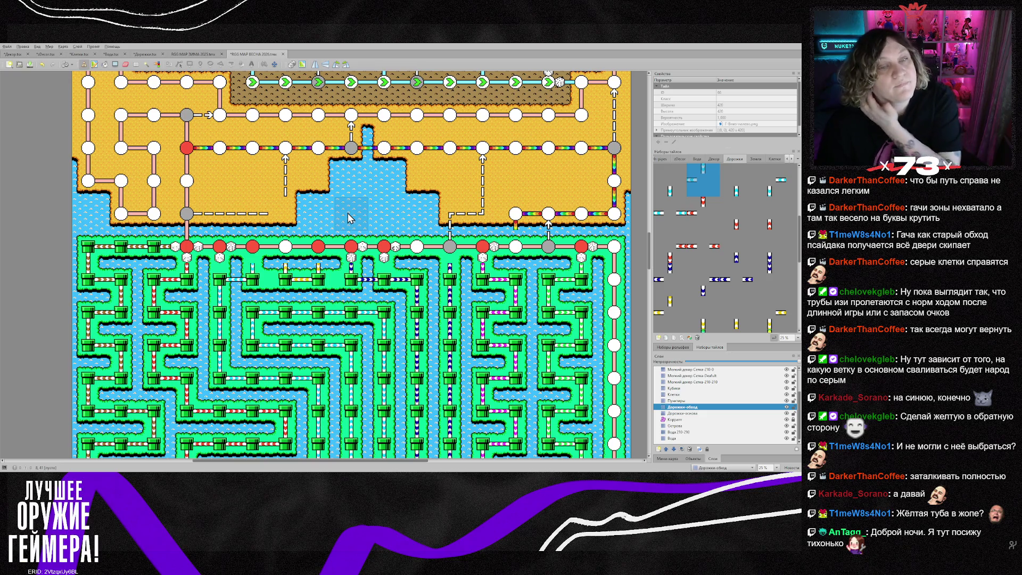
click(674, 389)
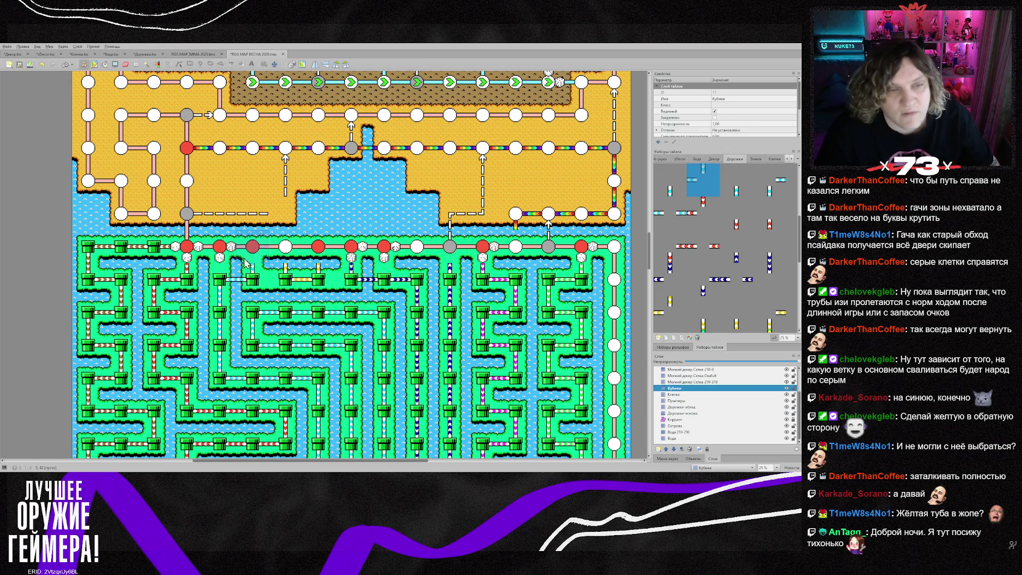
- Stamp dice beside a red node on the Кубики layer
right_click(226, 253)
click(245, 259)
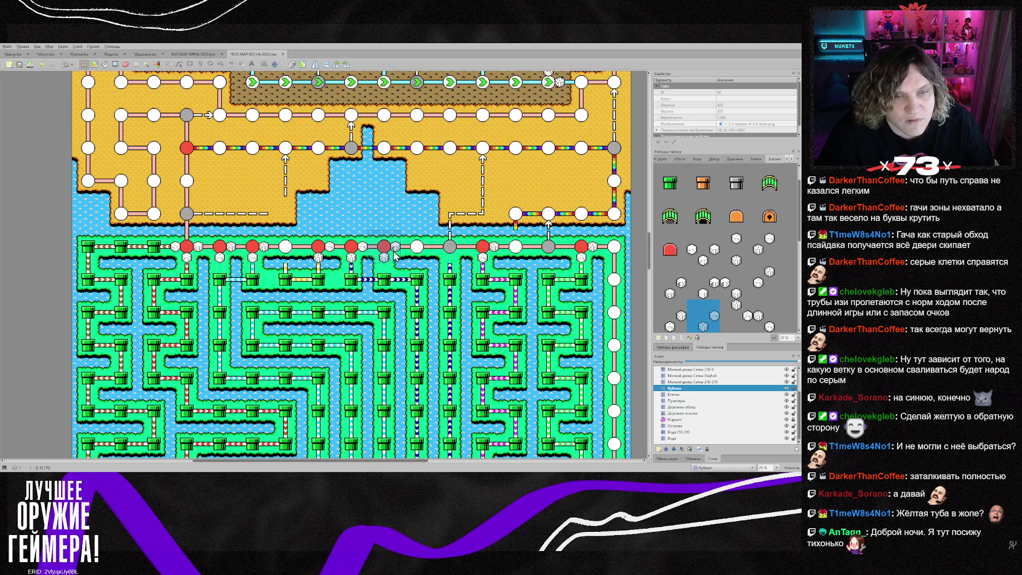
right_click(357, 258)
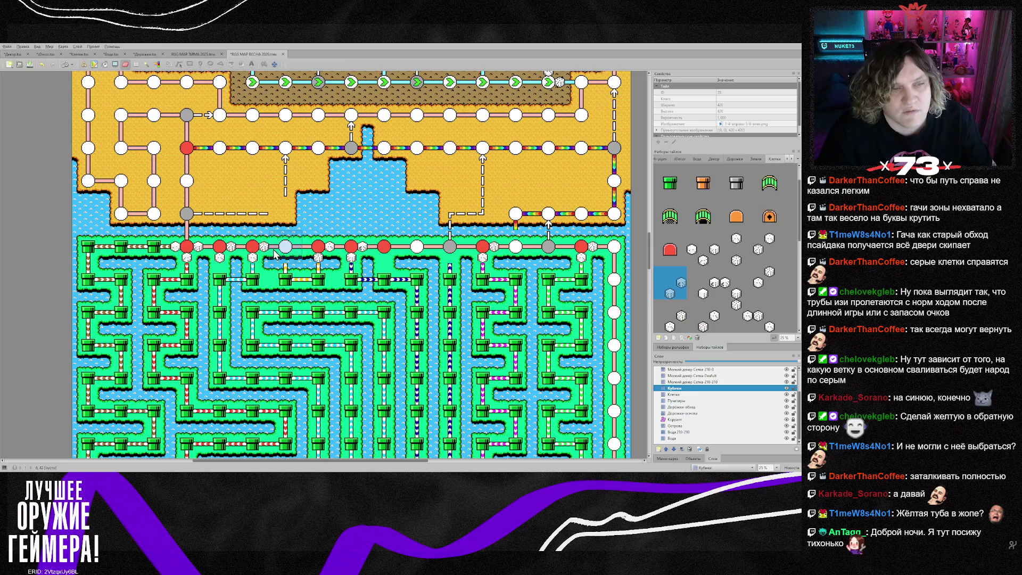
- Stamp the grey circle tile over a top-row red node on the Клетки layer
click(685, 395)
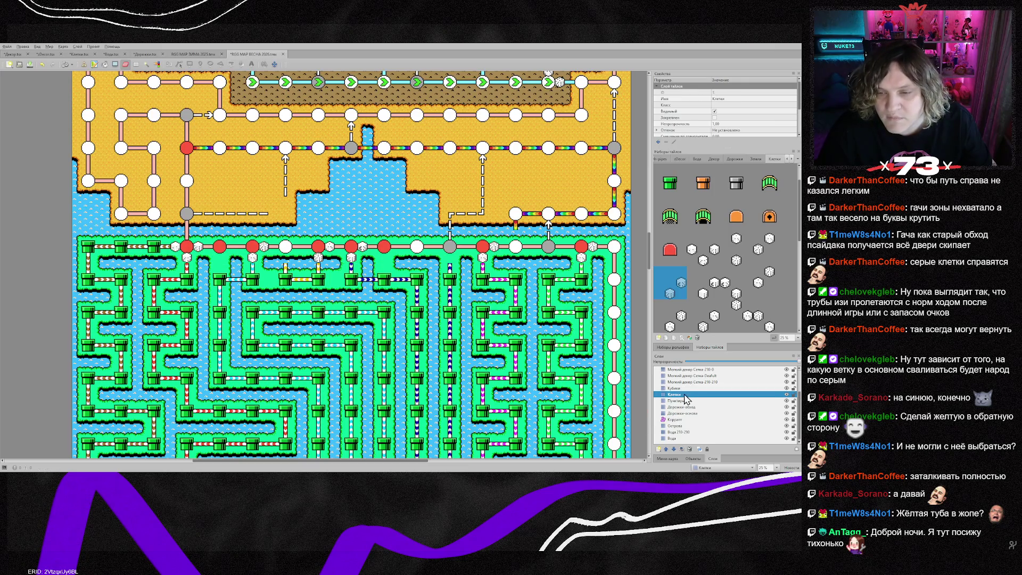
scroll(745, 237, up, 1)
click(768, 180)
click(219, 246)
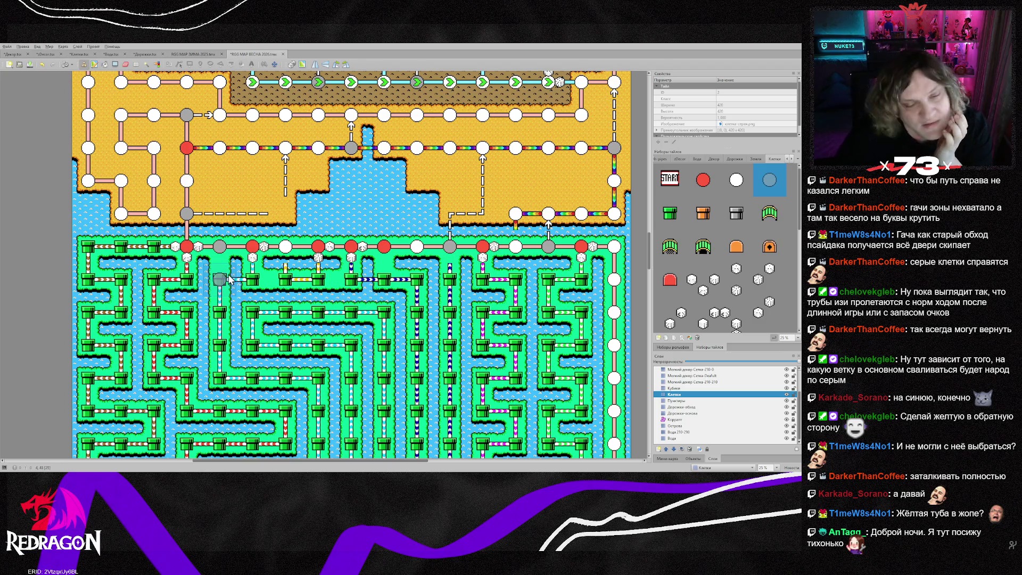
- Pick up a blue-arrow path tile on the Дорожки-обход layer
right_click(351, 277)
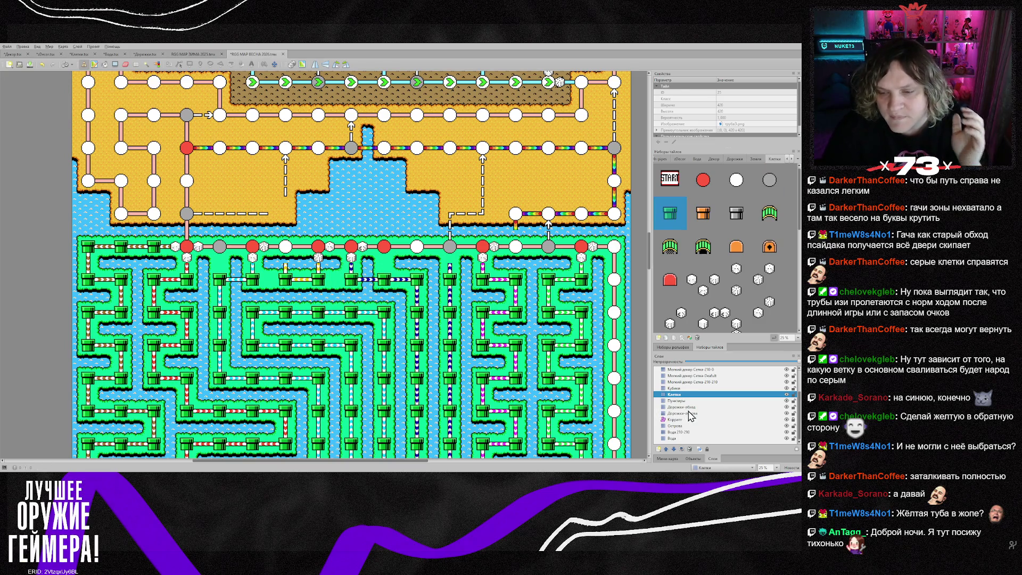
click(687, 407)
right_click(367, 279)
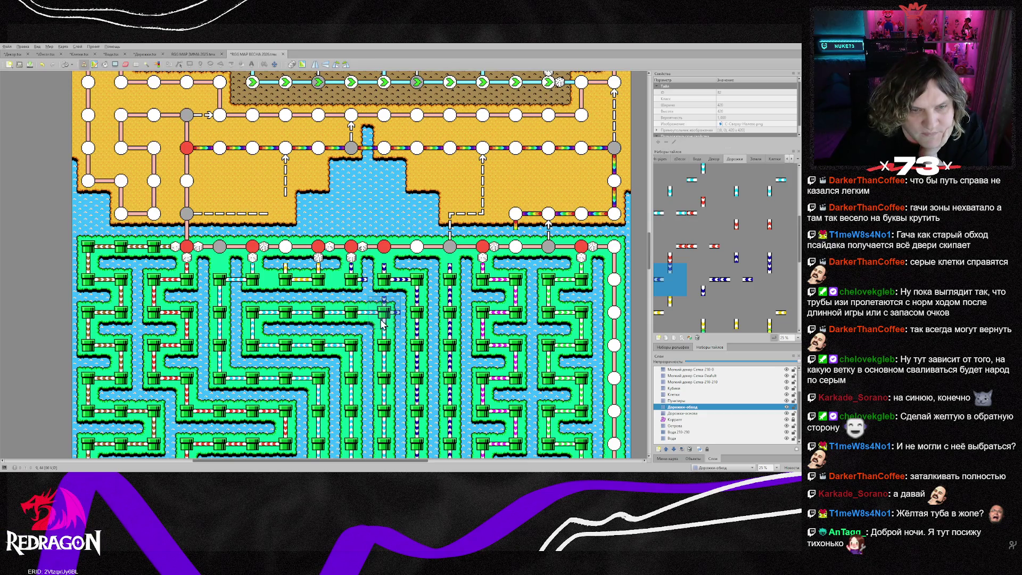
- Repaint the blue detour path segment on Дорожки-обход with a picked blue path tile
right_click(384, 258)
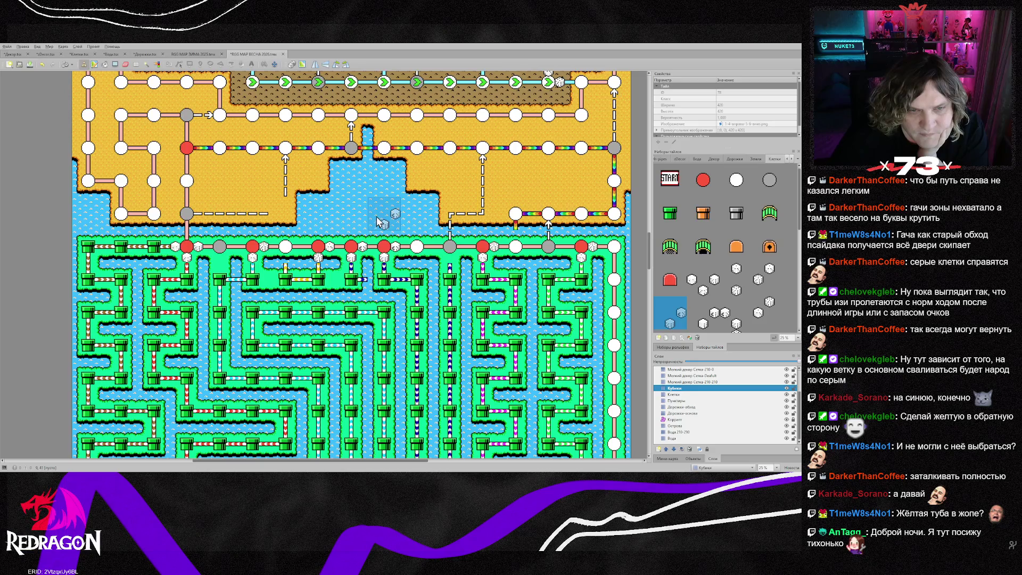
right_click(363, 233)
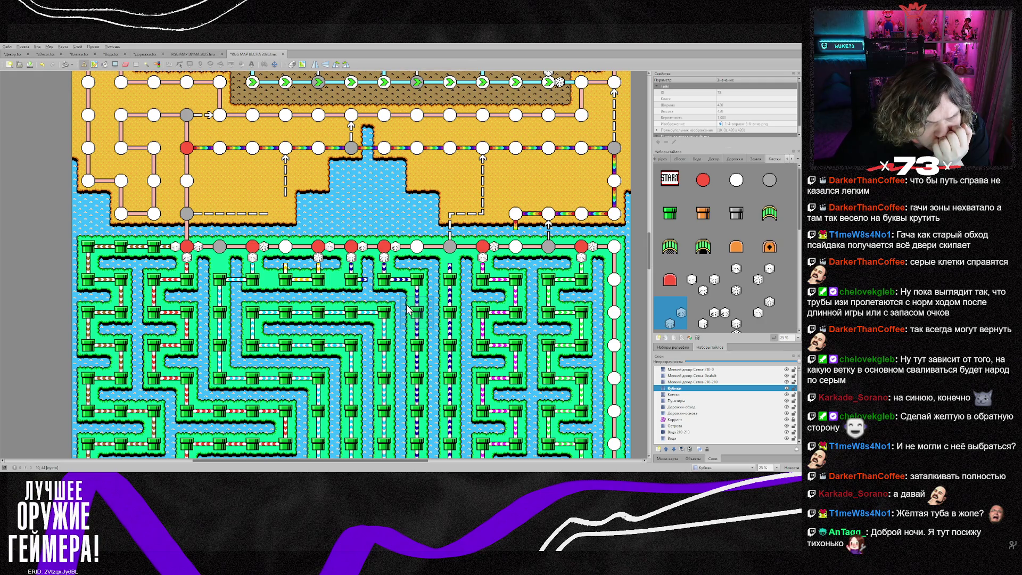
scroll(405, 308, down, 2)
scroll(401, 301, up, 2)
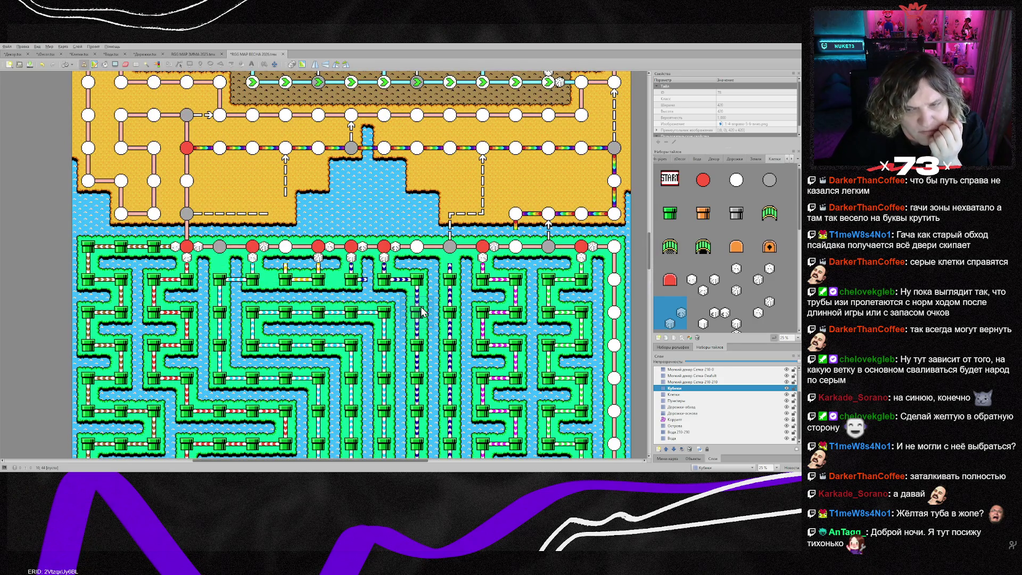
key(ctrl+Page_Down)
key(ctrl+Page_Down)
key(ctrl+Page_Down)
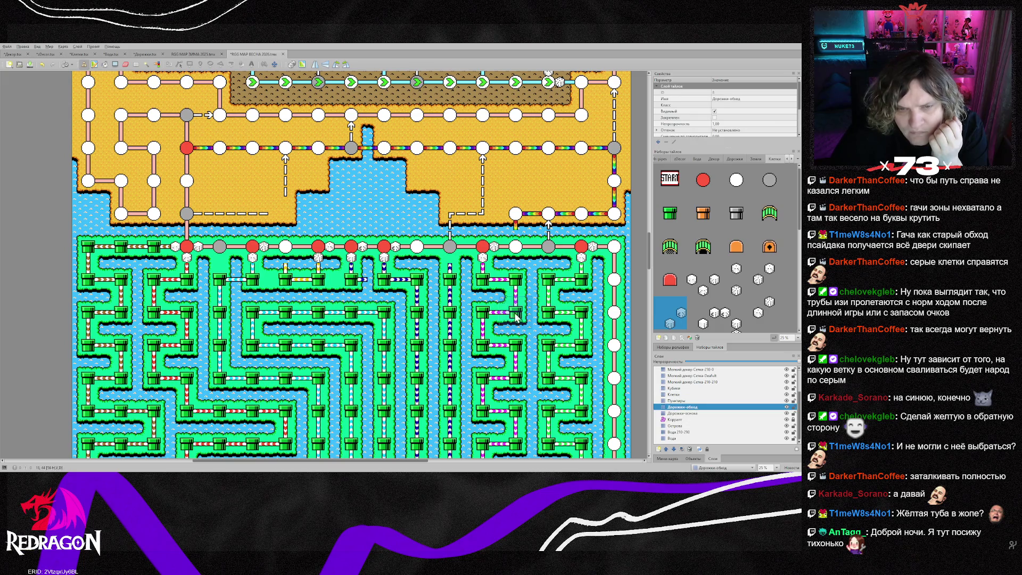
right_click(420, 301)
click(417, 265)
click(406, 279)
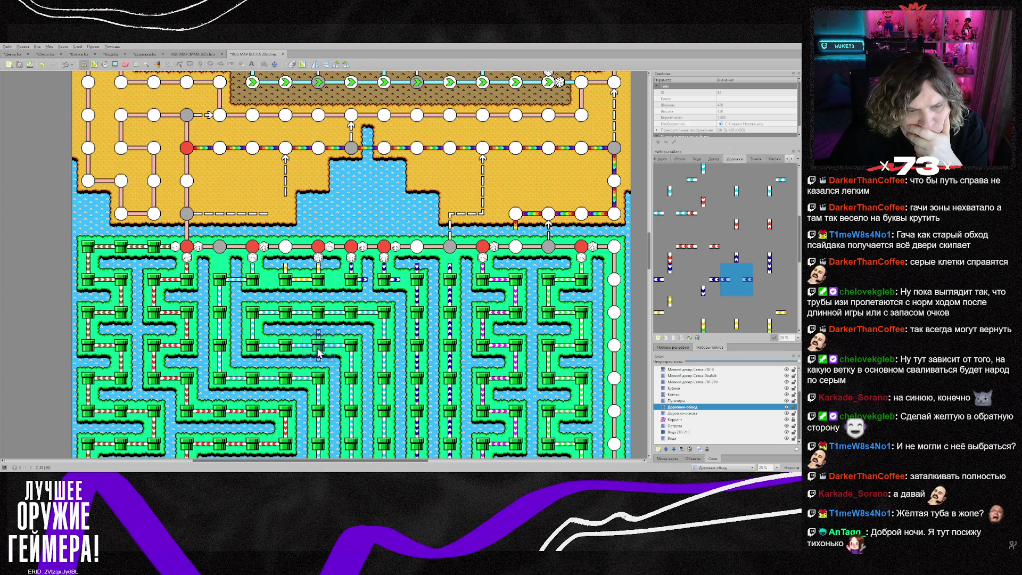
- Paint horizontal blue path pieces further up through the middle of the pipe maze
scroll(317, 354, down, 3)
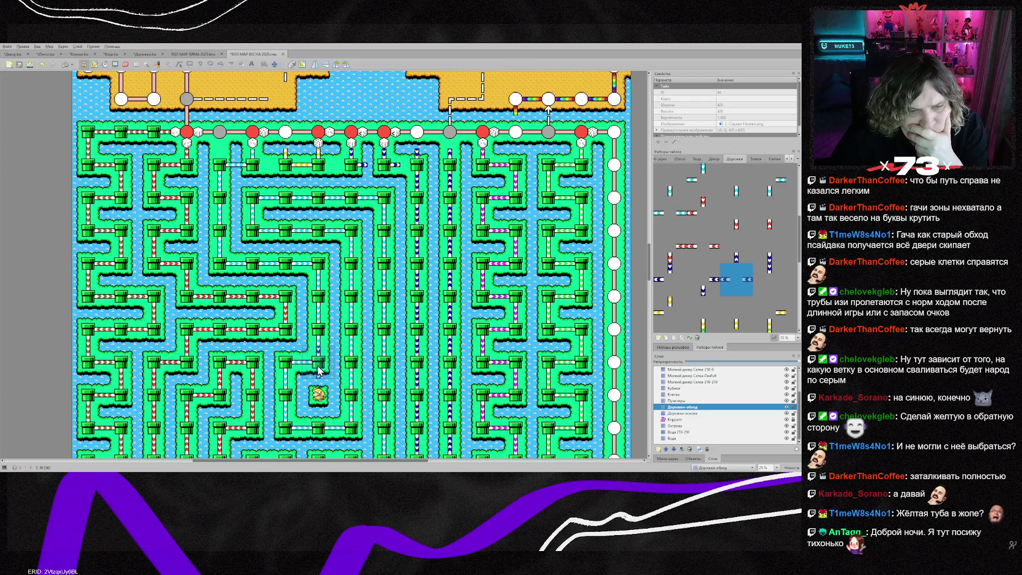
right_click(351, 199)
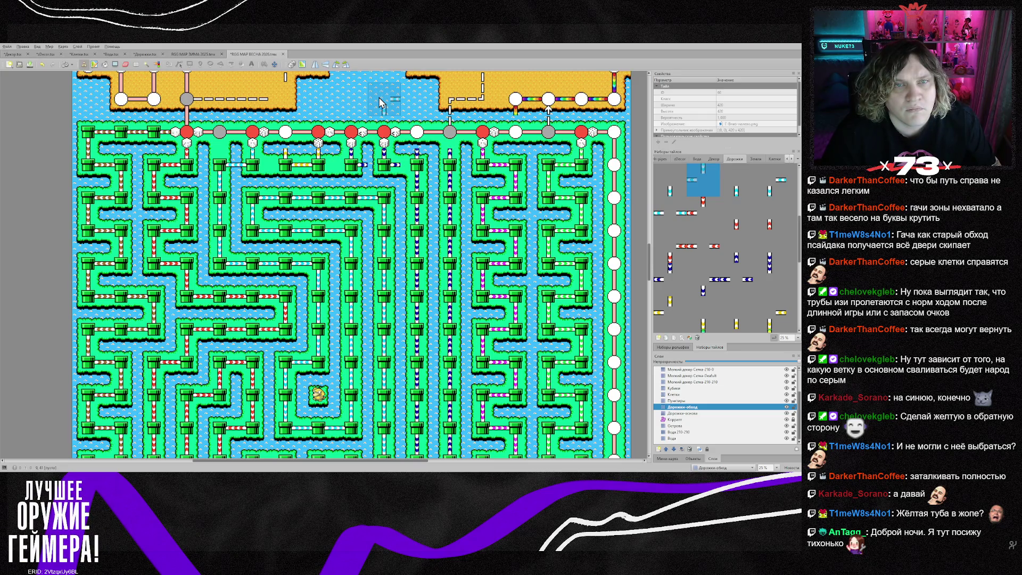
click(362, 194)
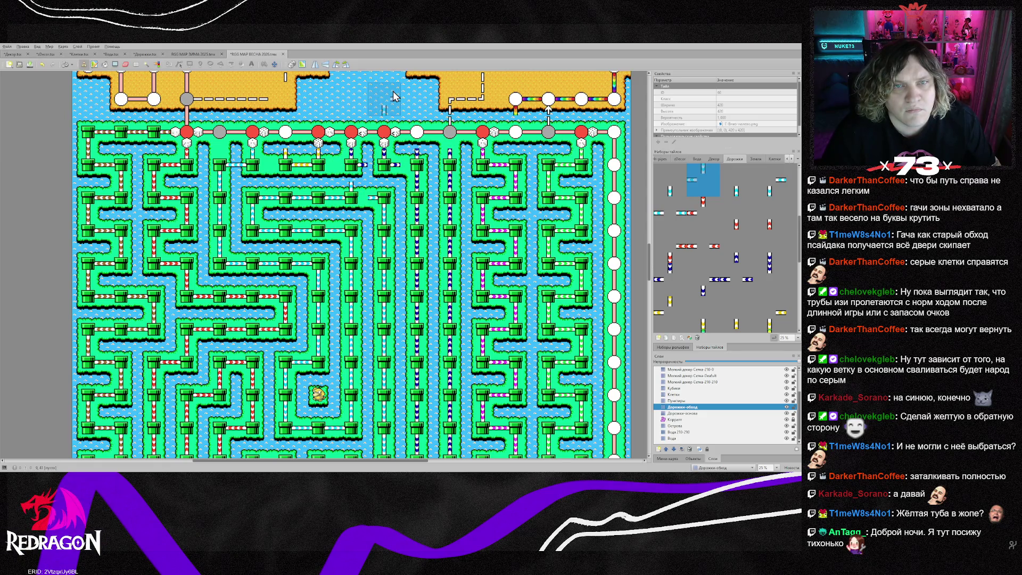
click(365, 170)
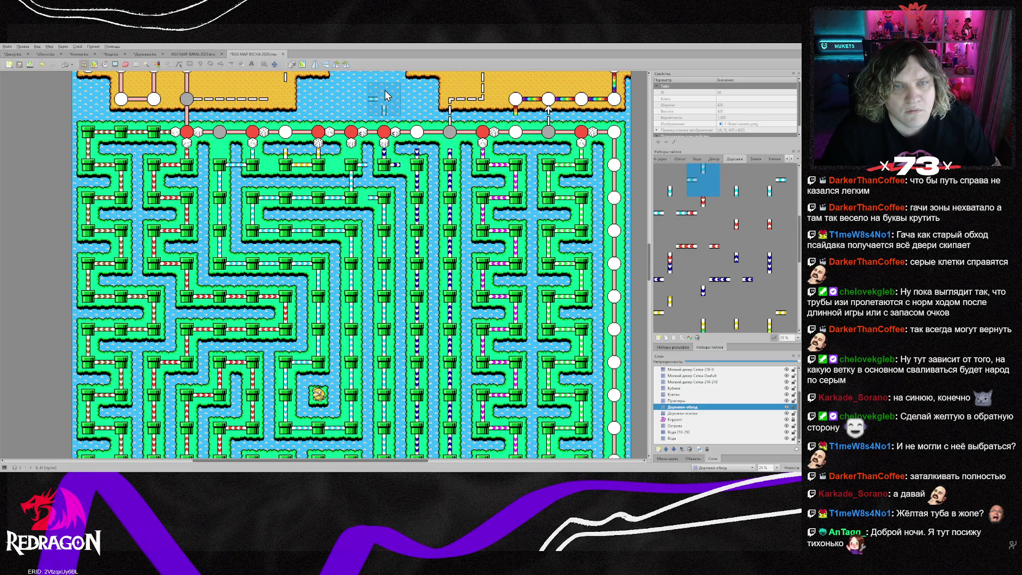
click(384, 176)
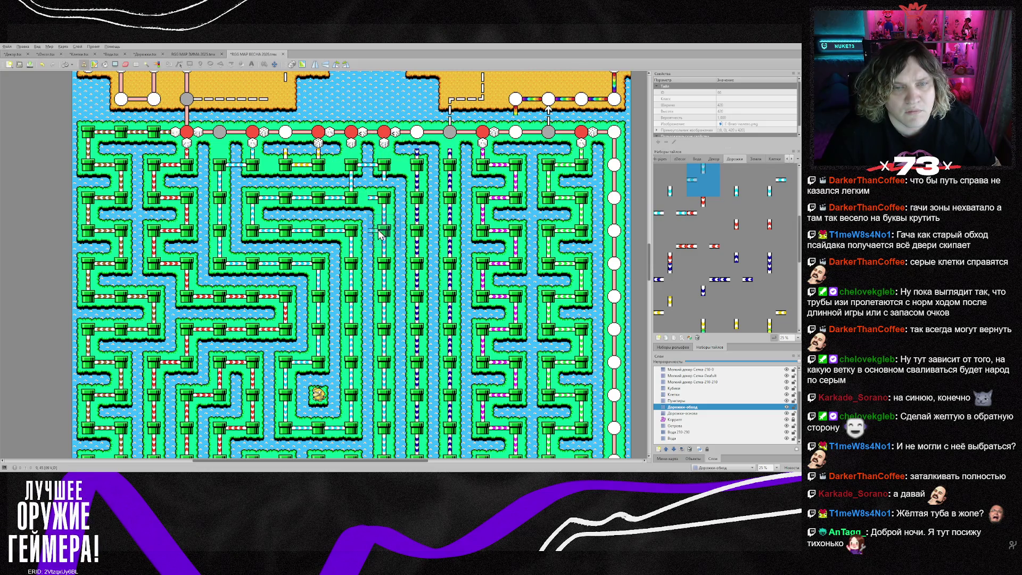
right_click(387, 199)
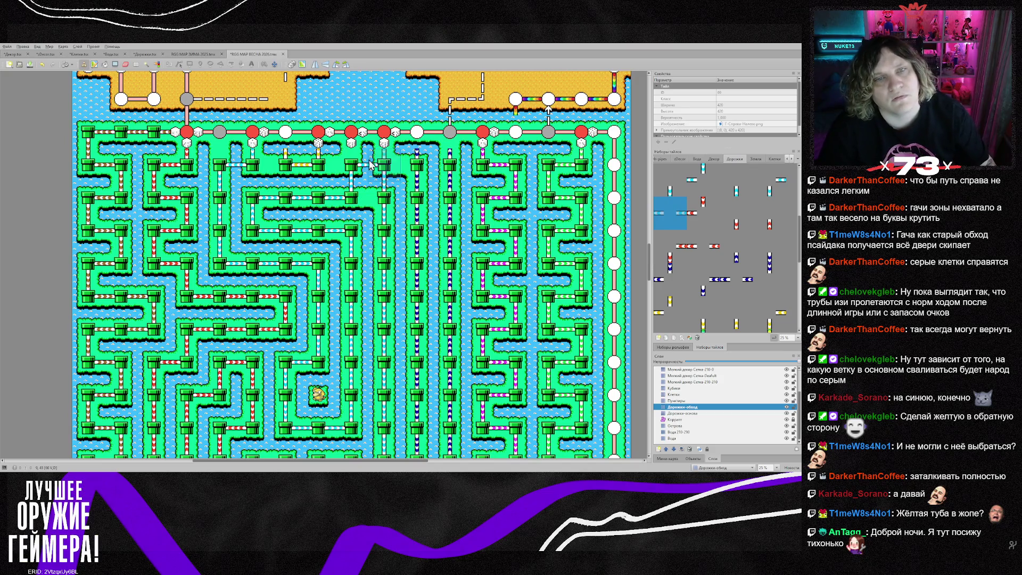
scroll(371, 145, up, 2)
click(670, 389)
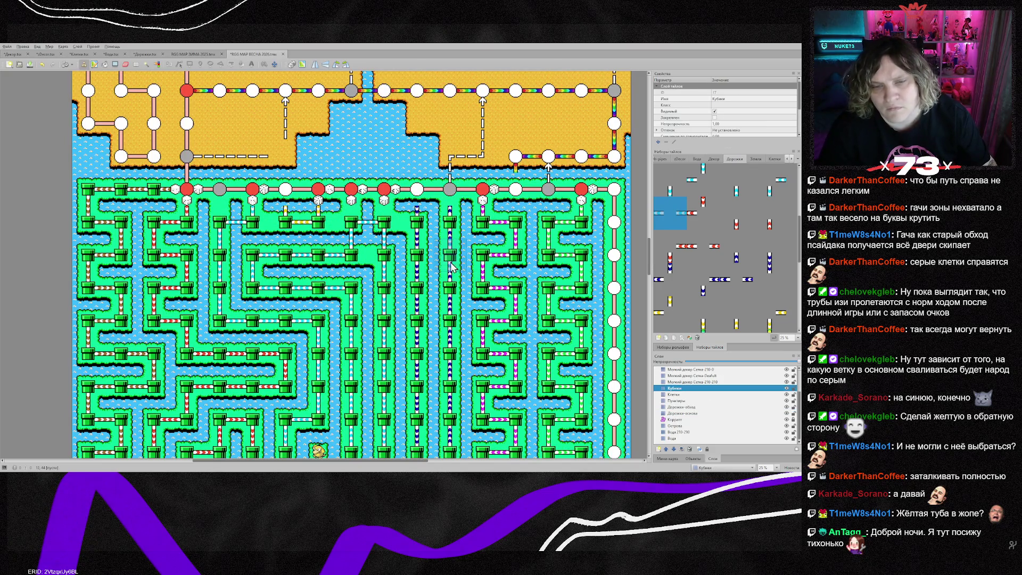
- Pick up a dice tile on the Кубики layer and switch to erasing
click(683, 407)
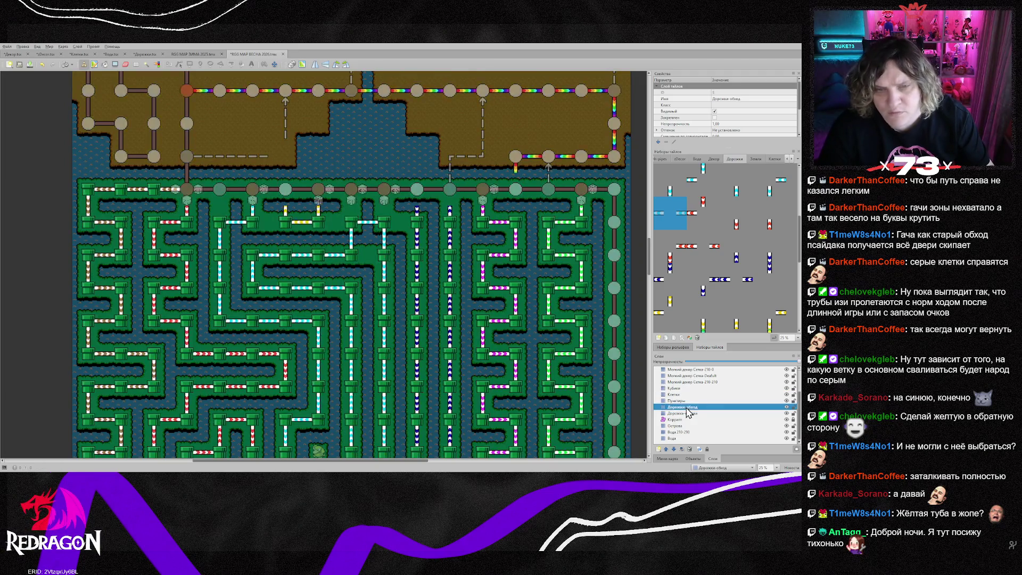
click(674, 389)
right_click(420, 202)
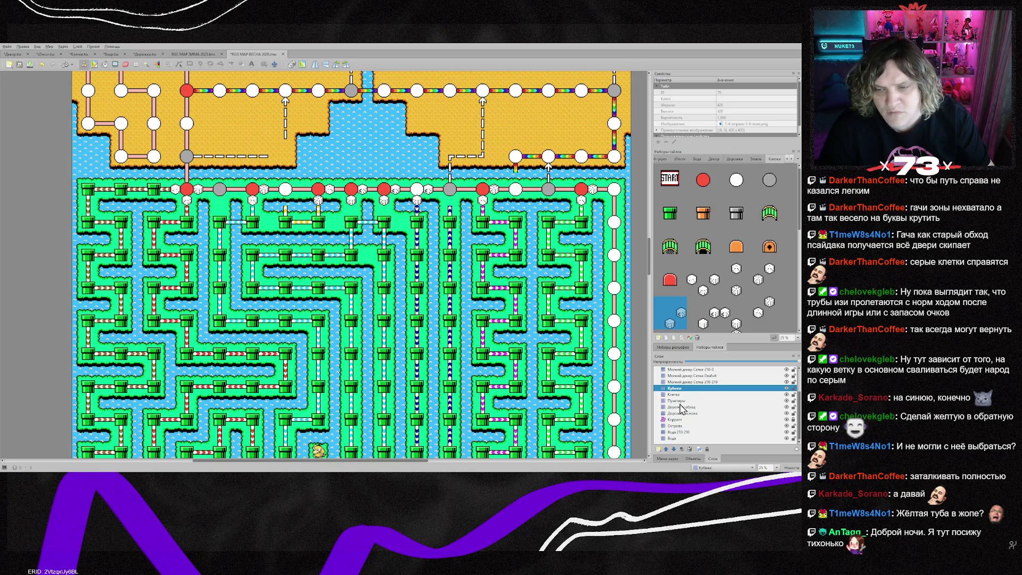
key(e)
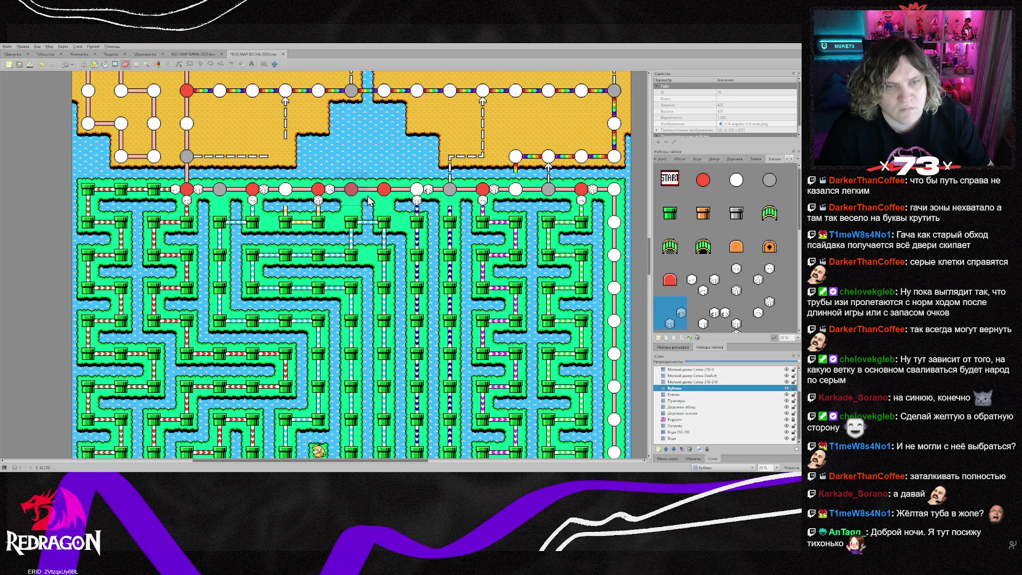
- Turn a white top-row space red on the Клетки layer and pick the grey space tile
click(681, 395)
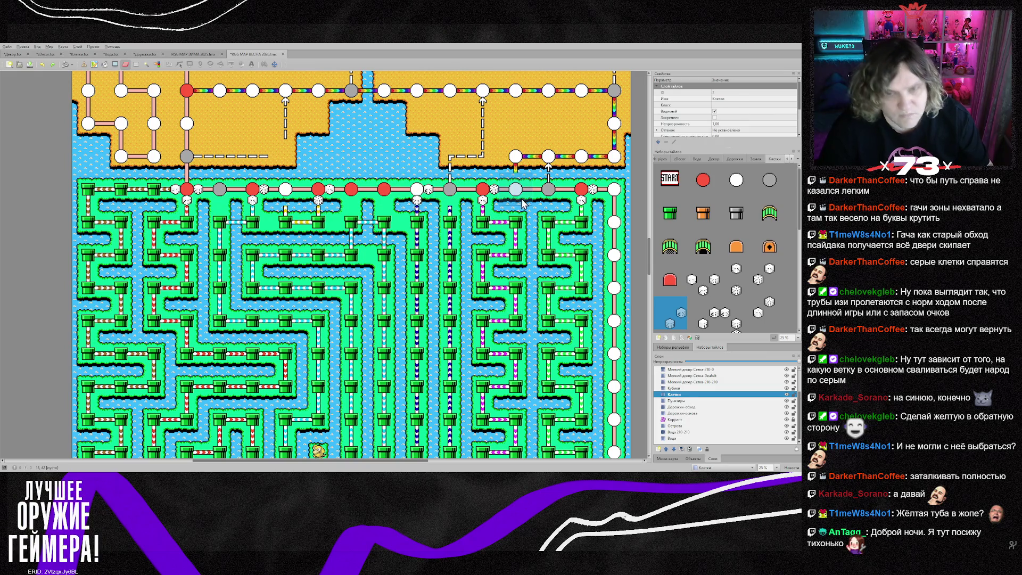
right_click(522, 202)
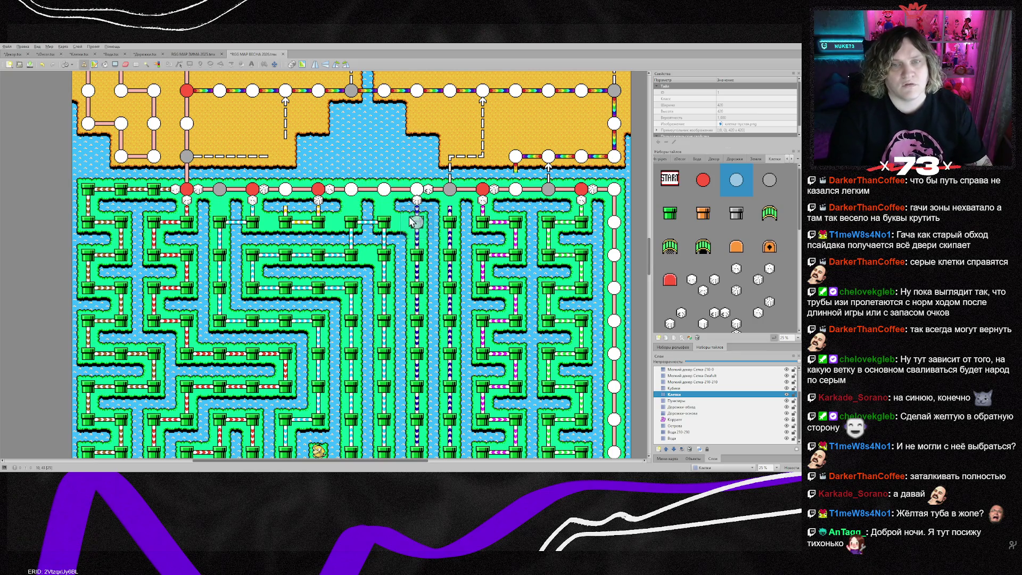
right_click(483, 189)
click(417, 189)
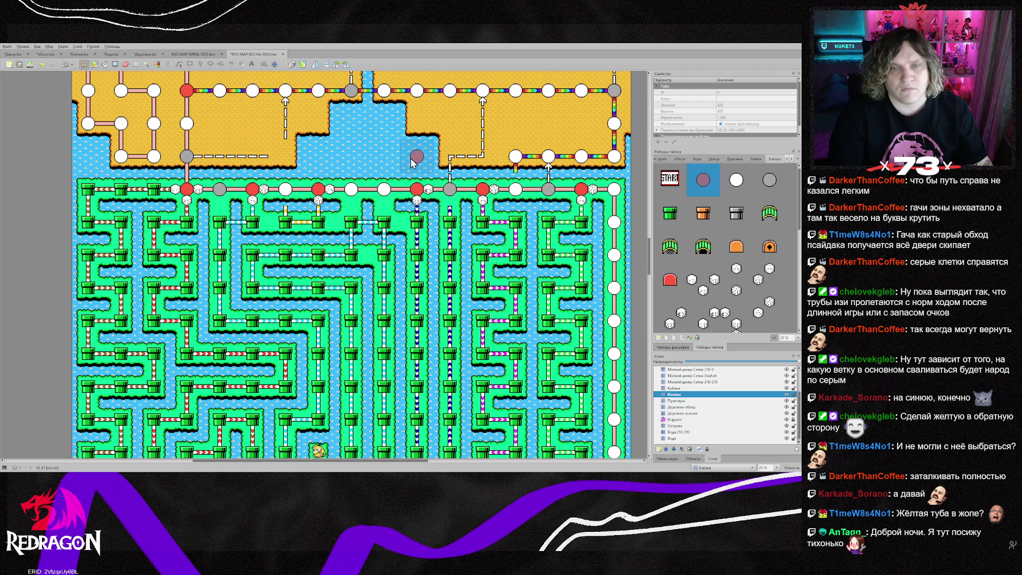
right_click(450, 189)
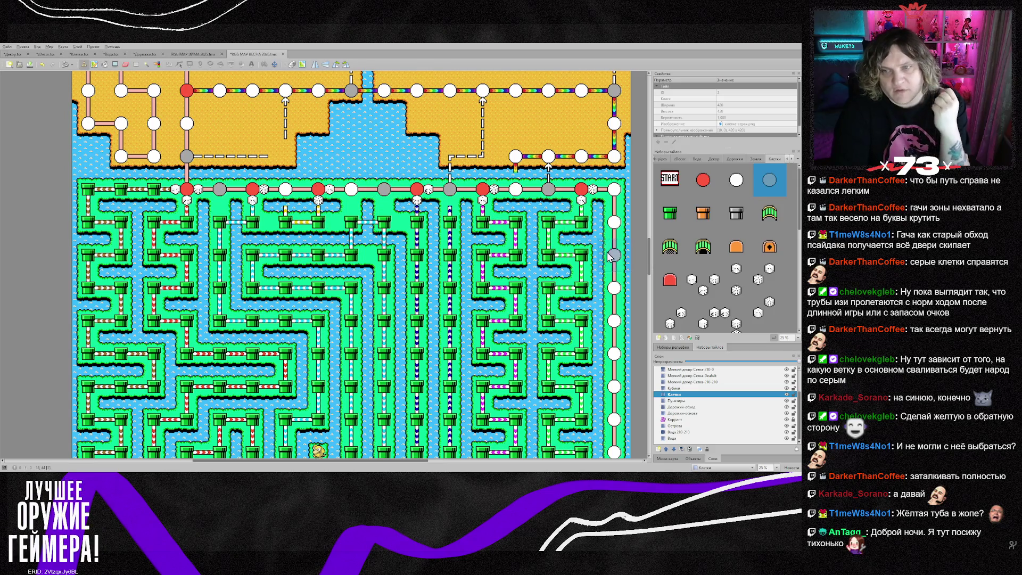
click(692, 426)
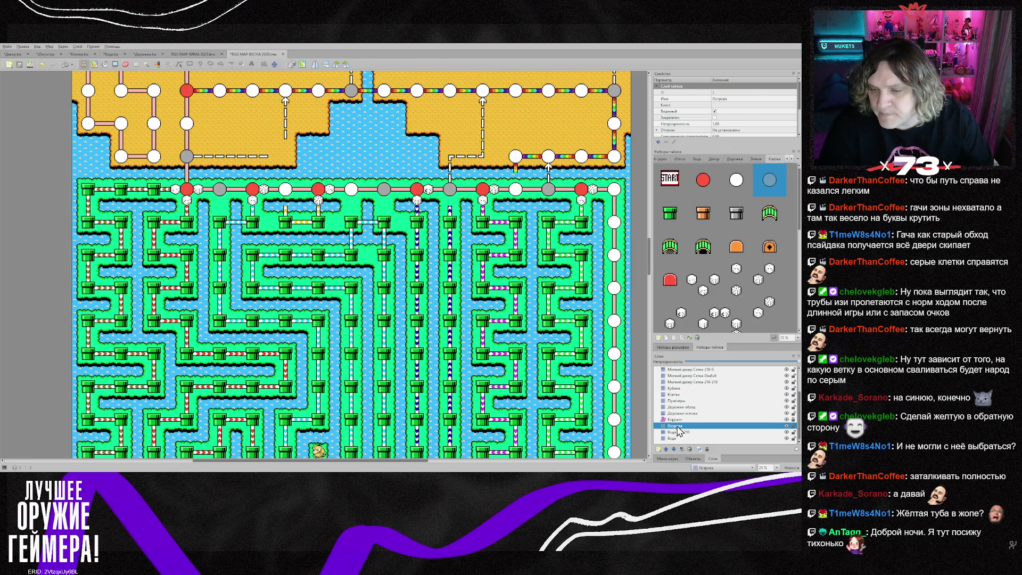
- Paint island tiles, including a water-edge piece, into the pipe maze on the Острова layer
right_click(233, 235)
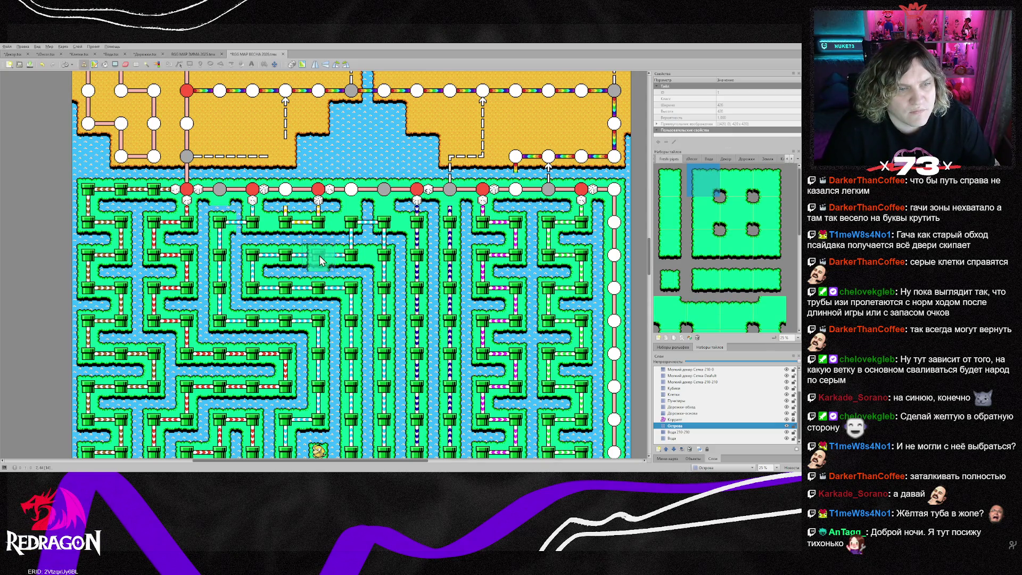
right_click(318, 257)
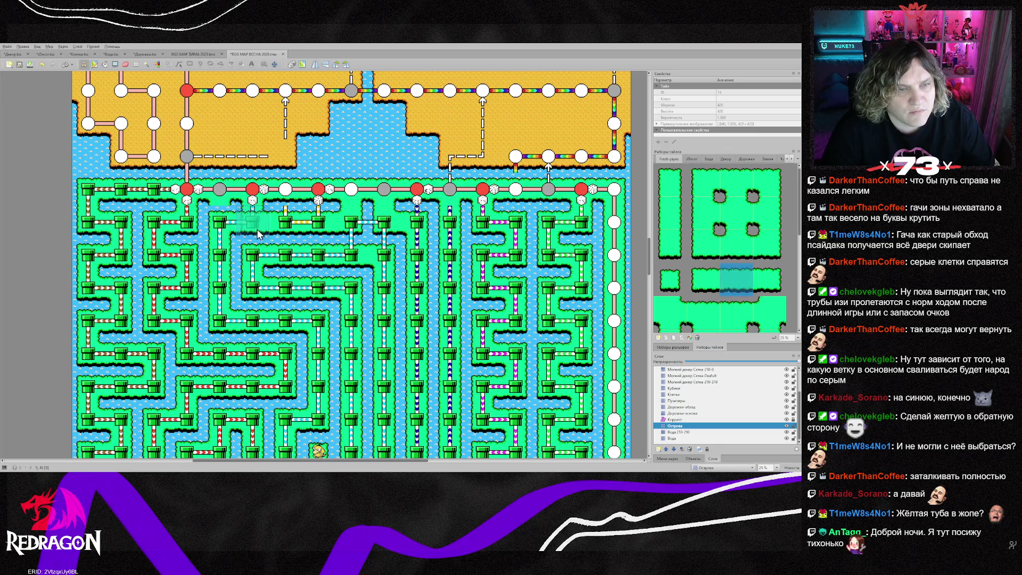
click(354, 283)
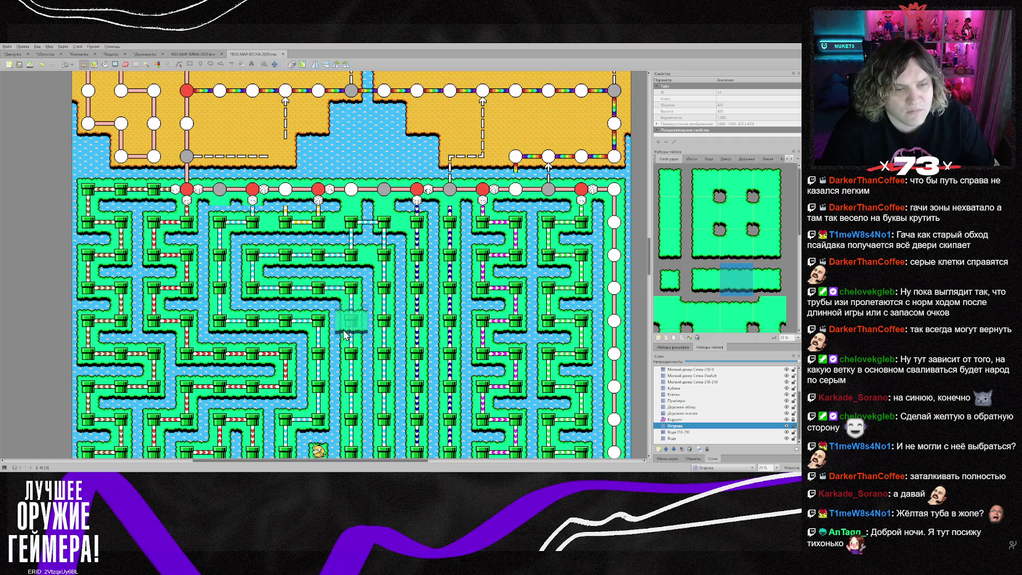
right_click(313, 423)
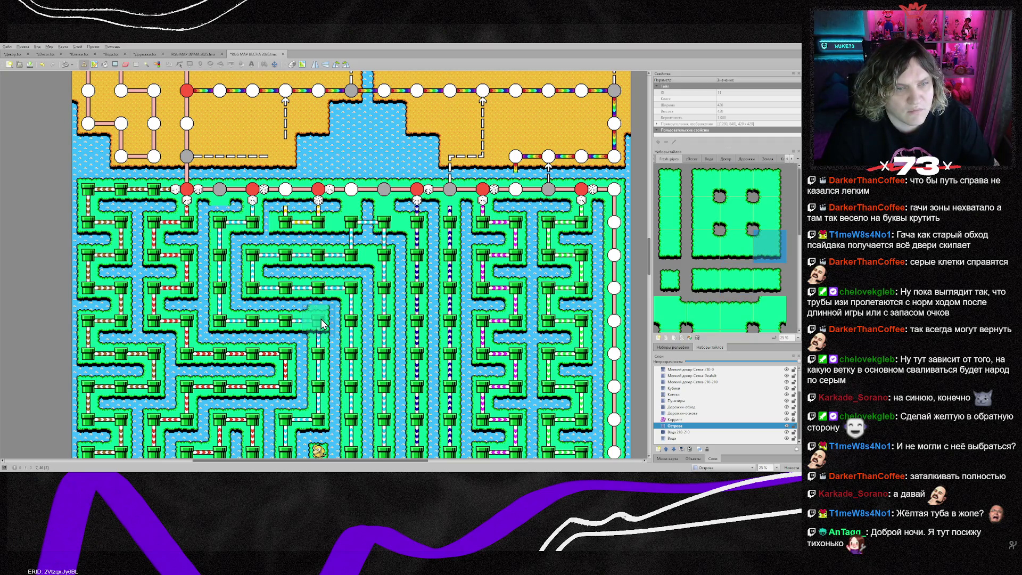
click(335, 239)
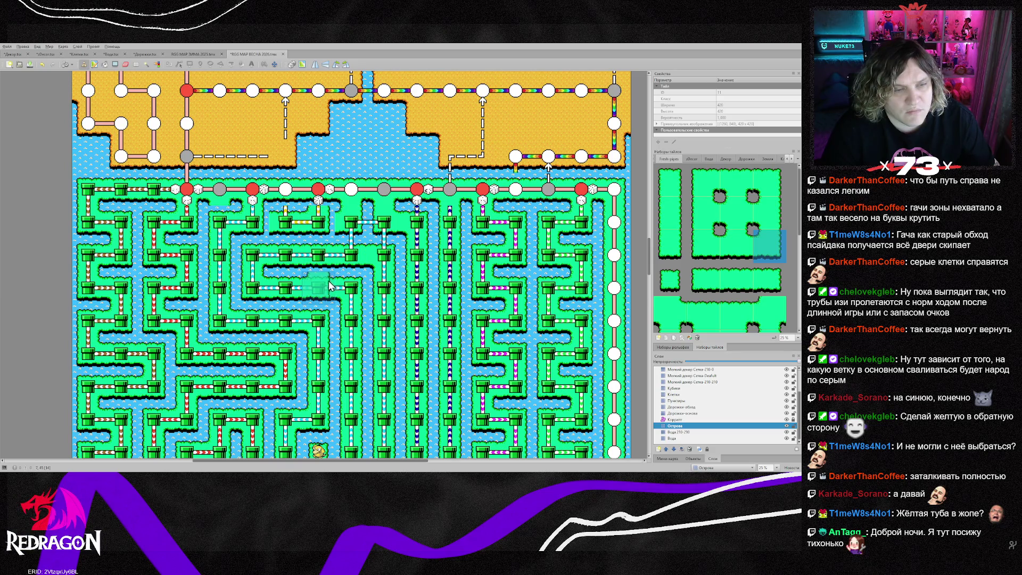
- Paint green island ground, a corner tile and the top-edge grass tile onto the coastline
right_click(301, 267)
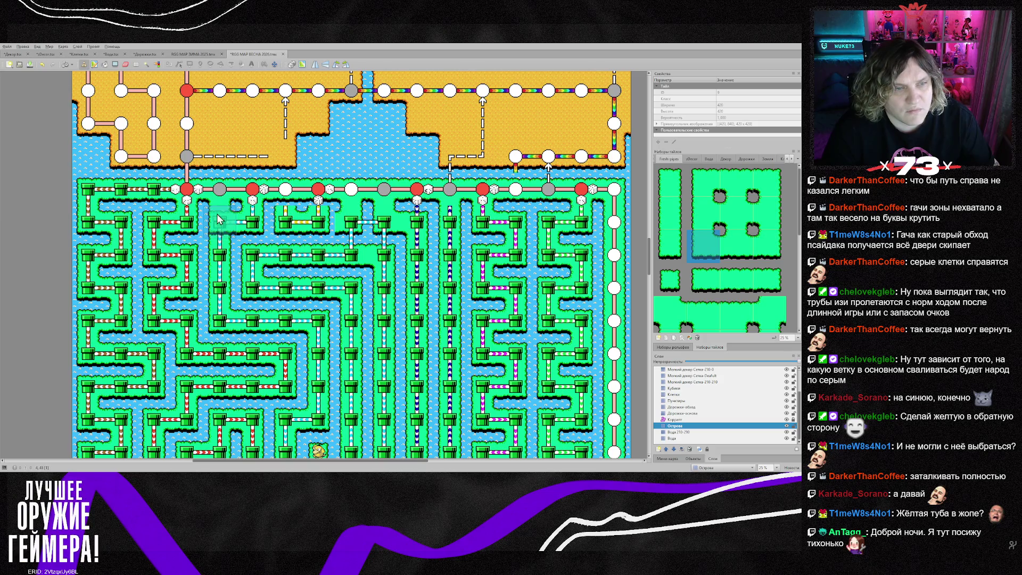
right_click(284, 209)
right_click(335, 212)
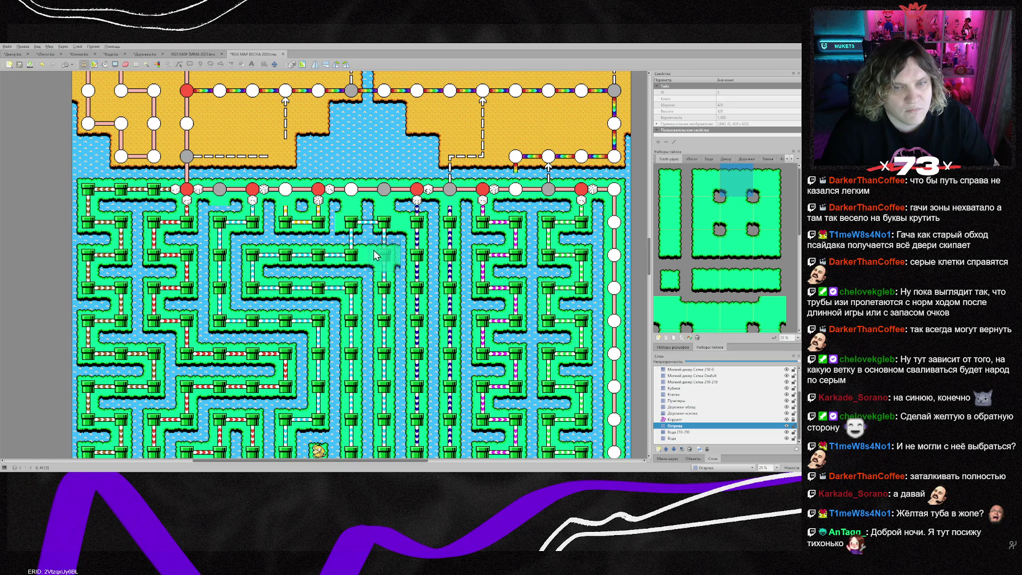
right_click(417, 196)
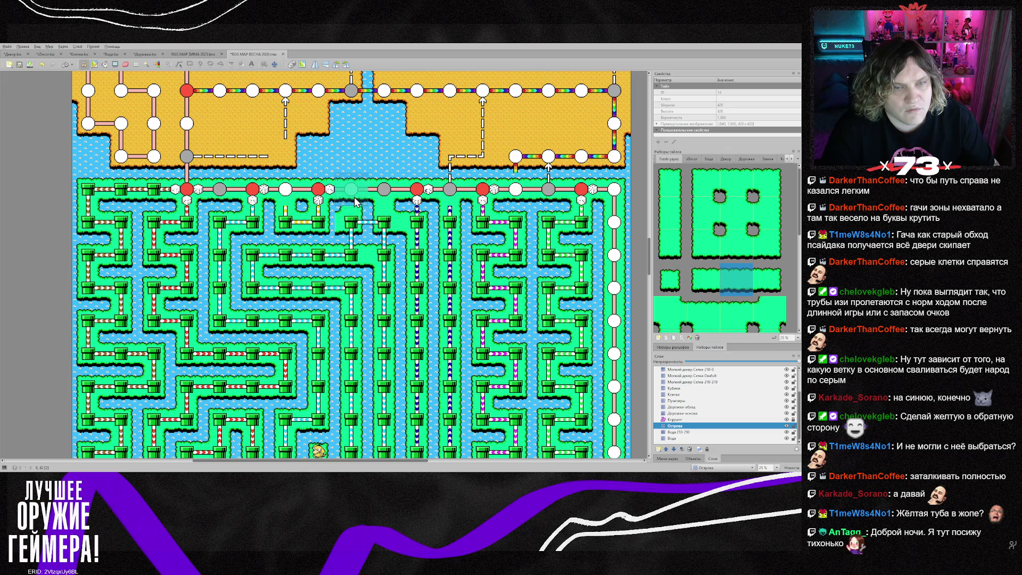
click(383, 222)
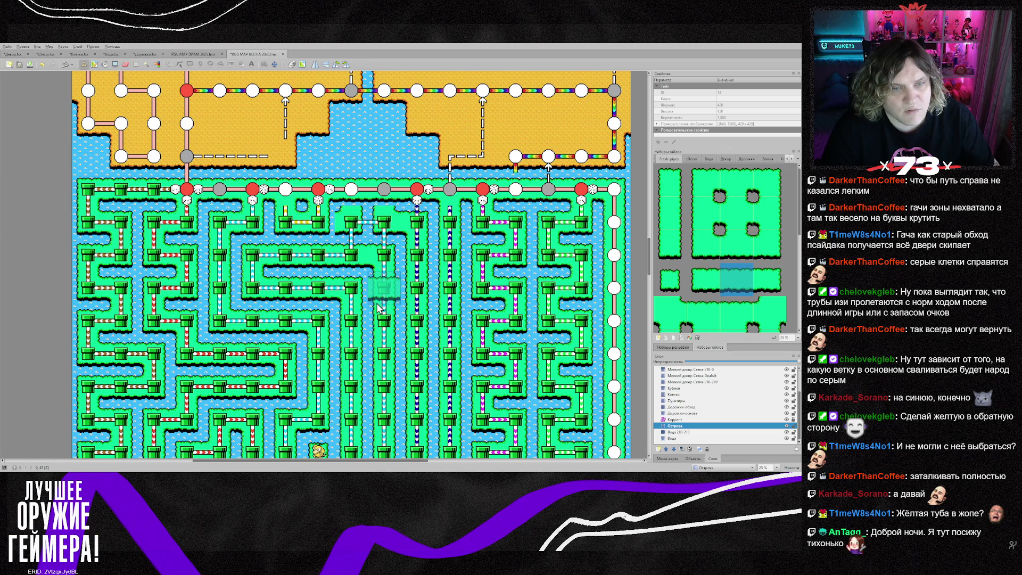
right_click(347, 299)
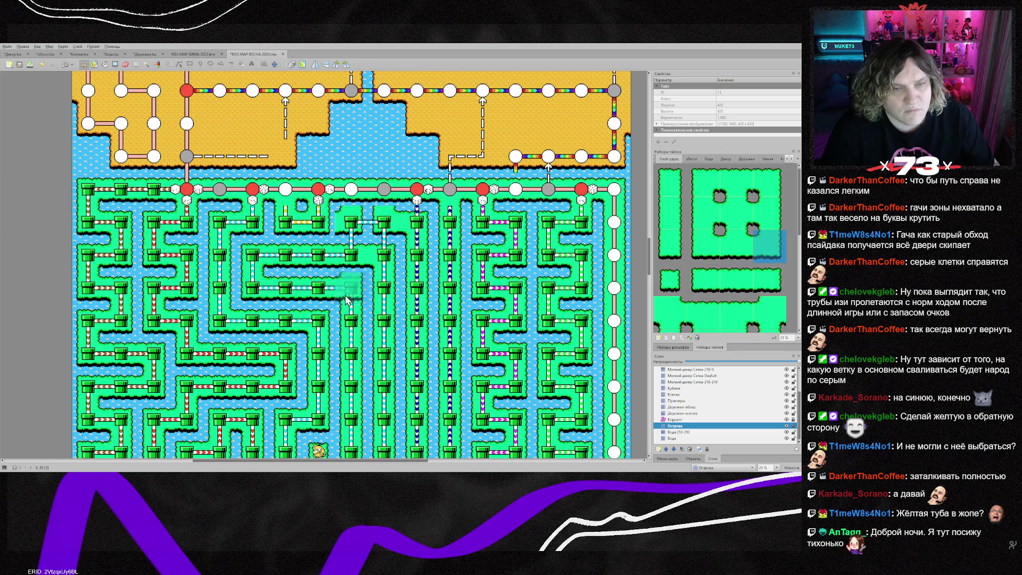
click(385, 299)
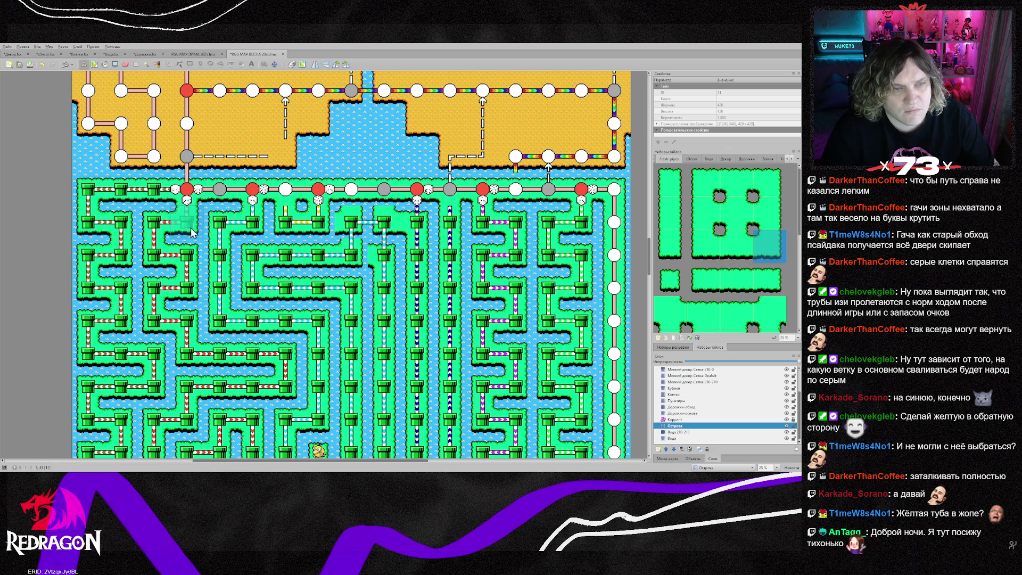
right_click(226, 229)
click(351, 222)
scroll(390, 277, down, 2)
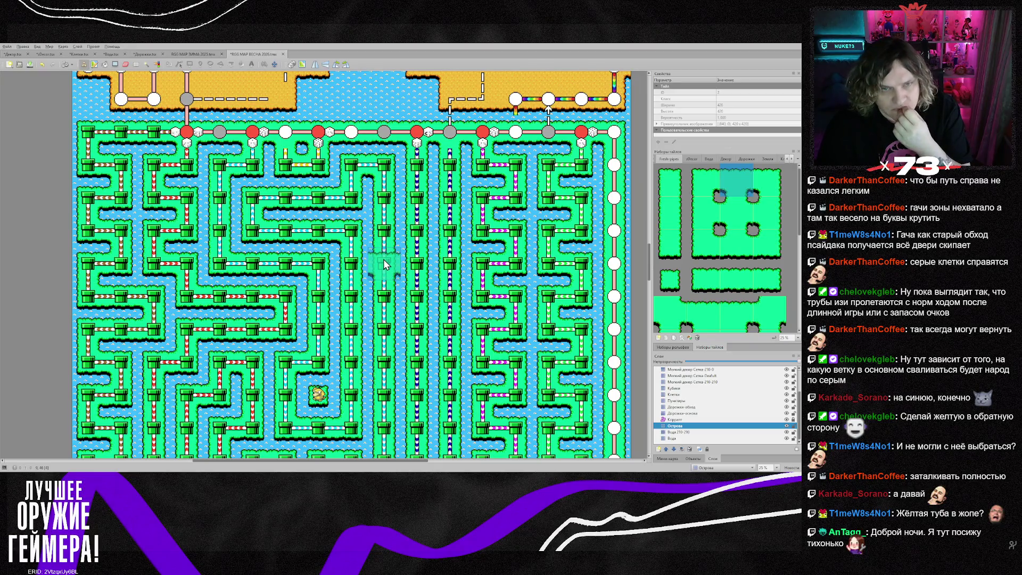
scroll(382, 258, up, 2)
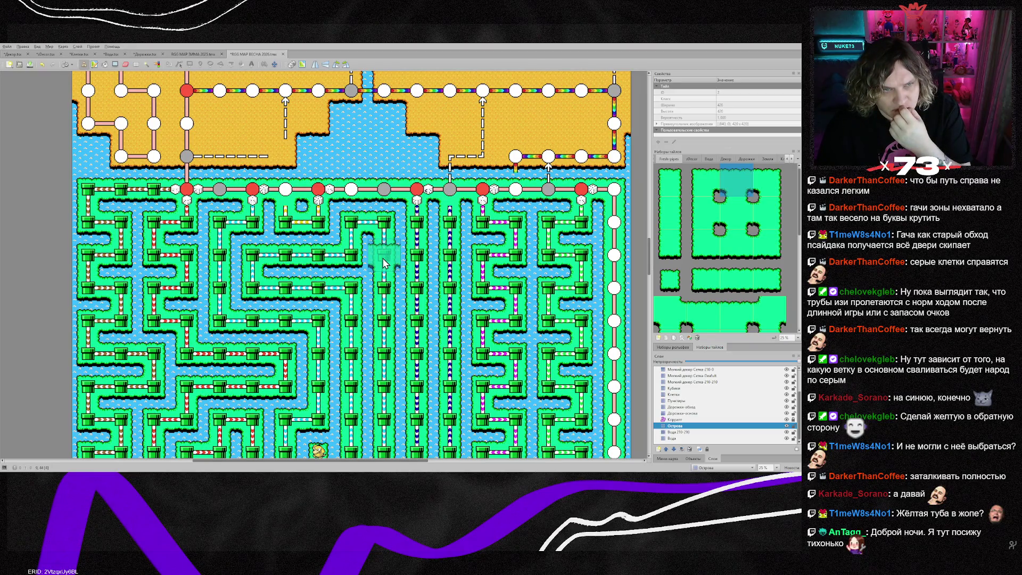
- Stamp vertical dashed lines onto two grey nodes on the Пунктиры layer
click(677, 400)
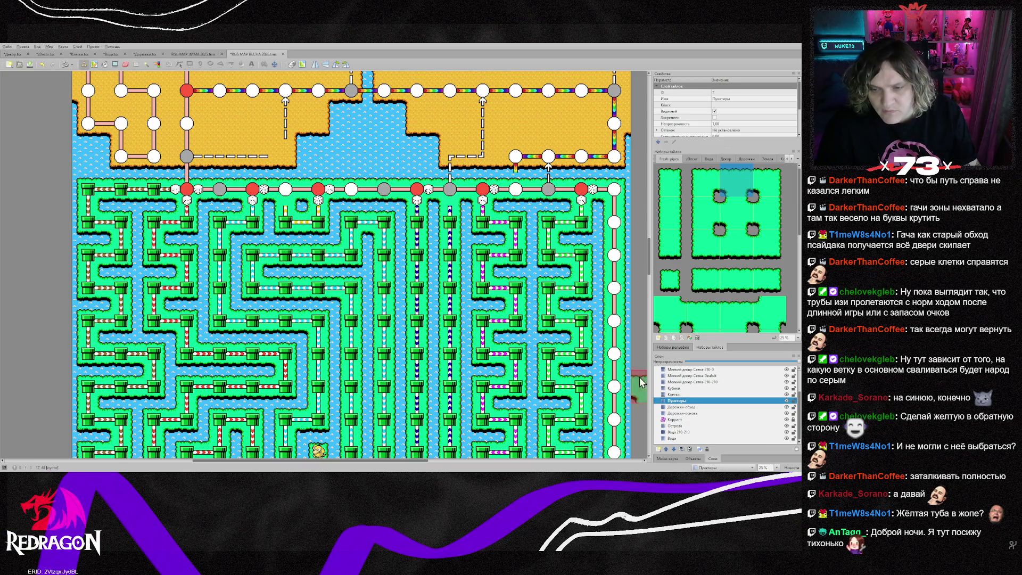
right_click(462, 226)
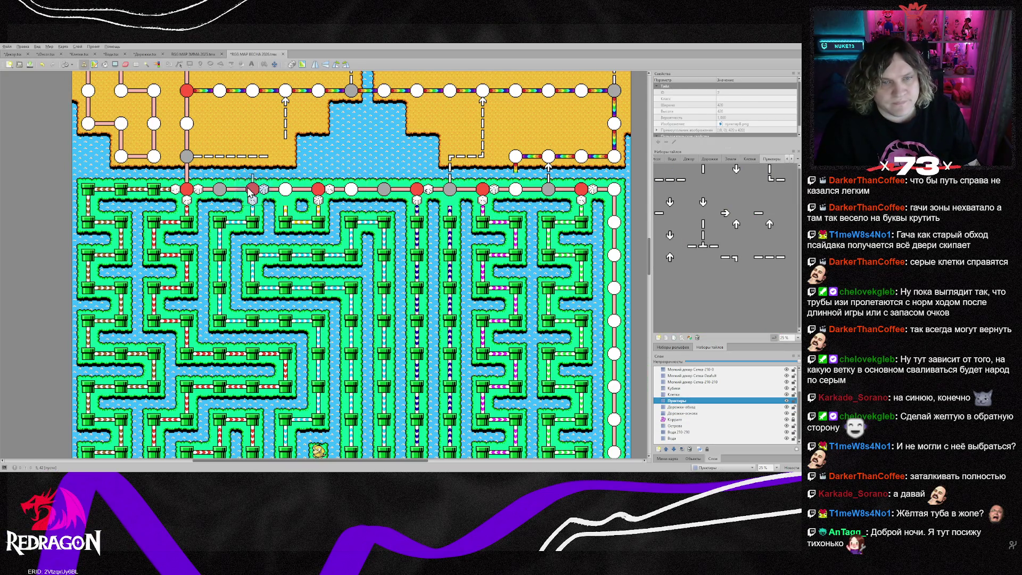
click(209, 192)
click(384, 191)
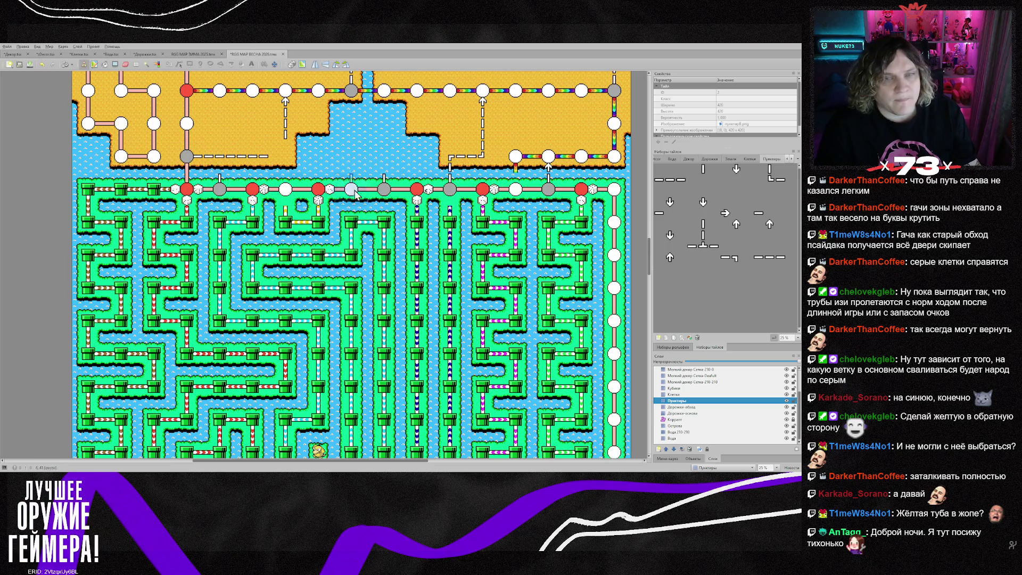
- Add dashed T-junctions, a corner and a horizontal dash to close the path gap
click(703, 245)
click(220, 156)
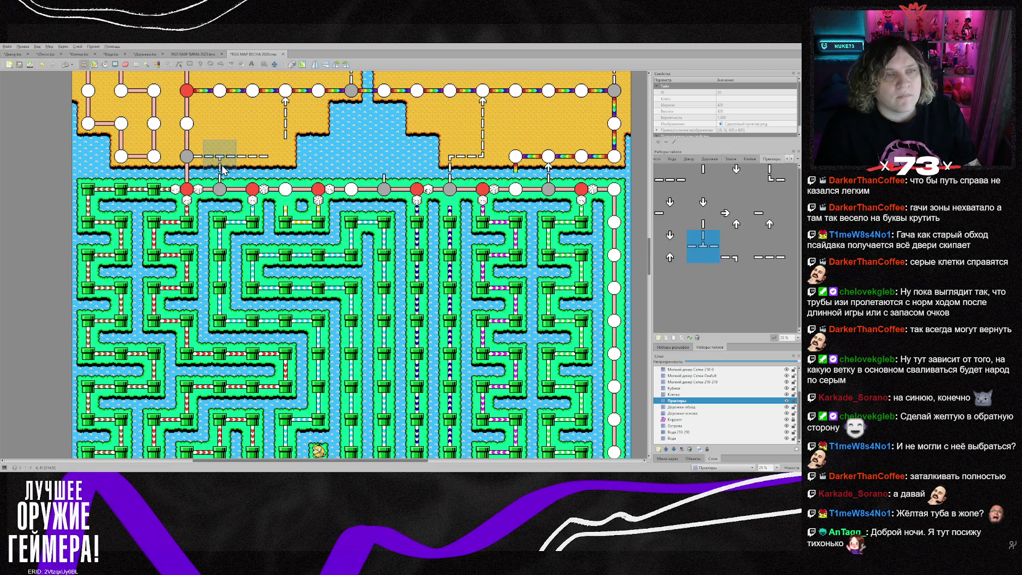
click(294, 168)
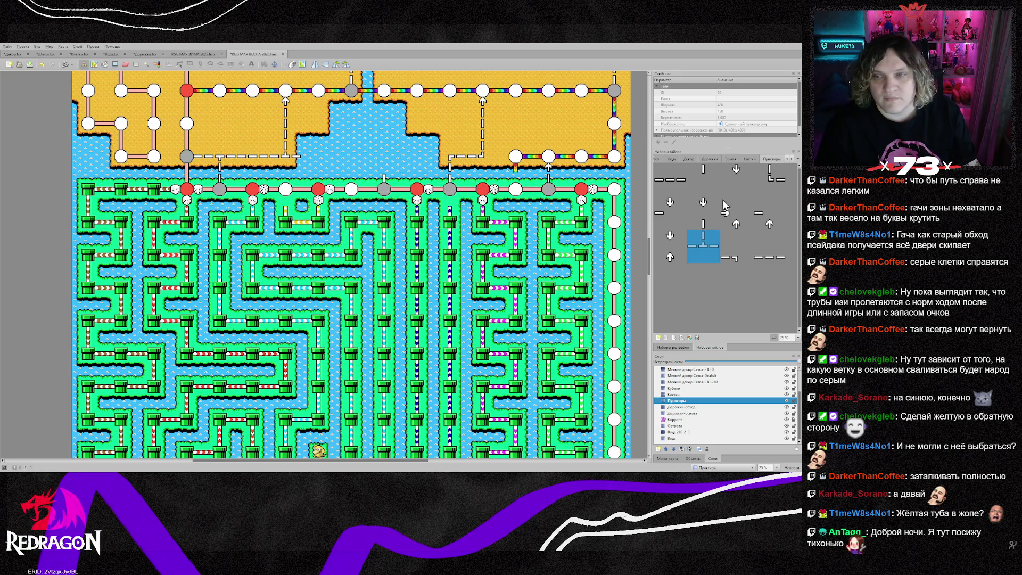
click(772, 185)
click(385, 159)
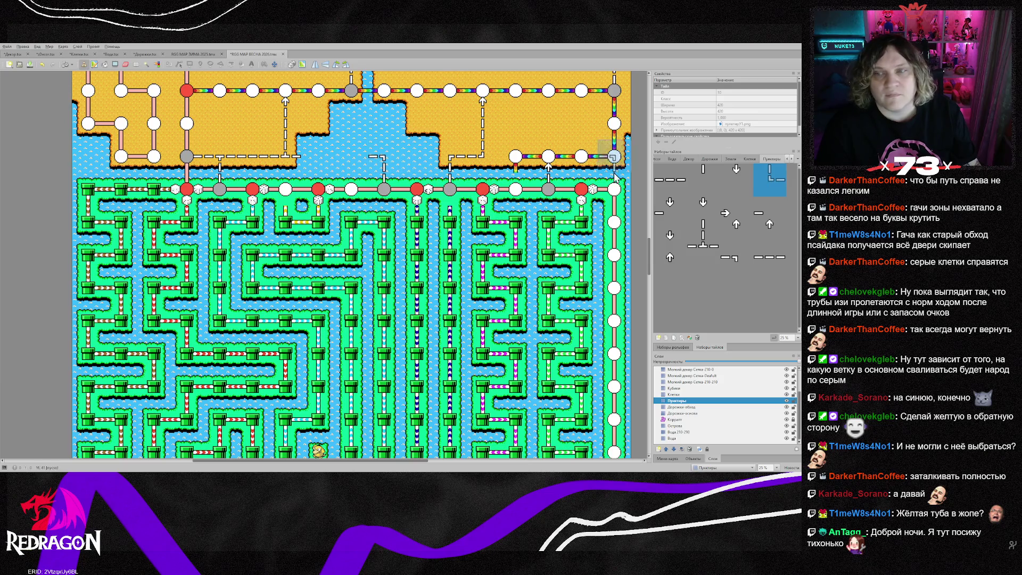
click(670, 180)
click(352, 165)
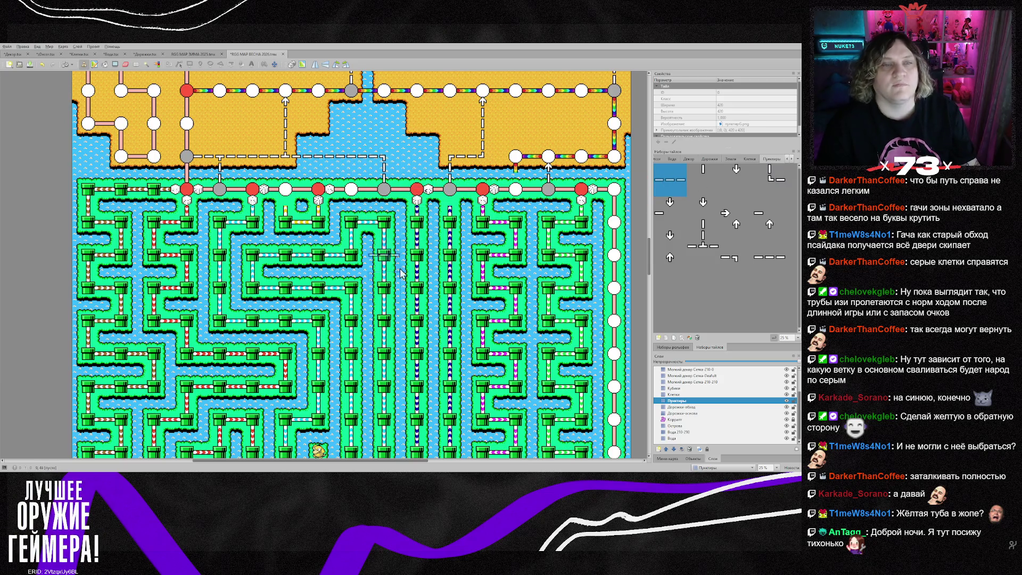
scroll(380, 329, up, 3)
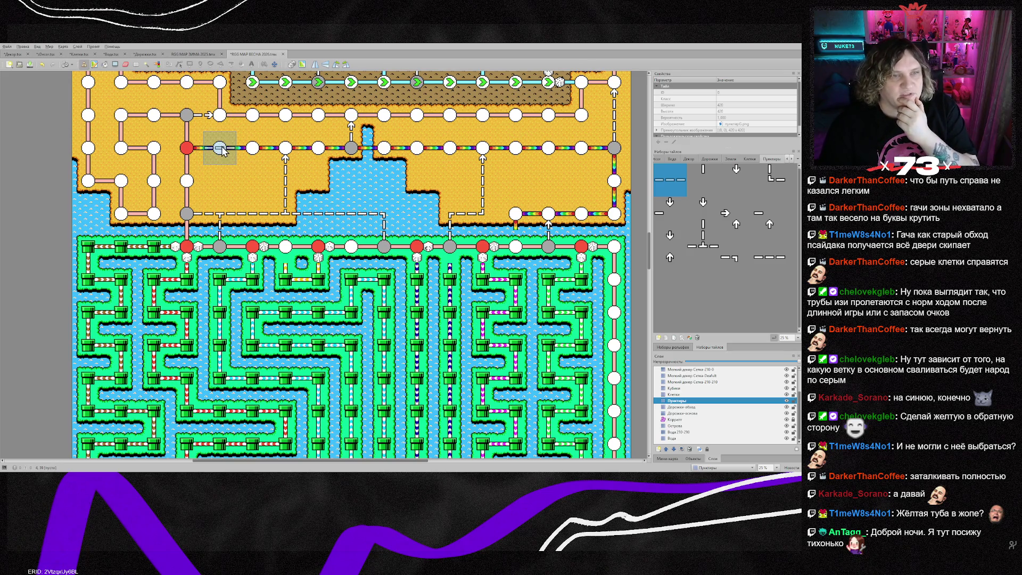
- Pick the grey circle node, vertical dash and arrow tiles for the orange island's middle route
click(686, 394)
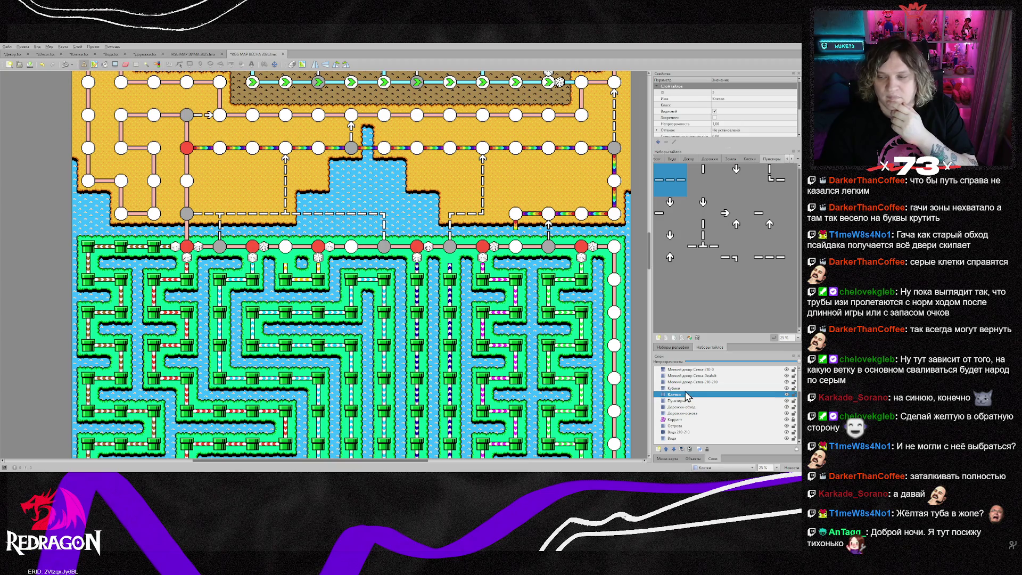
click(750, 159)
click(769, 180)
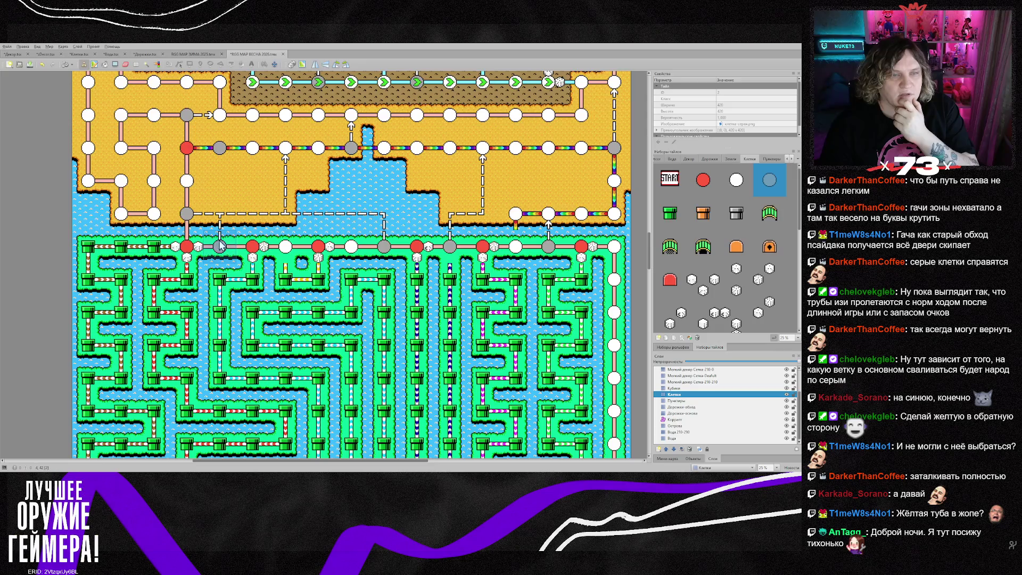
click(682, 401)
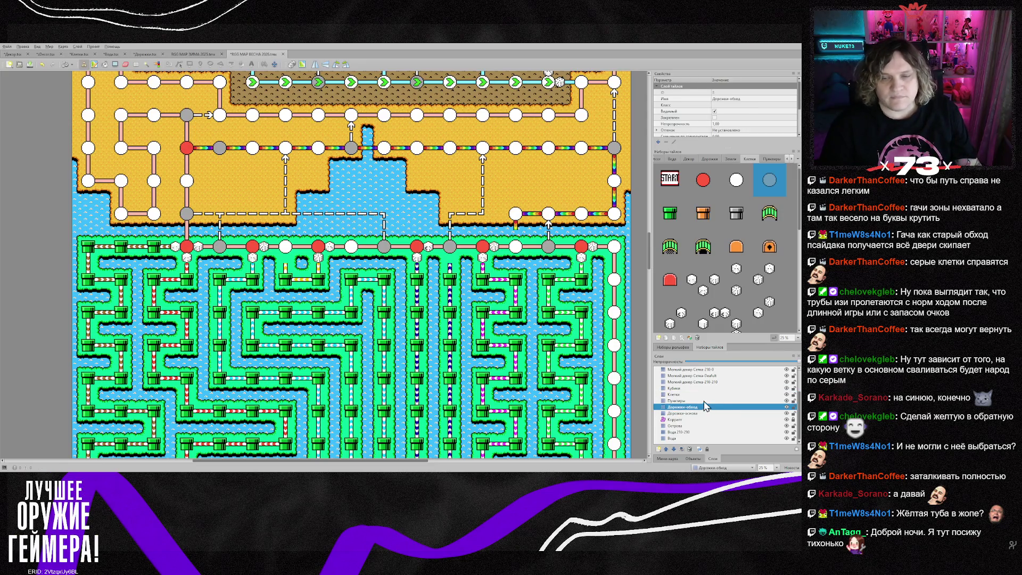
right_click(218, 240)
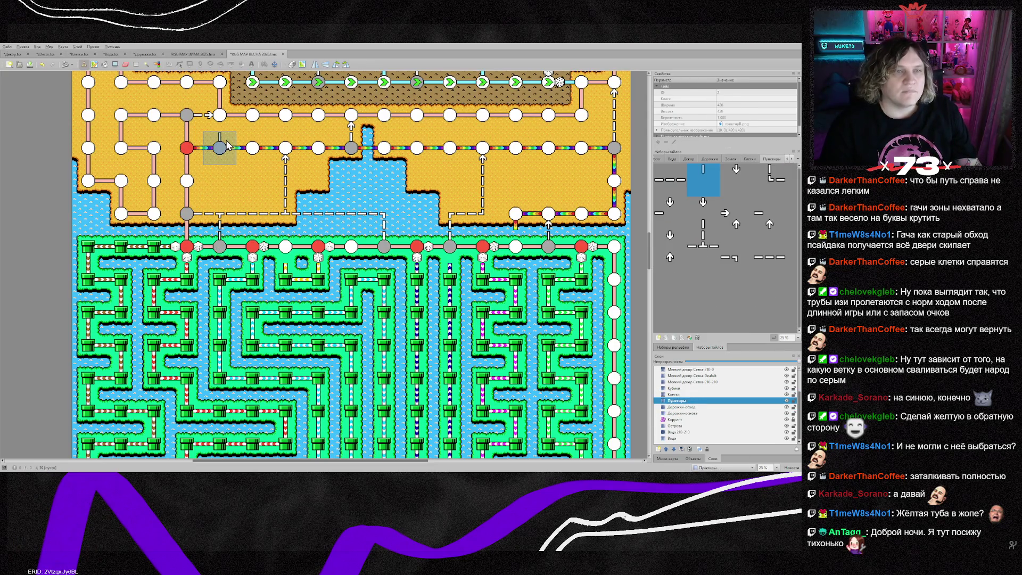
click(734, 227)
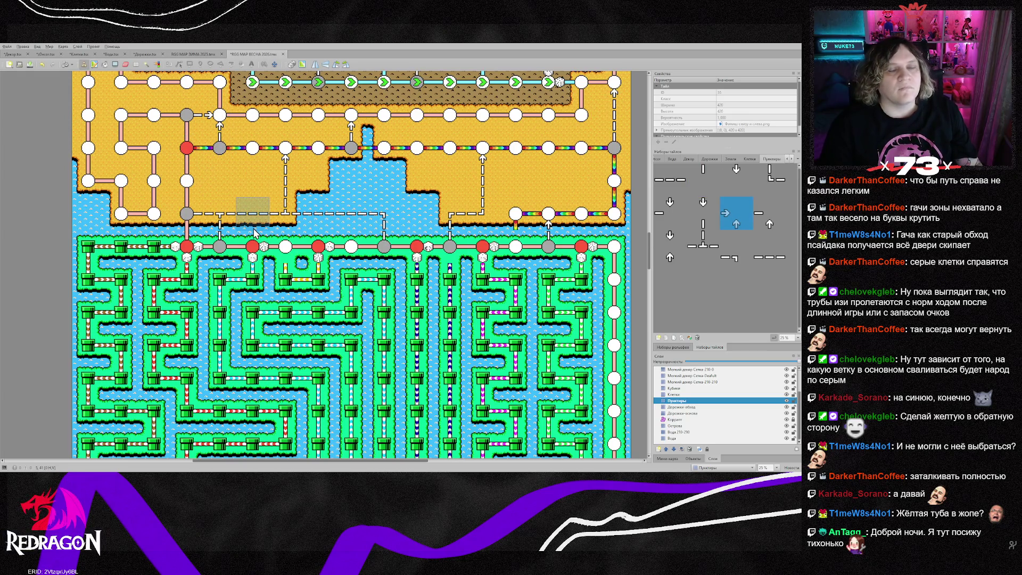
scroll(254, 235, up, 2)
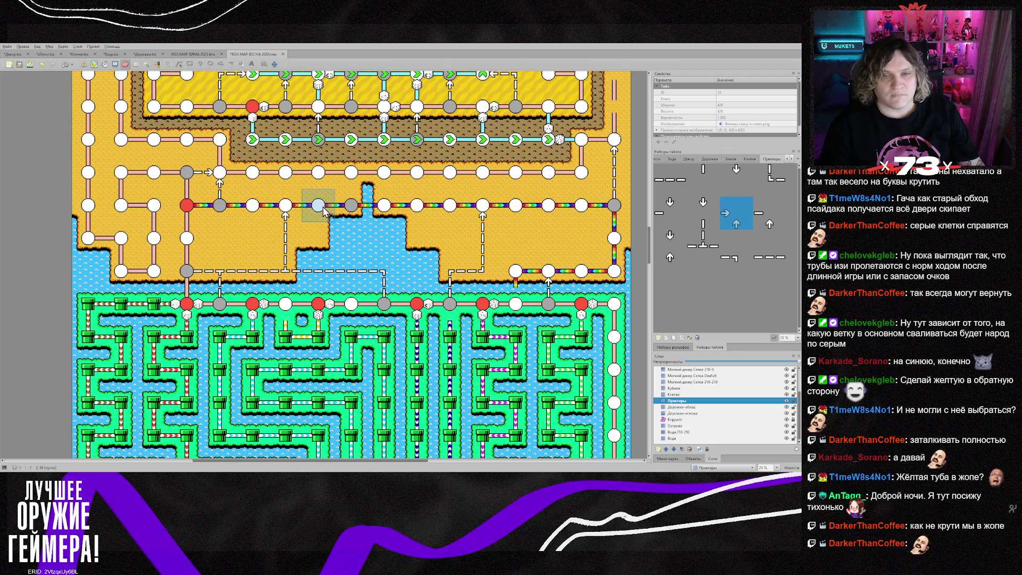
- Return to Клетки with the Stamp Brush and pick the light-blue circle node
key(ctrl+Page_Up)
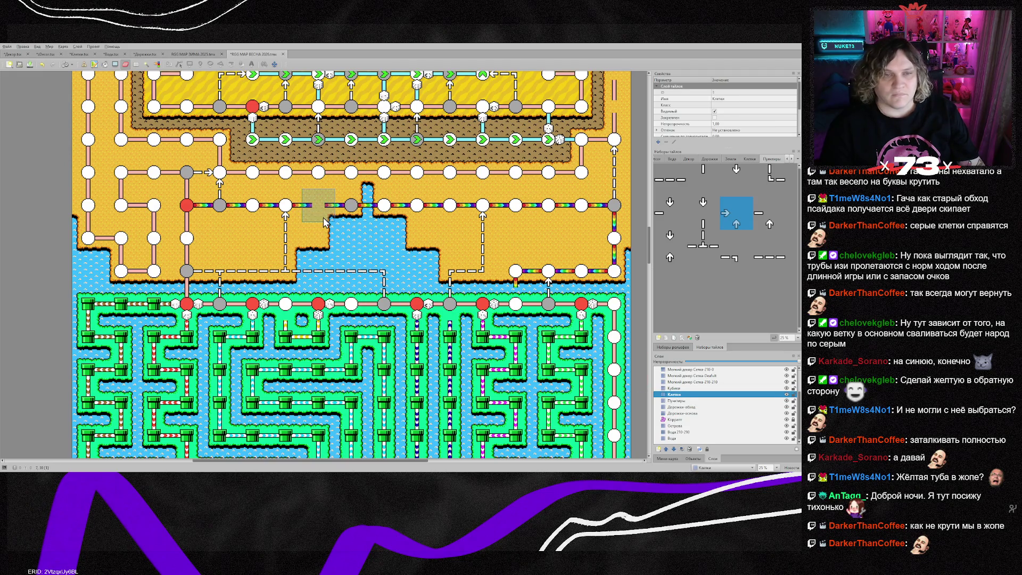
key(b)
right_click(329, 216)
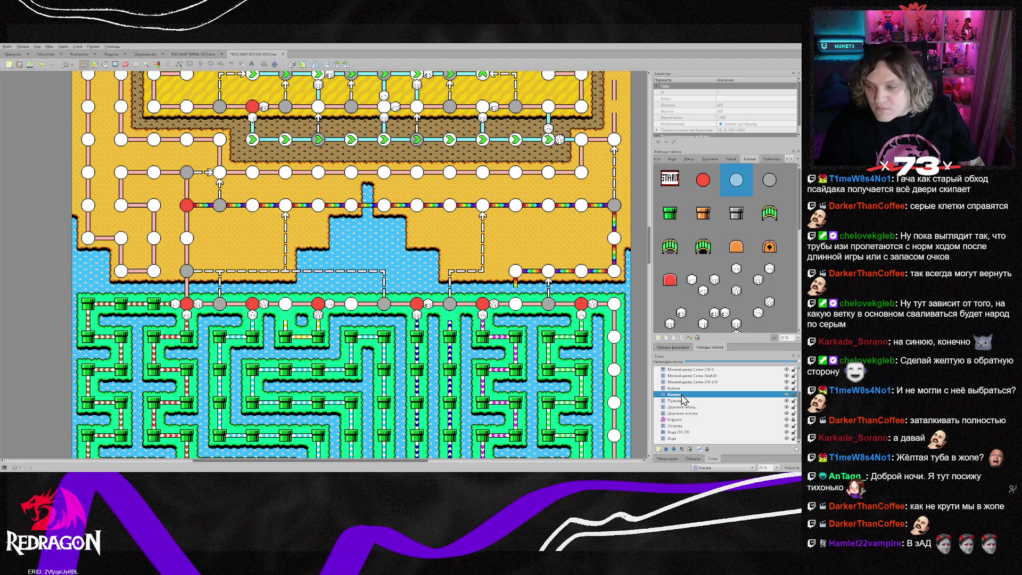
- Extend the dashed line down with a vertical dash and a T-junction on Пунктиры
click(769, 179)
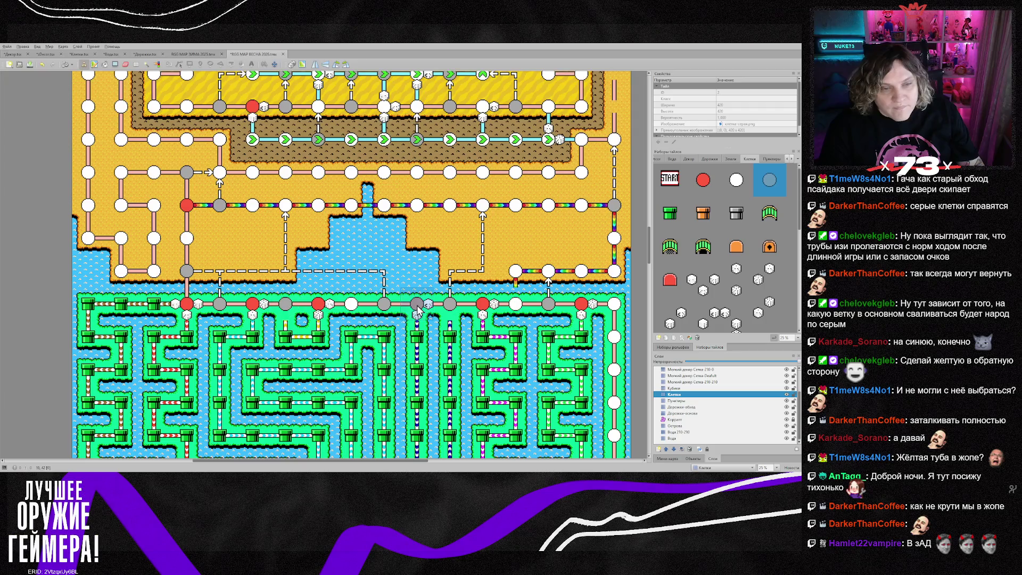
click(680, 401)
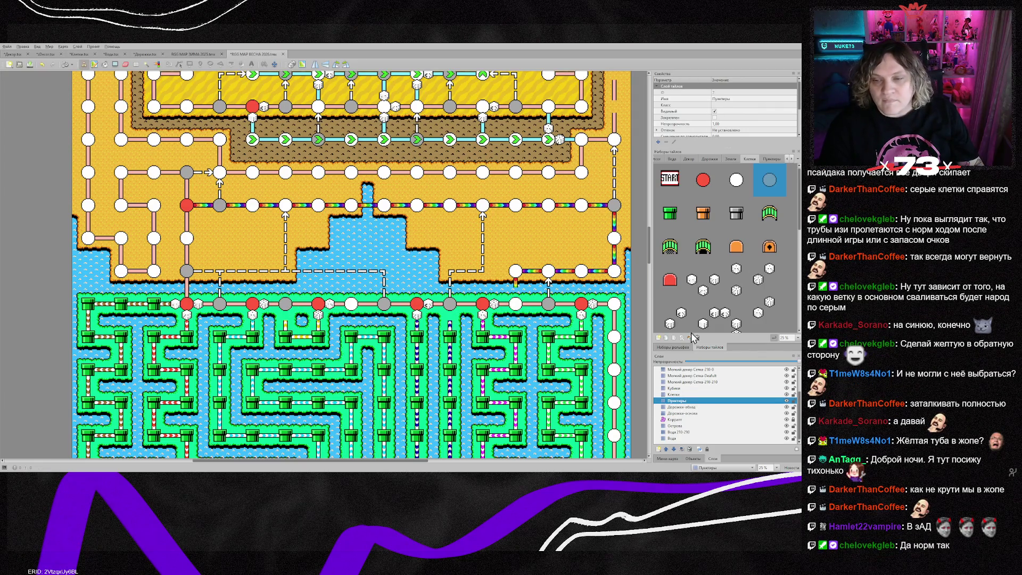
right_click(285, 303)
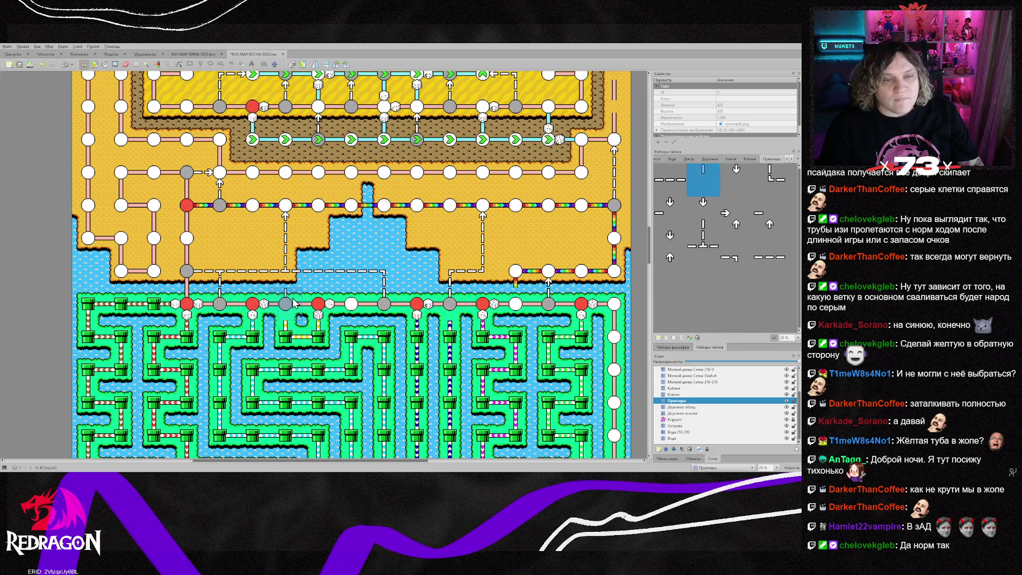
click(284, 293)
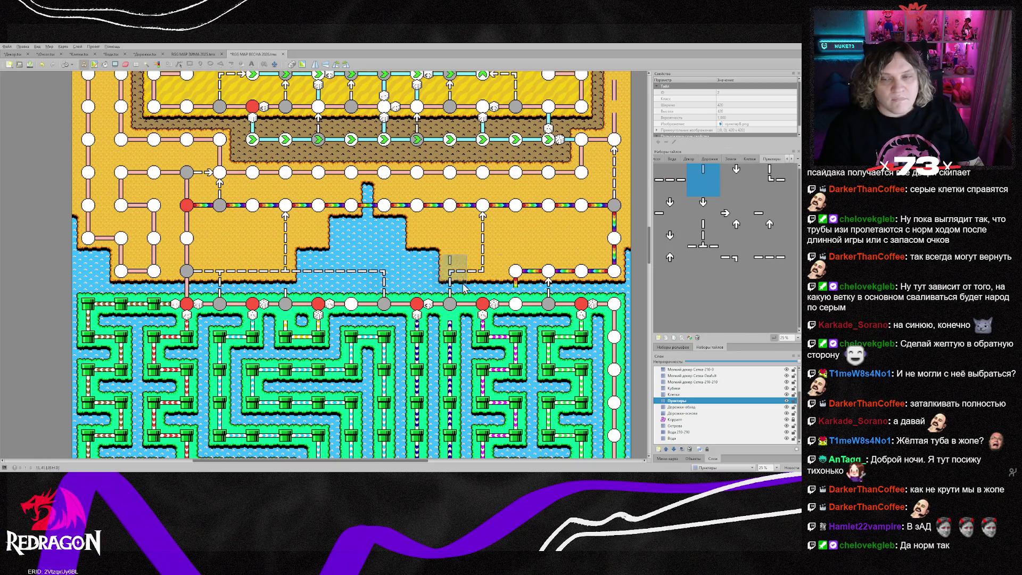
click(703, 246)
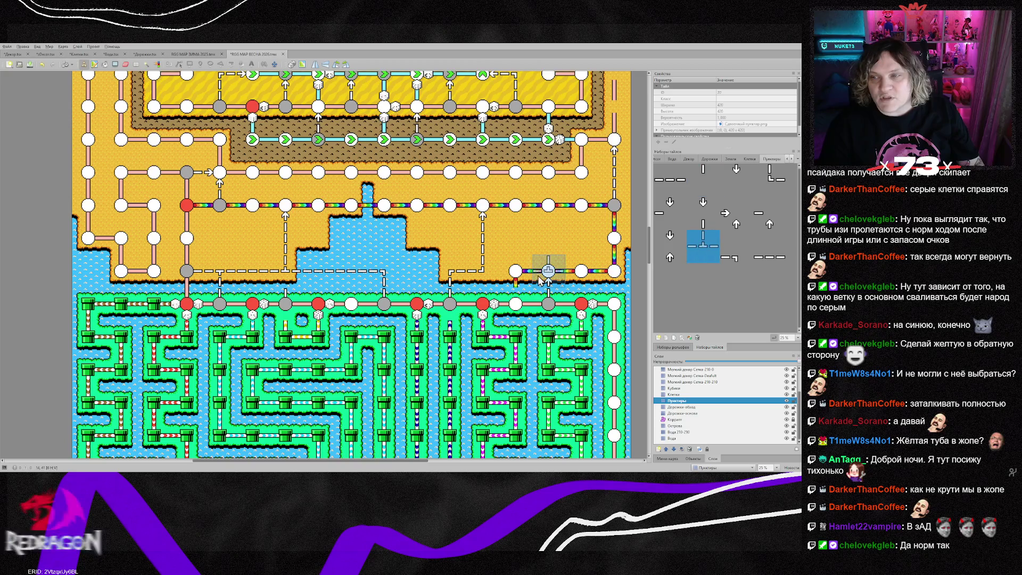
click(285, 285)
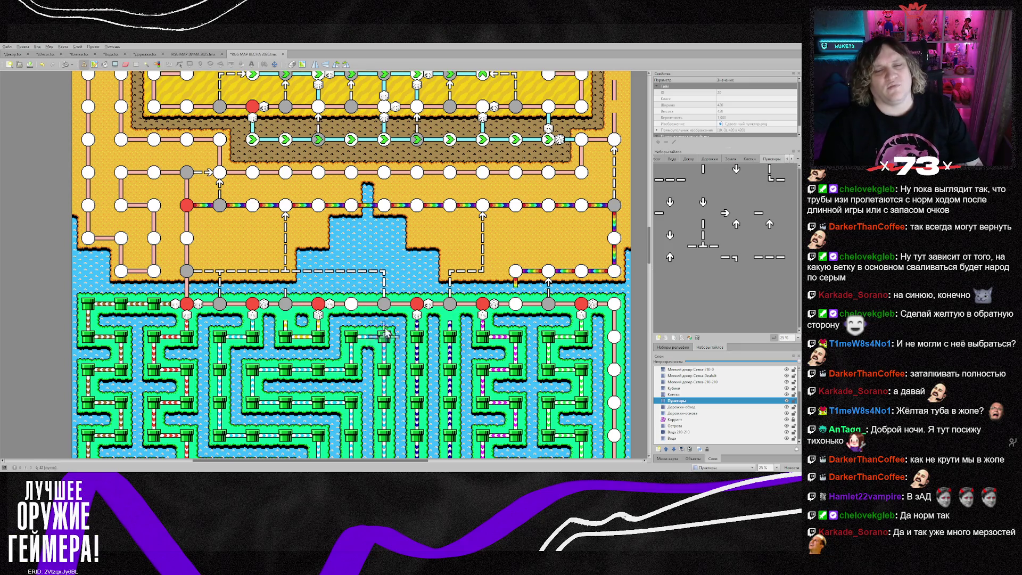
- Turn the grey top-row node white using the white cell tile on Клетки
click(674, 394)
click(749, 159)
click(737, 180)
click(288, 311)
click(676, 400)
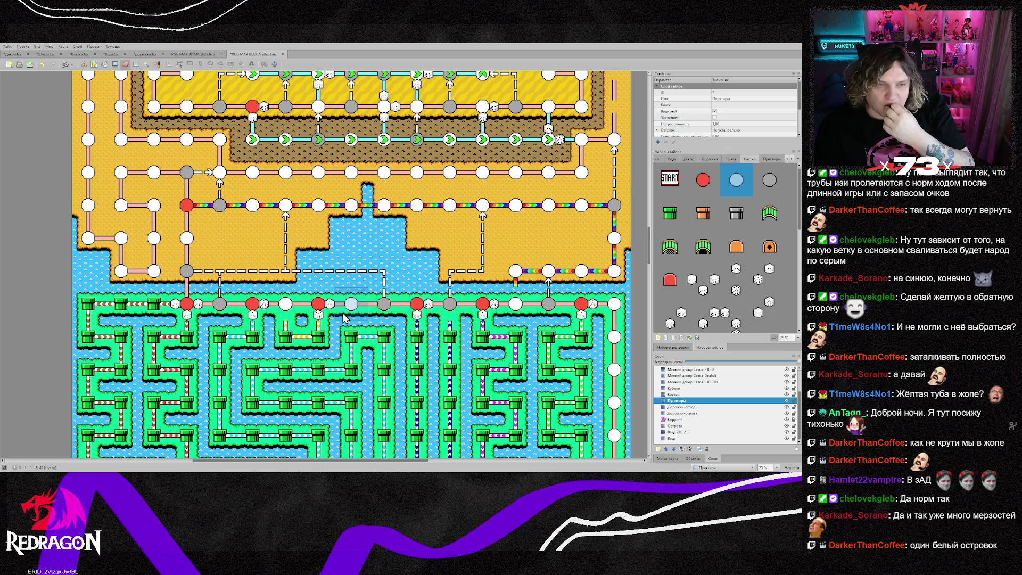
- Scroll down past the pyramid and pipe maze to the two heart-shaped islands above the lava
scroll(344, 318, down, 2)
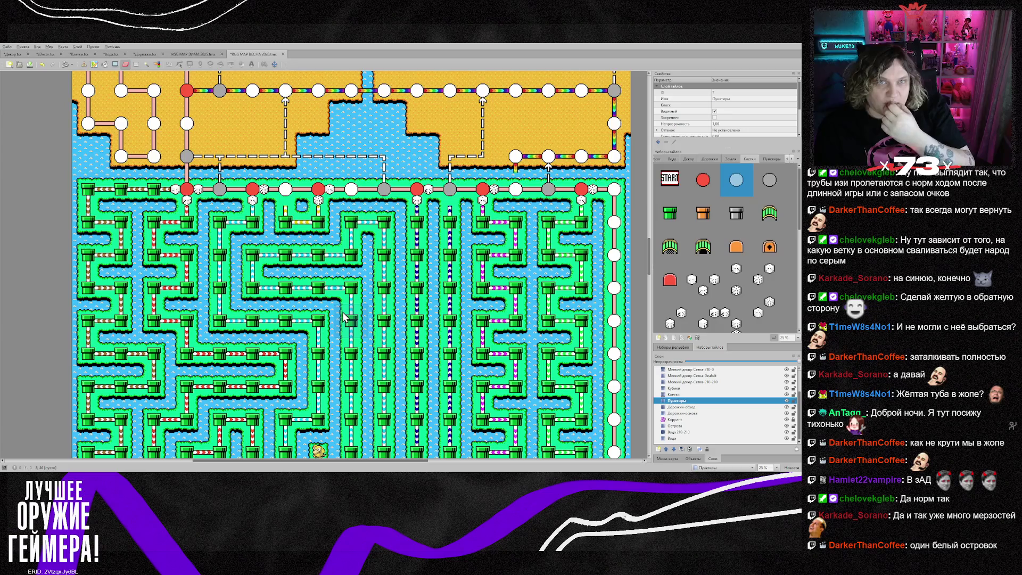
scroll(343, 317, down, 4)
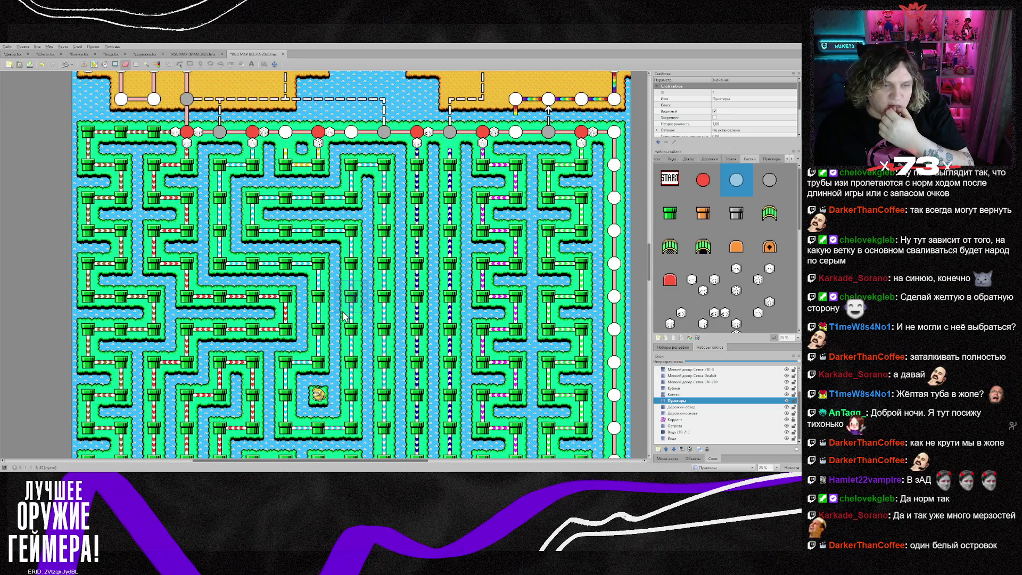
scroll(344, 316, up, 2)
scroll(344, 315, up, 6)
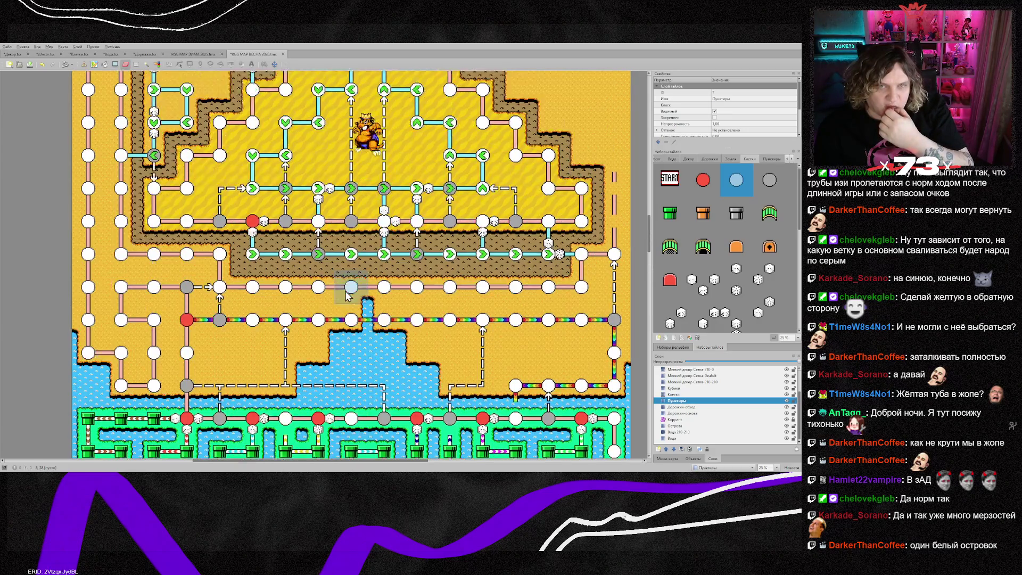
scroll(343, 296, up, 4)
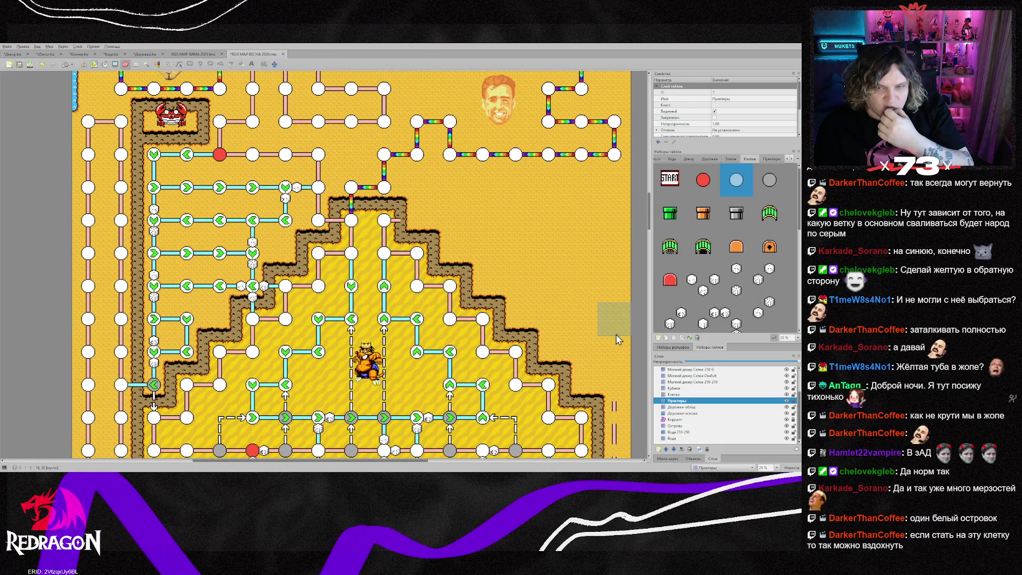
scroll(570, 303, down, 2)
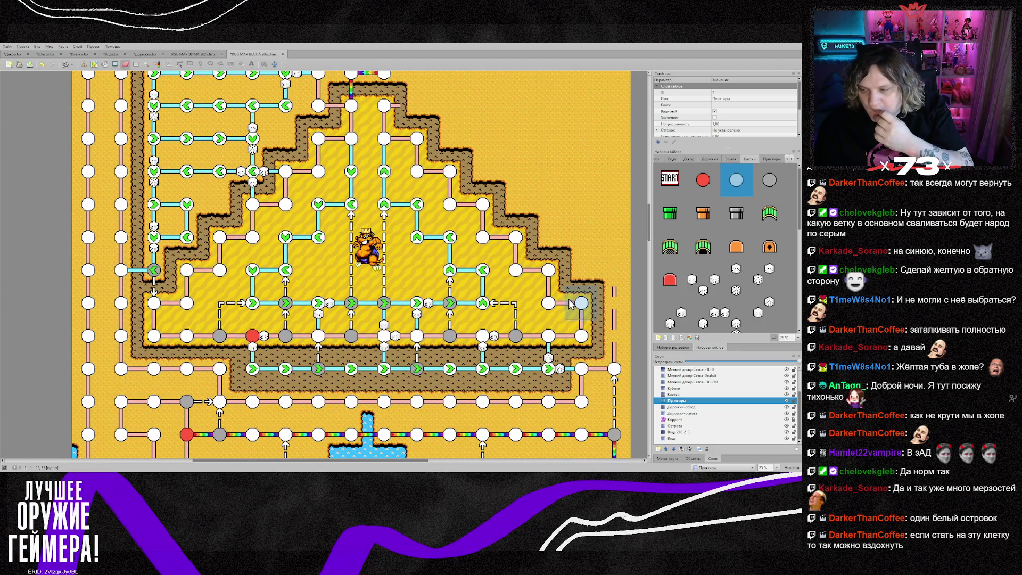
scroll(570, 304, down, 4)
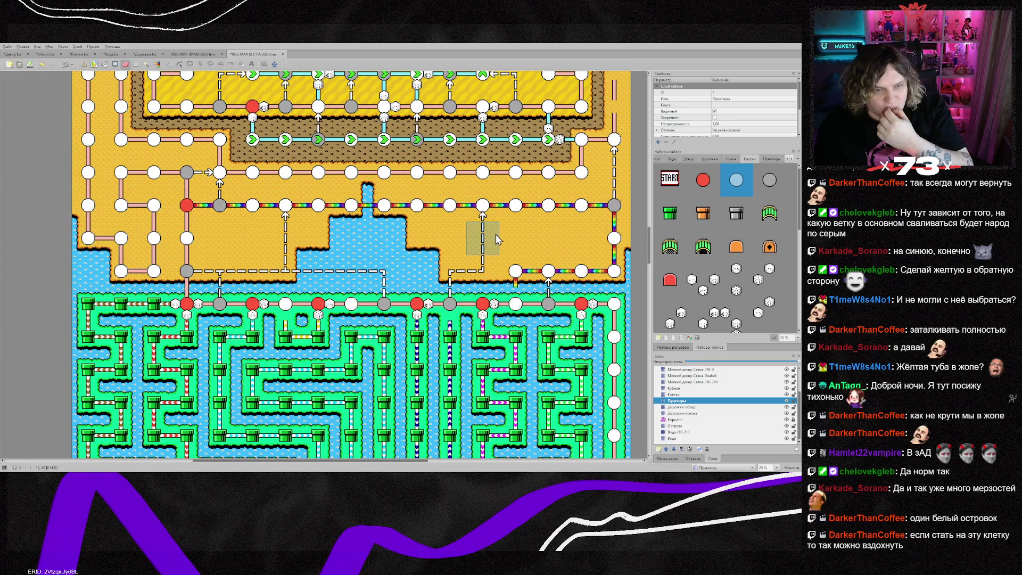
scroll(496, 236, down, 2)
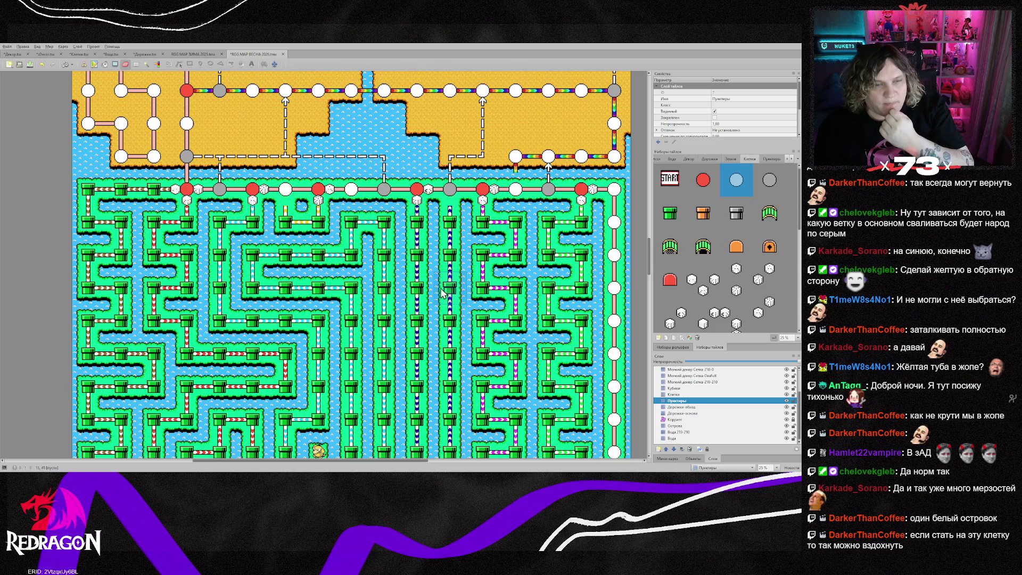
scroll(346, 278, down, 10)
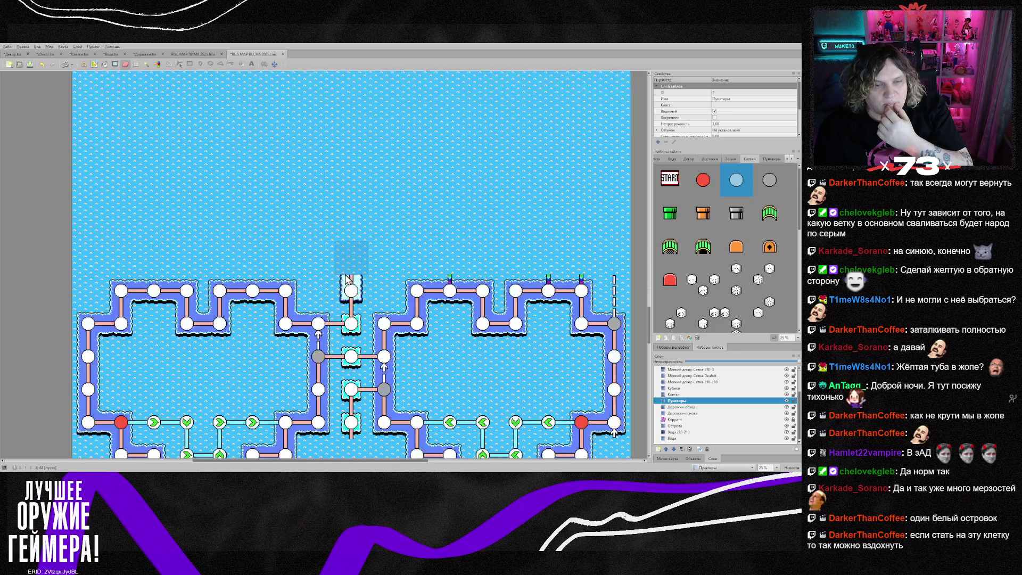
scroll(346, 278, down, 3)
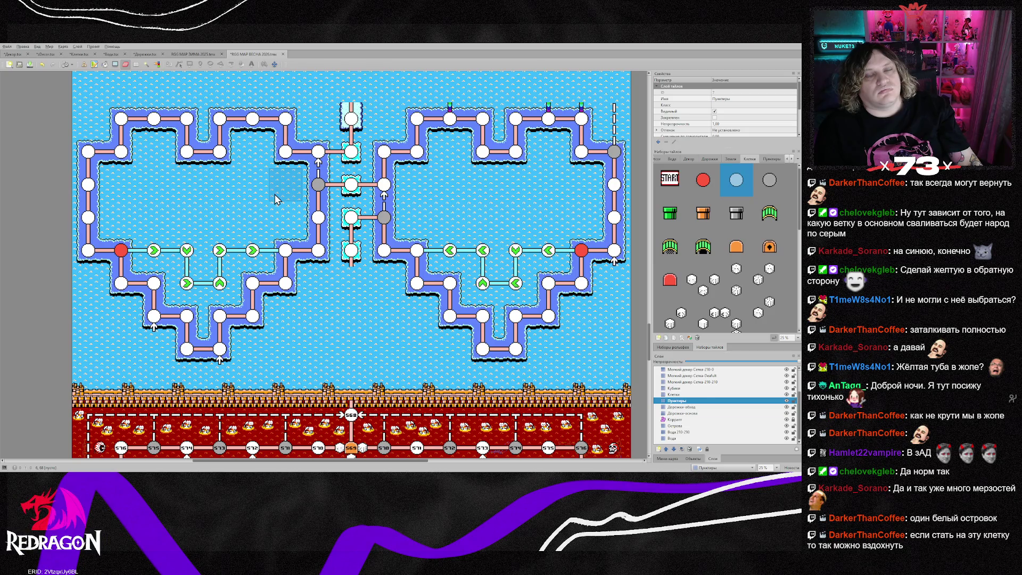
click(687, 426)
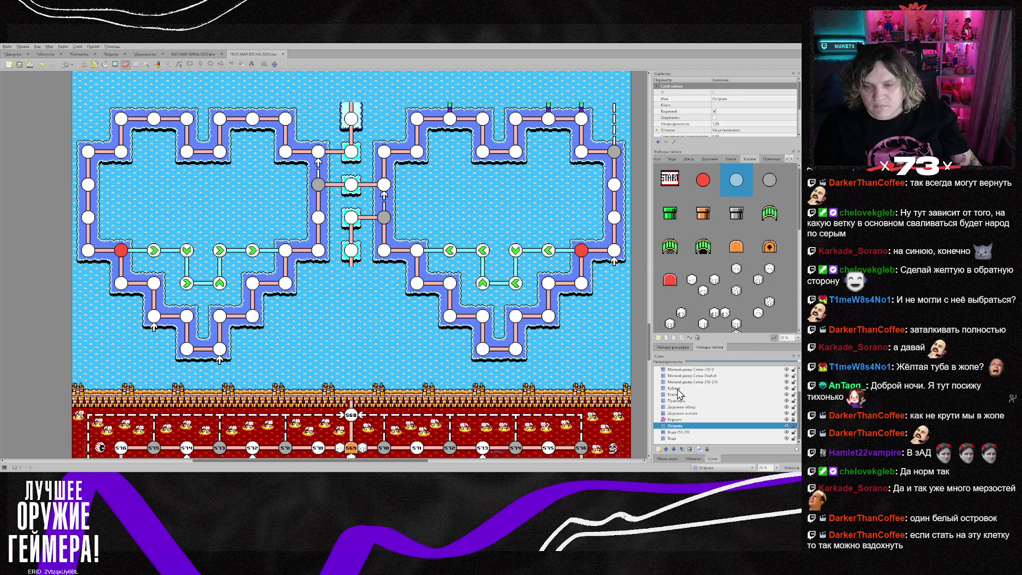
ctrl+click(674, 388)
ctrl+click(674, 395)
ctrl+click(676, 401)
ctrl+click(684, 413)
ctrl+click(682, 407)
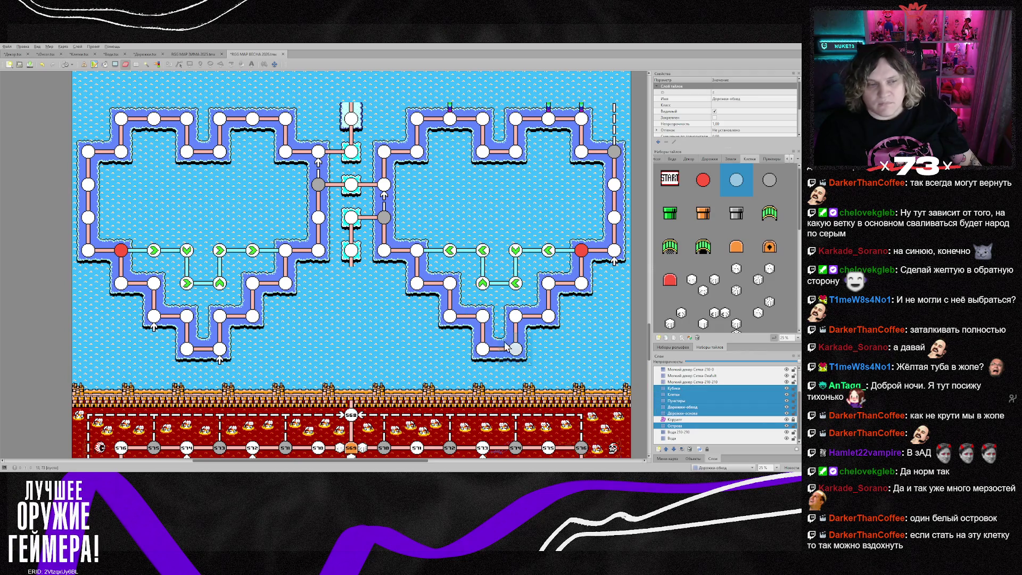
mouse_move(101, 115)
mouse_down()
mouse_move(421, 287)
mouse_move(599, 364)
mouse_move(612, 356)
mouse_up()
key(Delete)
key(ctrl+z)
scroll(362, 325, up, 10)
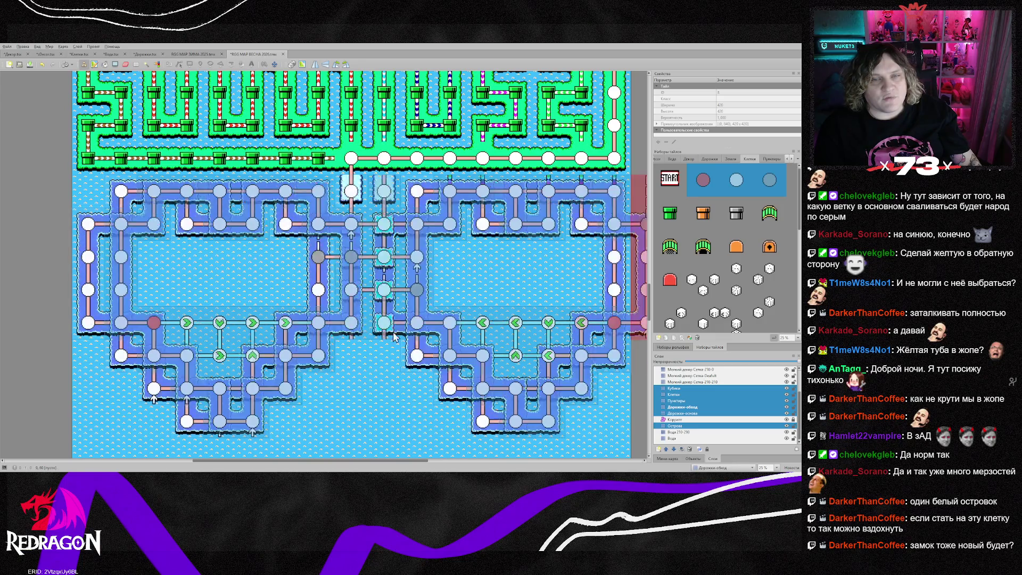
click(736, 180)
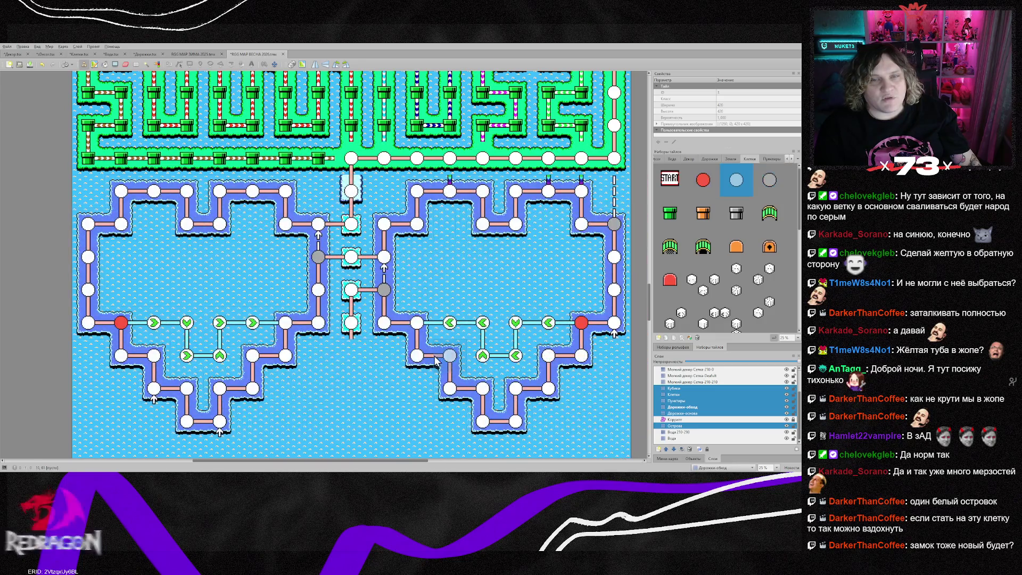
click(683, 407)
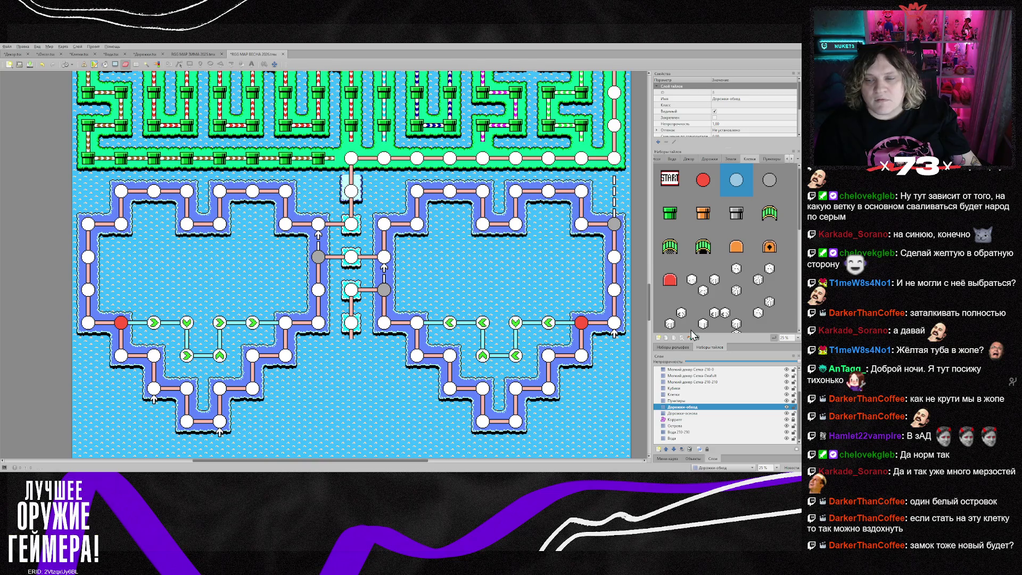
- Erase the small white arrows below the island nodes on the Пунктиры layer
click(678, 401)
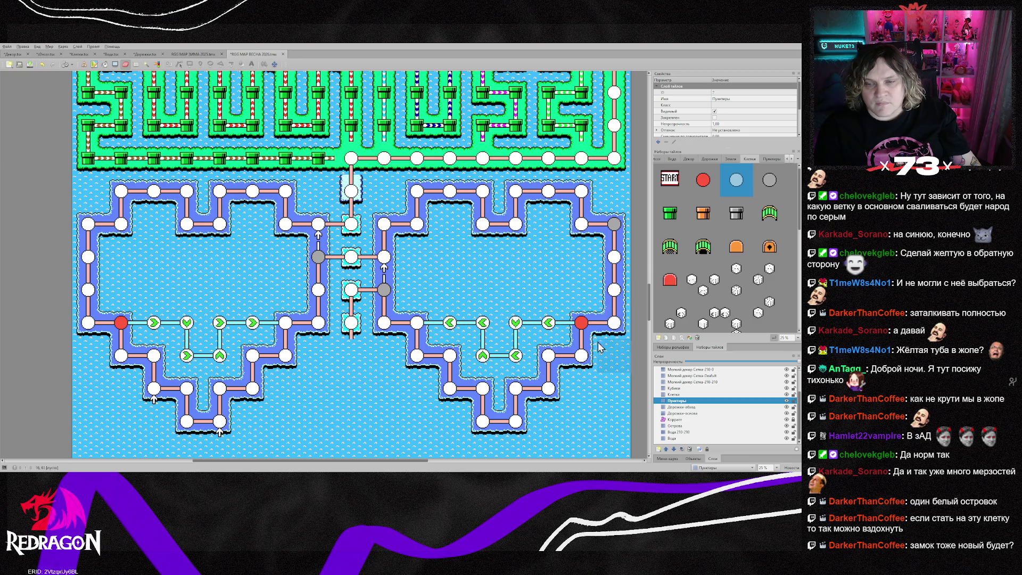
click(221, 428)
click(155, 398)
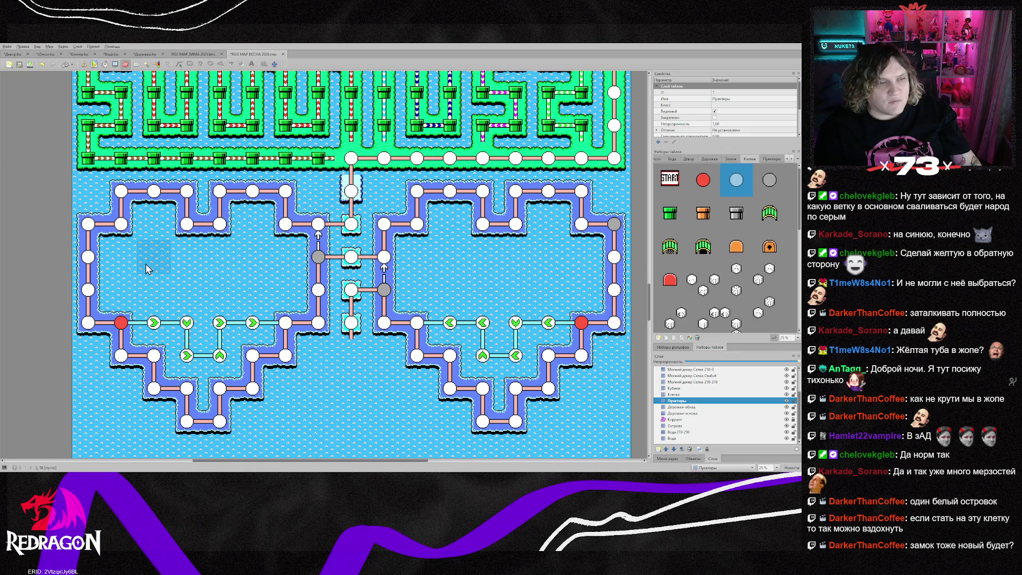
- Erase the cyan connectors inside both heart islands on the Дорожки-обход layer
click(683, 407)
mouse_move(565, 324)
mouse_down()
mouse_move(485, 352)
mouse_move(514, 354)
mouse_move(442, 330)
mouse_up()
mouse_move(282, 323)
mouse_down()
mouse_move(250, 324)
mouse_move(213, 356)
mouse_move(171, 358)
mouse_up()
- Erase the green arrow cells inside both heart islands on the Клетки layer
click(674, 394)
mouse_move(187, 322)
mouse_down()
mouse_move(154, 323)
mouse_move(235, 324)
mouse_move(199, 358)
mouse_up()
mouse_move(516, 322)
mouse_down()
mouse_move(450, 323)
mouse_move(557, 336)
mouse_move(478, 352)
mouse_up()
click(481, 356)
scroll(561, 295, down, 5)
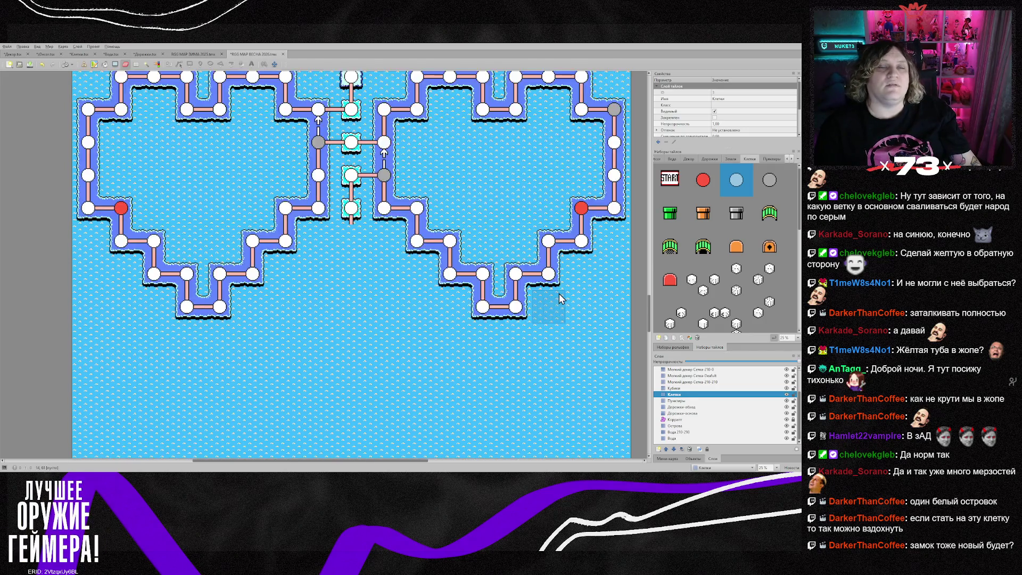
scroll(553, 297, up, 2)
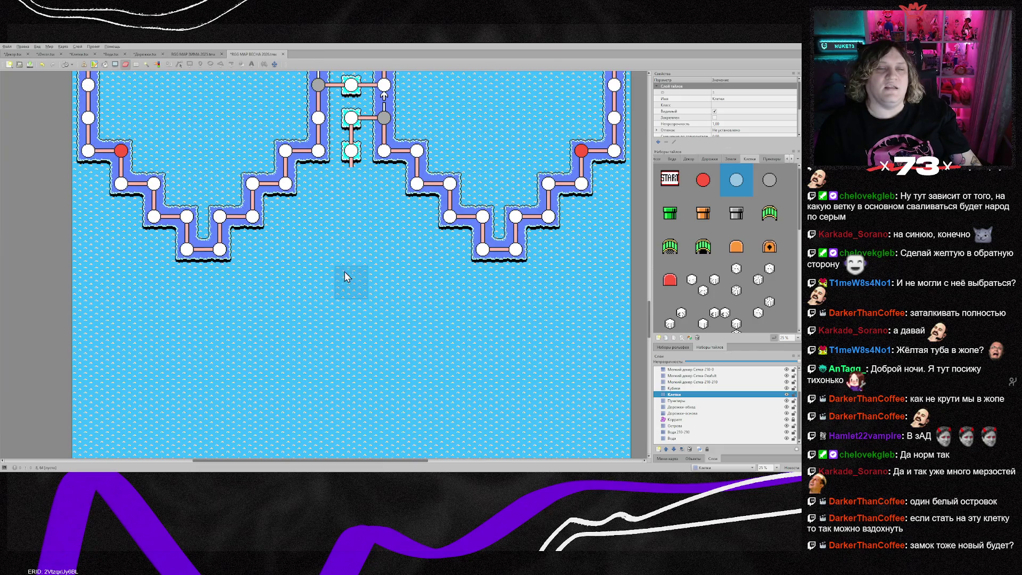
scroll(340, 289, down, 8)
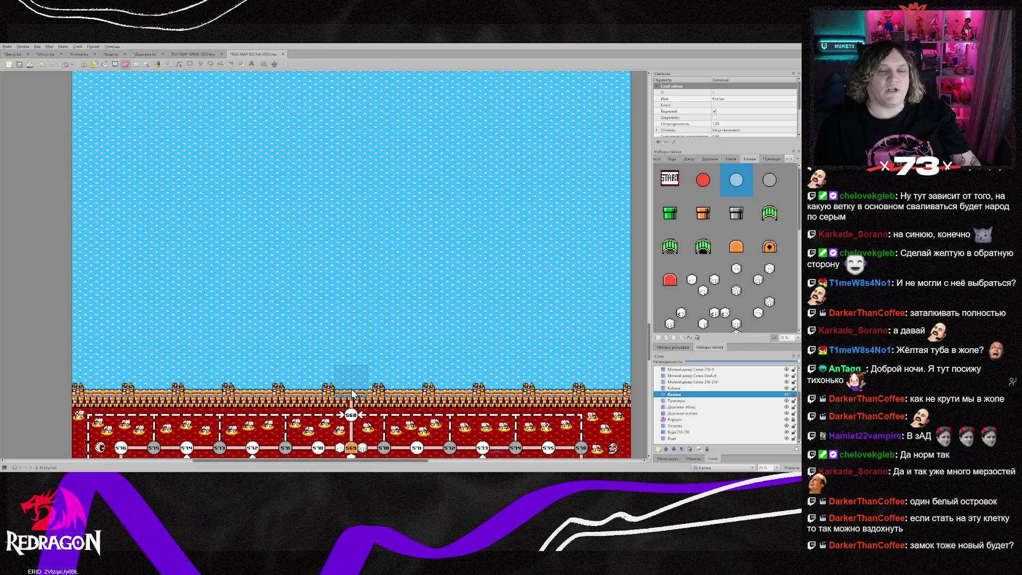
scroll(421, 301, up, 6)
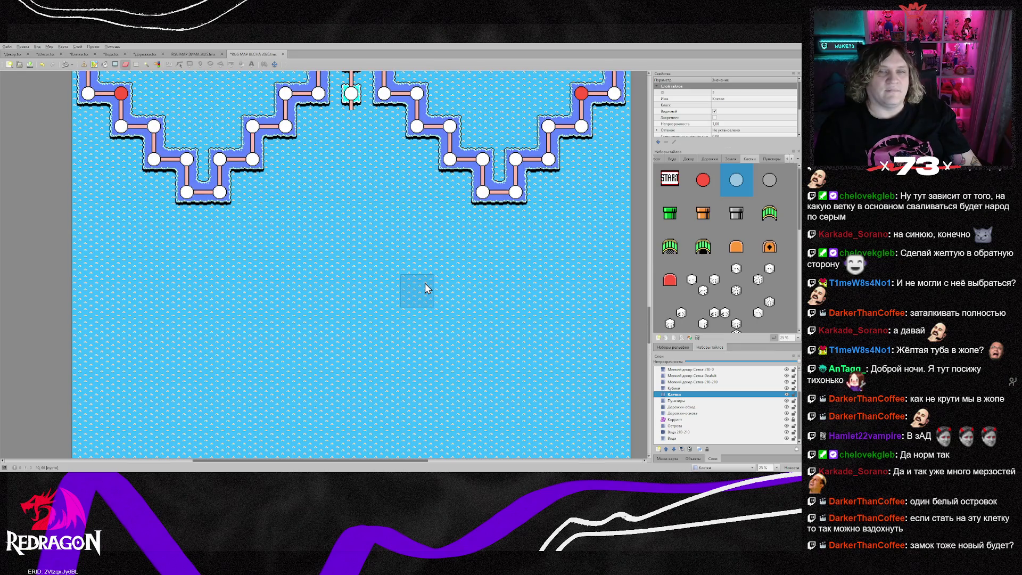
scroll(424, 284, down, 5)
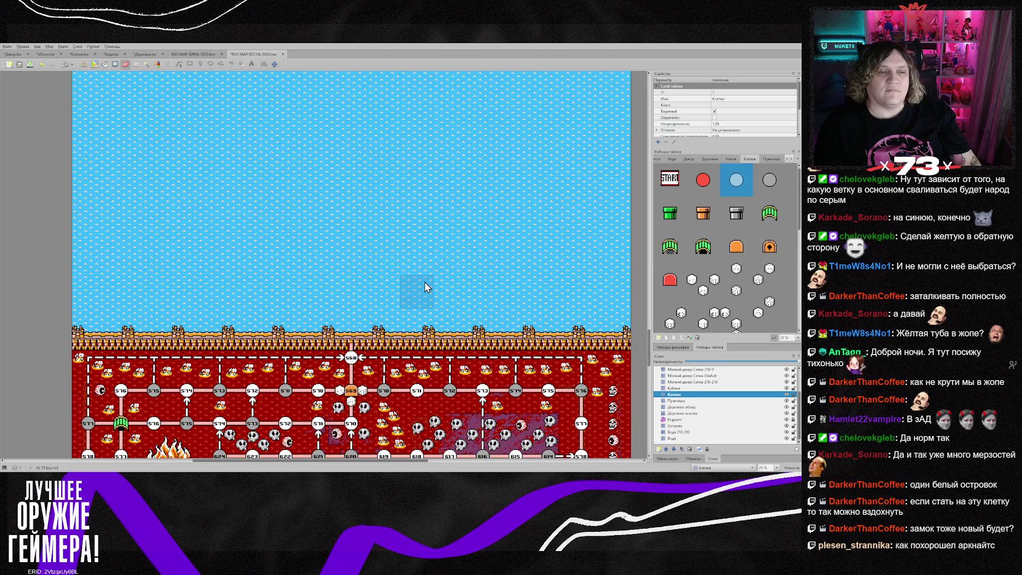
scroll(424, 282, down, 3)
scroll(423, 278, up, 8)
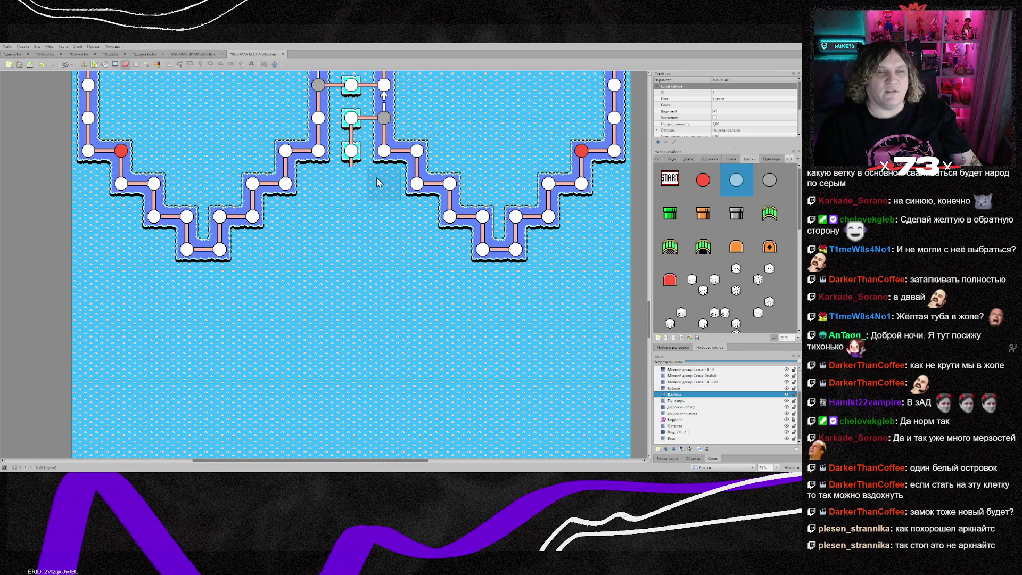
scroll(314, 389, down, 2)
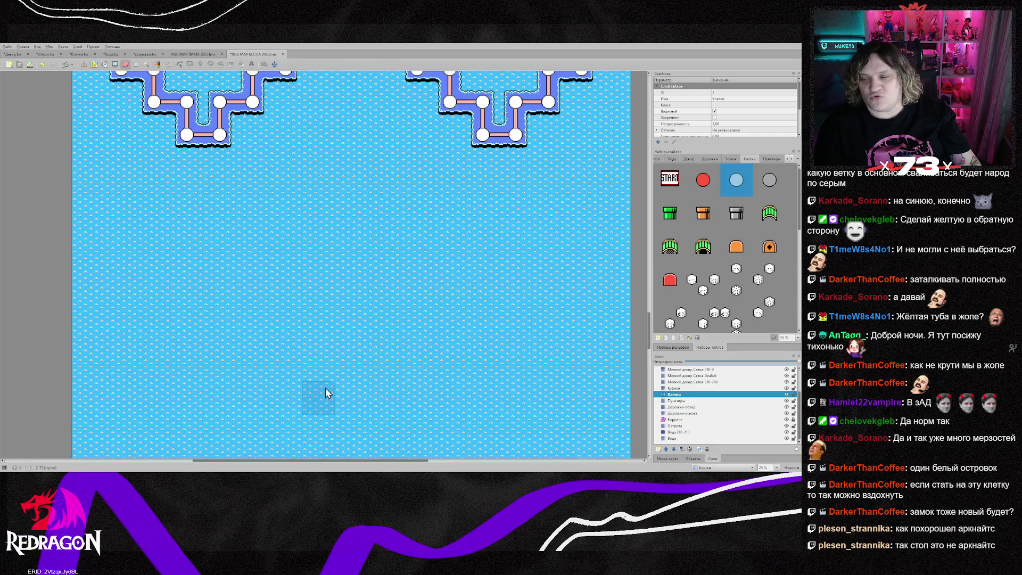
scroll(320, 396, down, 2)
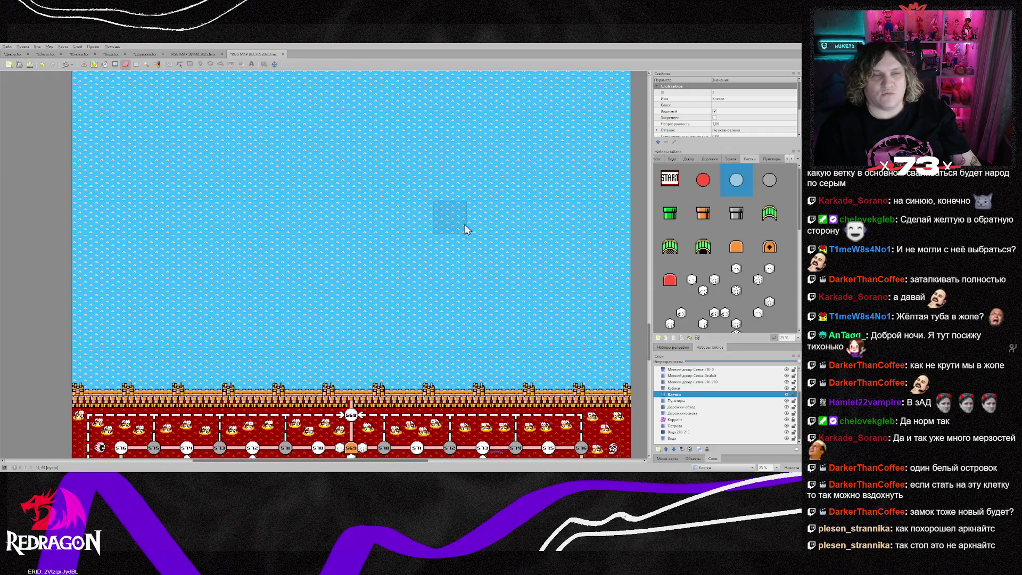
key(b)
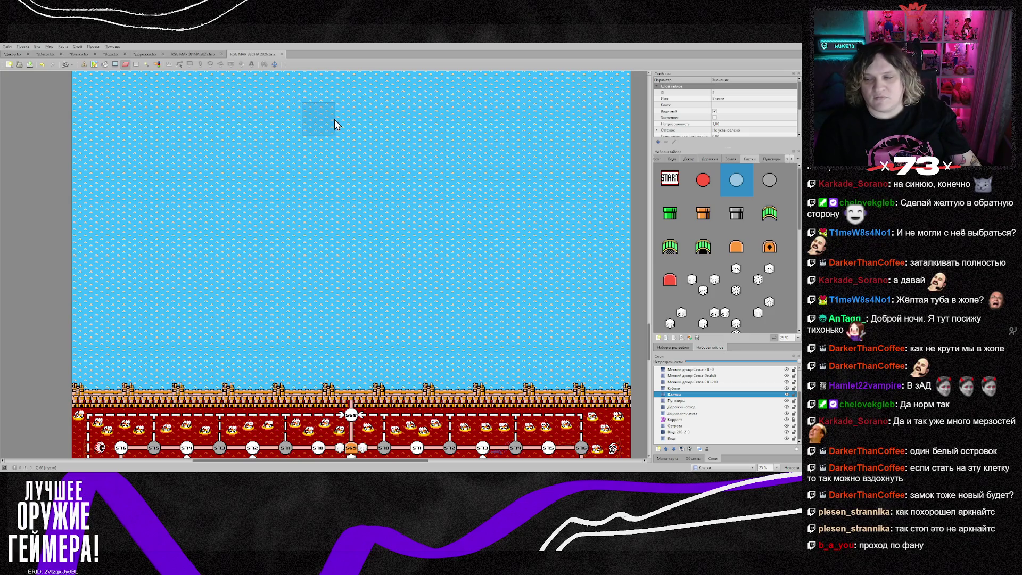
key(e)
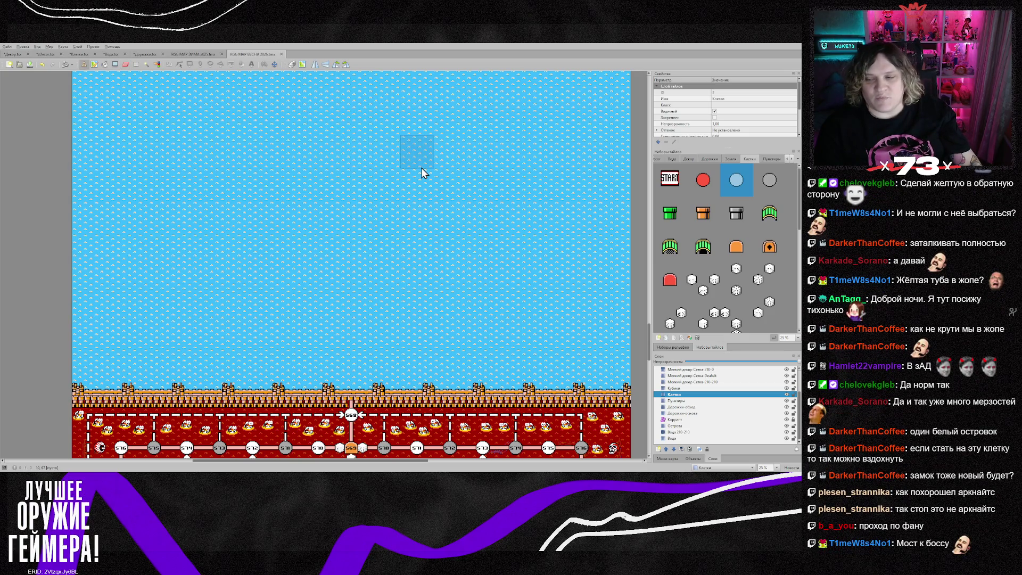
scroll(422, 172, up, 3)
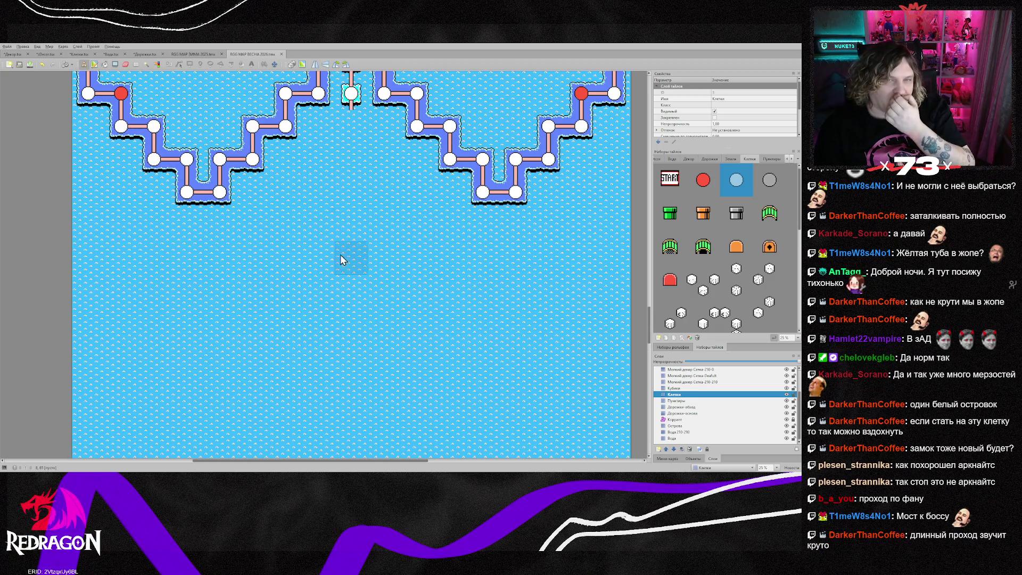
scroll(305, 260, up, 2)
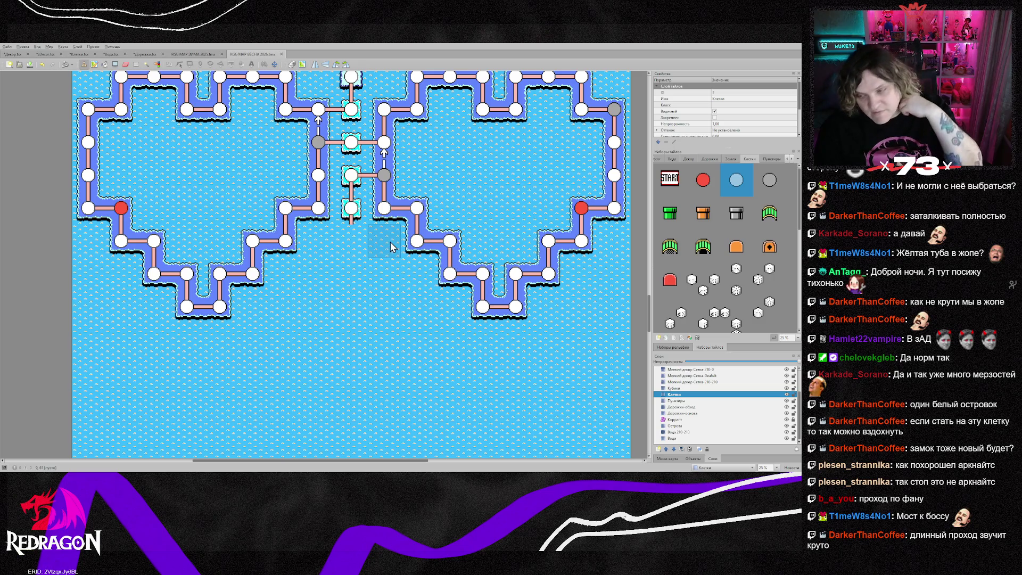
scroll(393, 244, down, 6)
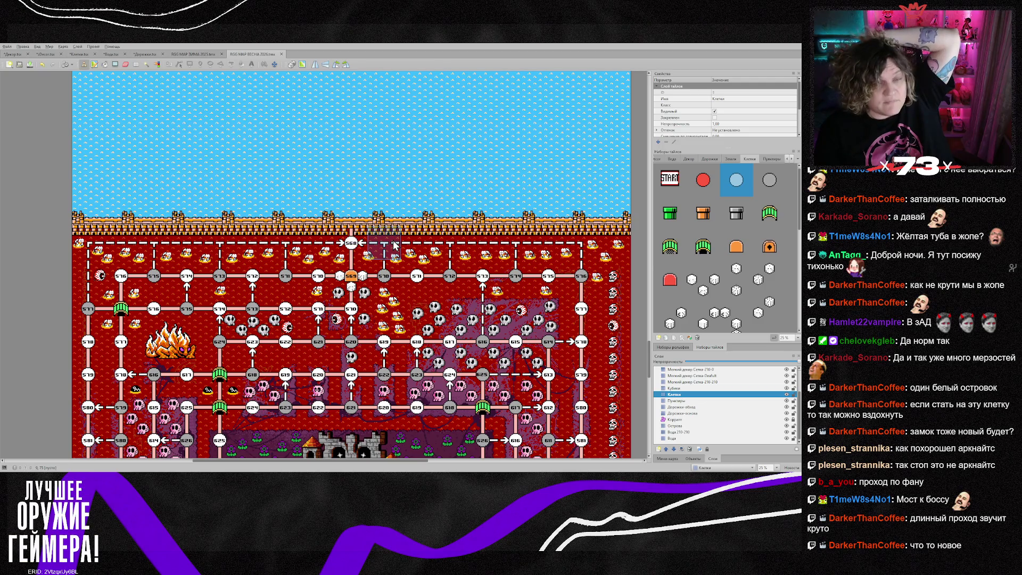
scroll(394, 244, down, 3)
scroll(394, 245, up, 8)
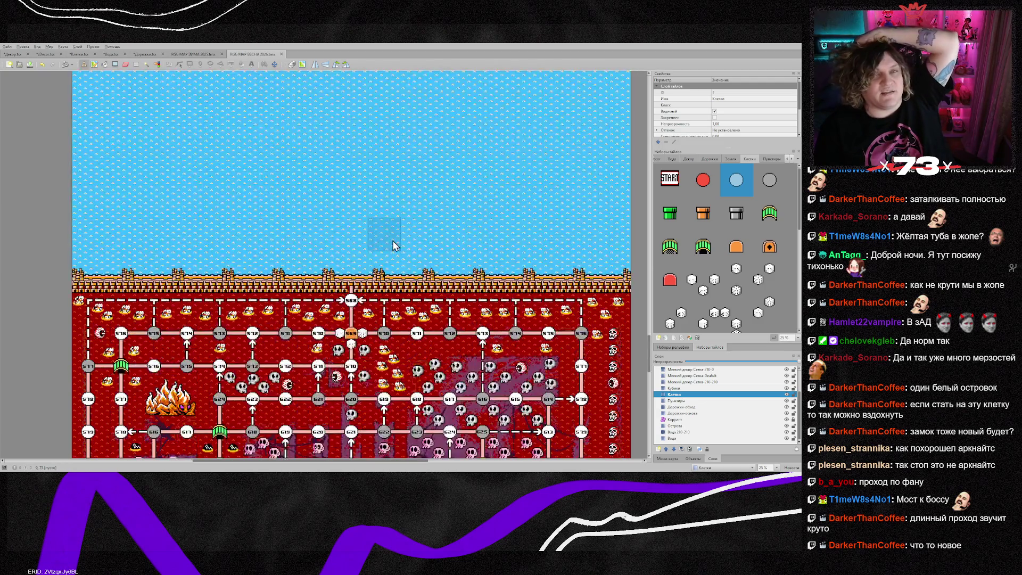
scroll(392, 241, up, 3)
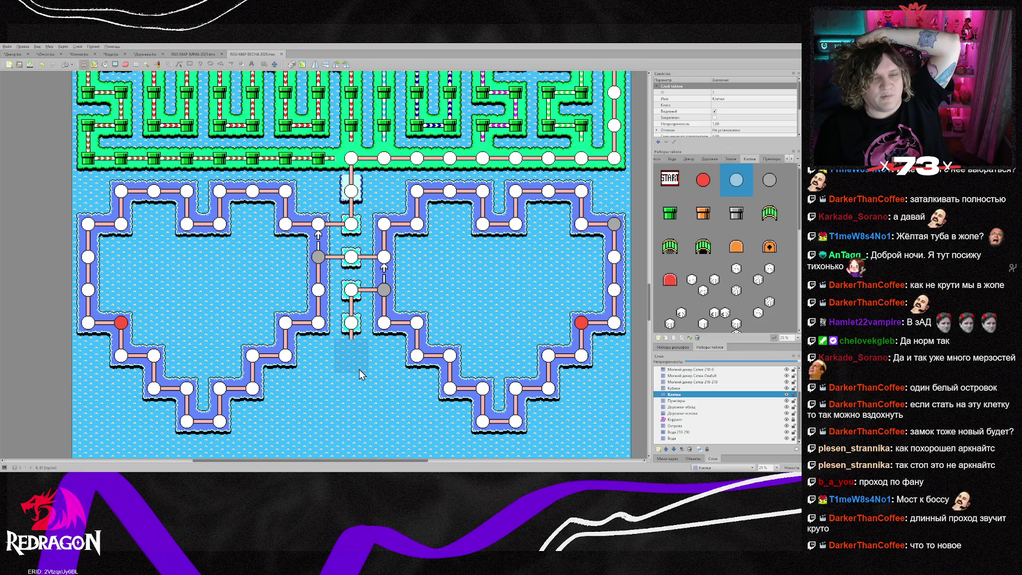
scroll(359, 372, down, 2)
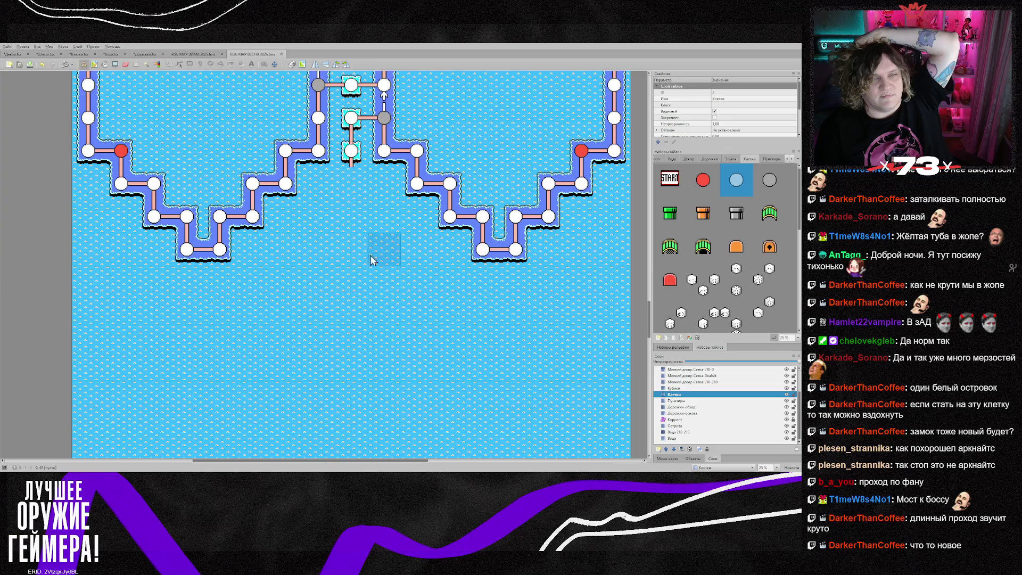
scroll(371, 260, down, 6)
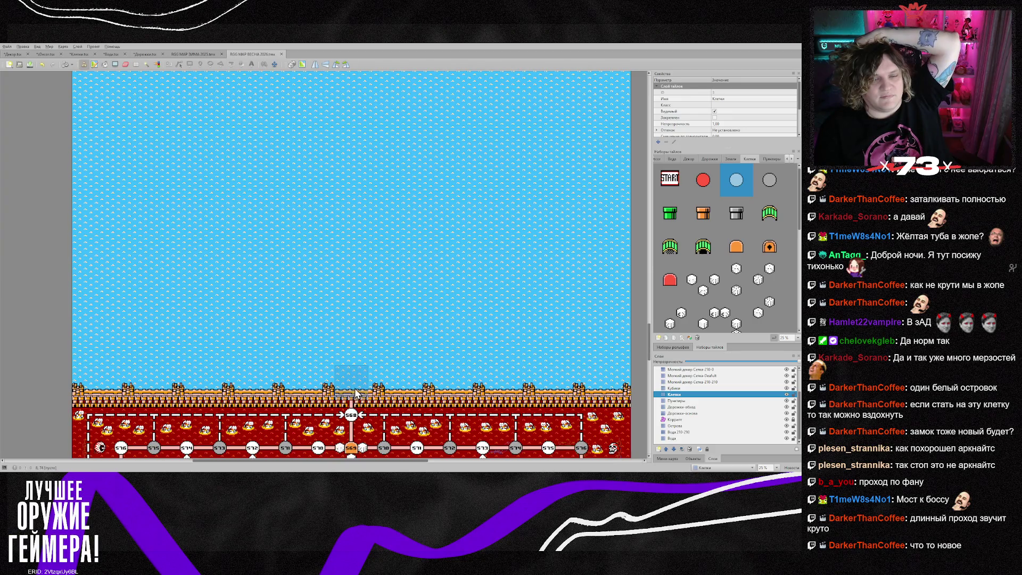
scroll(356, 320, up, 6)
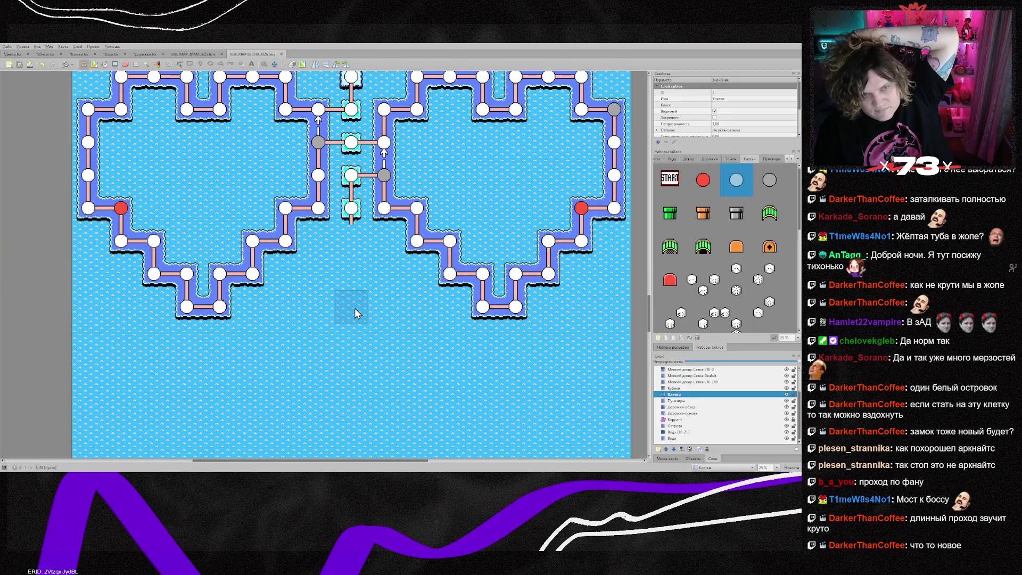
scroll(355, 308, down, 8)
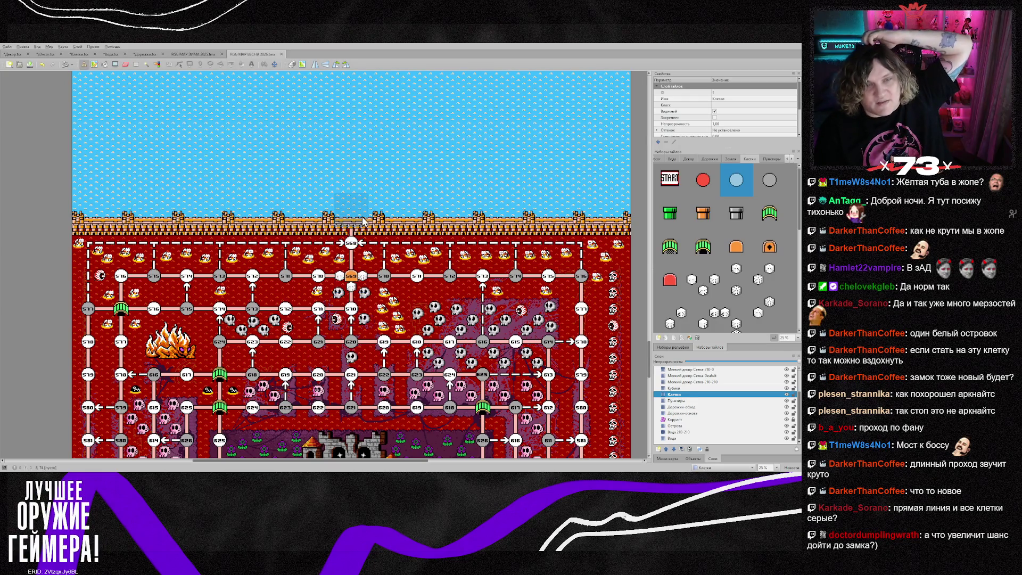
scroll(362, 221, up, 8)
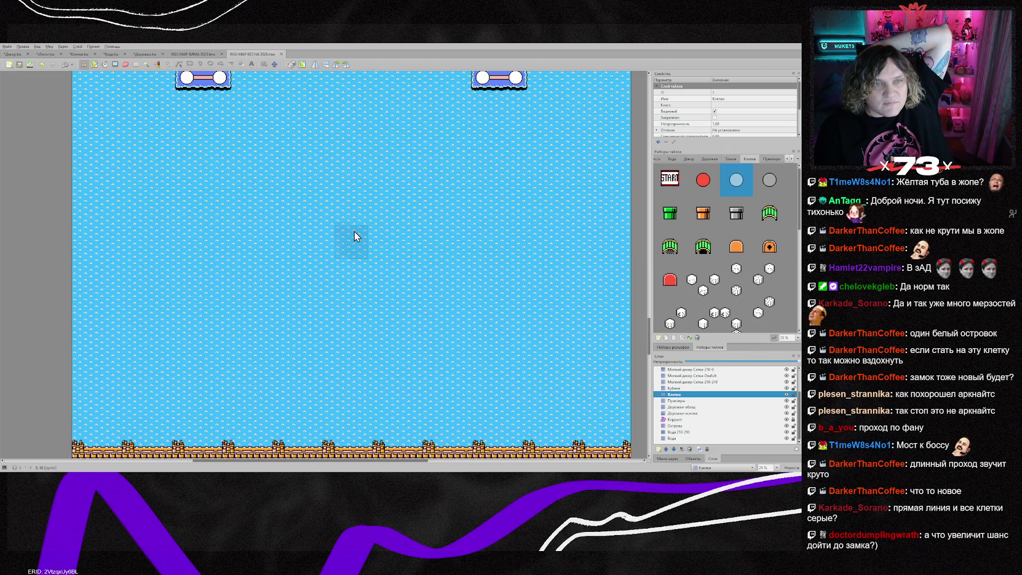
scroll(353, 231, up, 5)
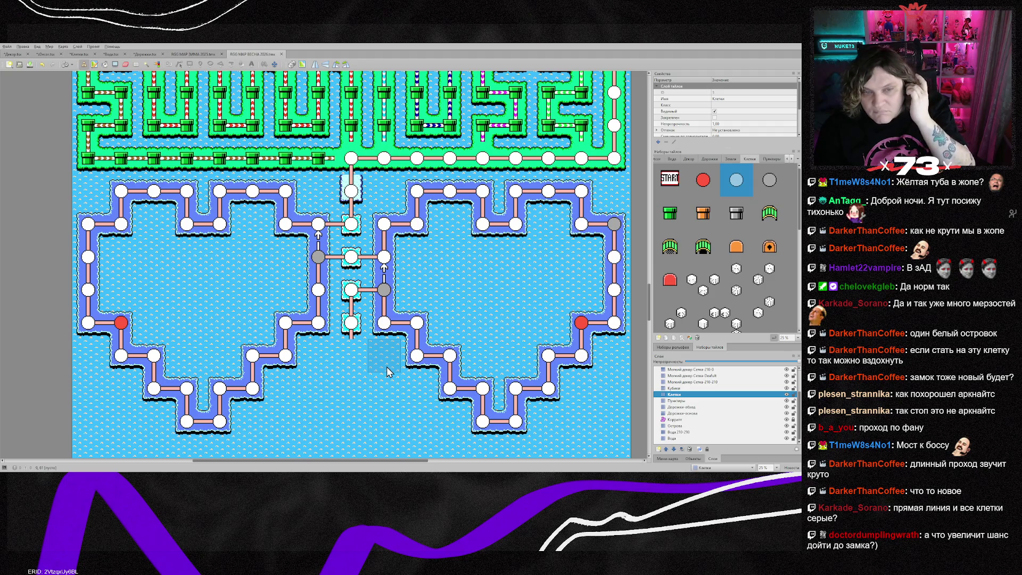
scroll(384, 371, down, 2)
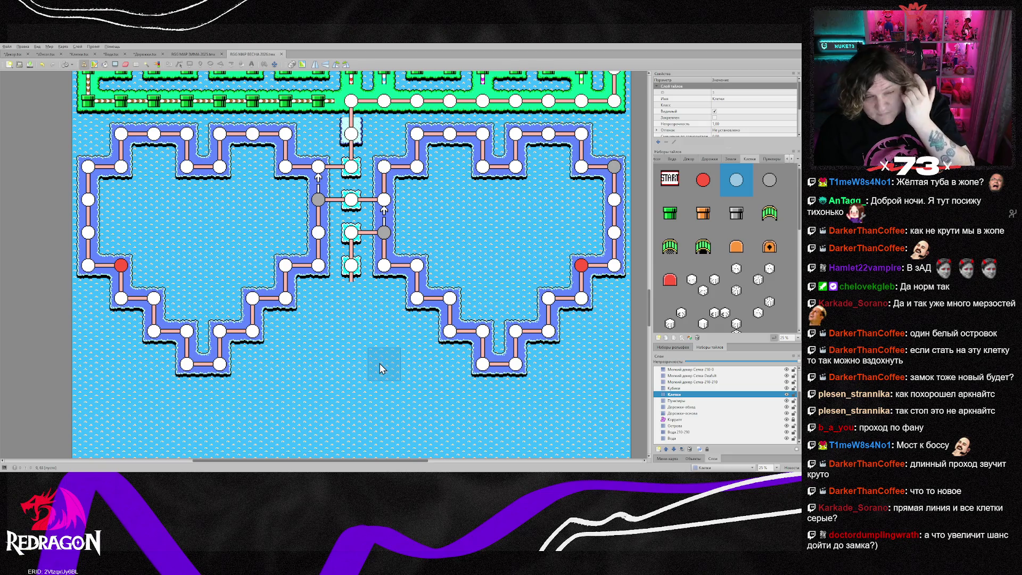
- Scroll through the heart-island node loops and castle zone, then switch to Photoshop
scroll(379, 367, down, 15)
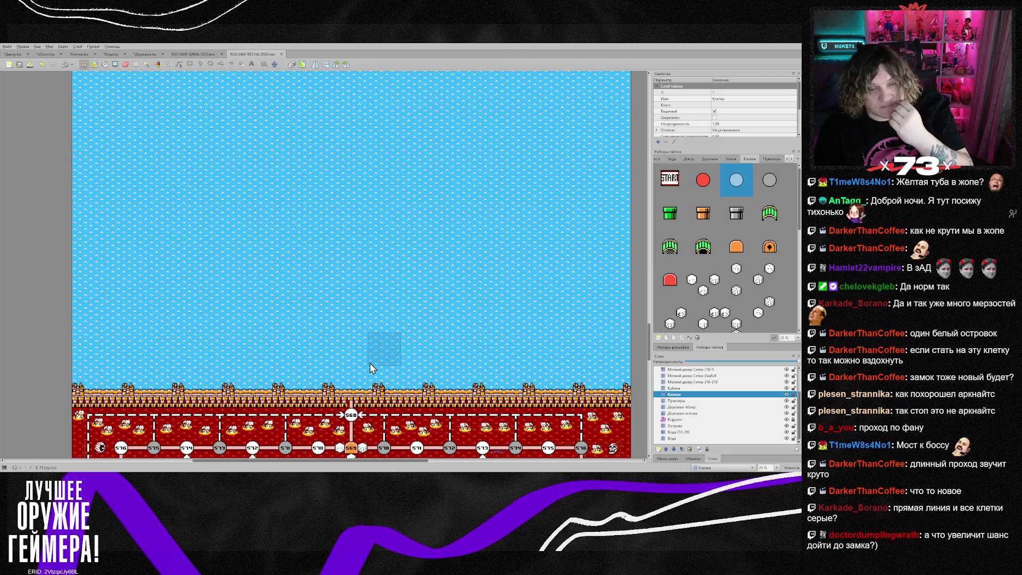
scroll(371, 368, up, 2)
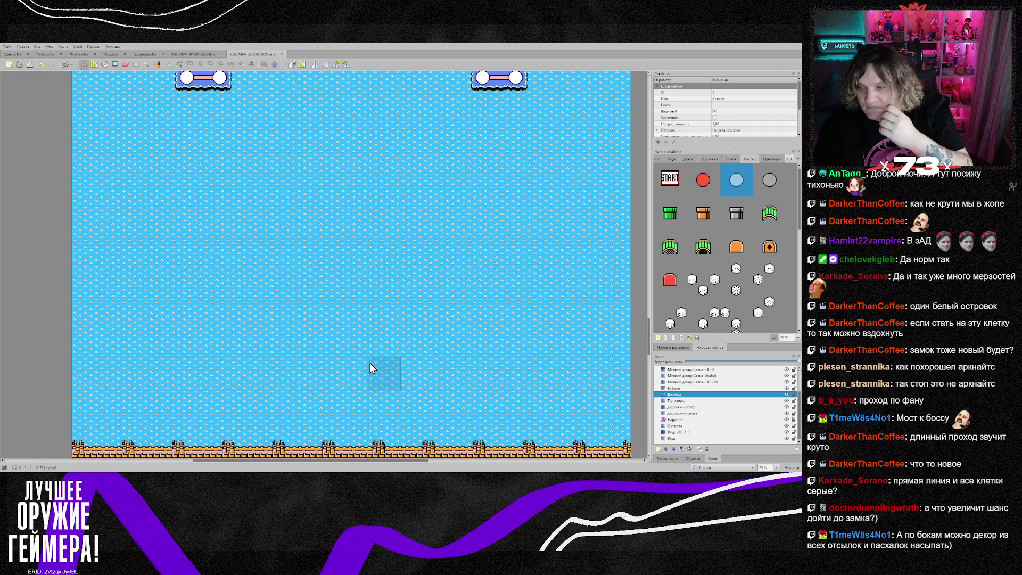
scroll(372, 368, up, 6)
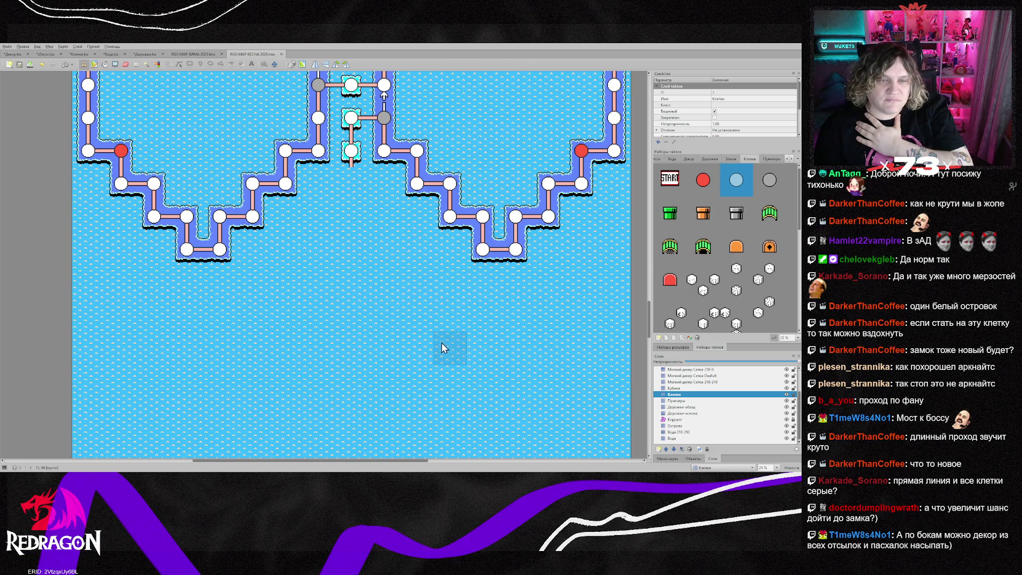
scroll(440, 346, down, 8)
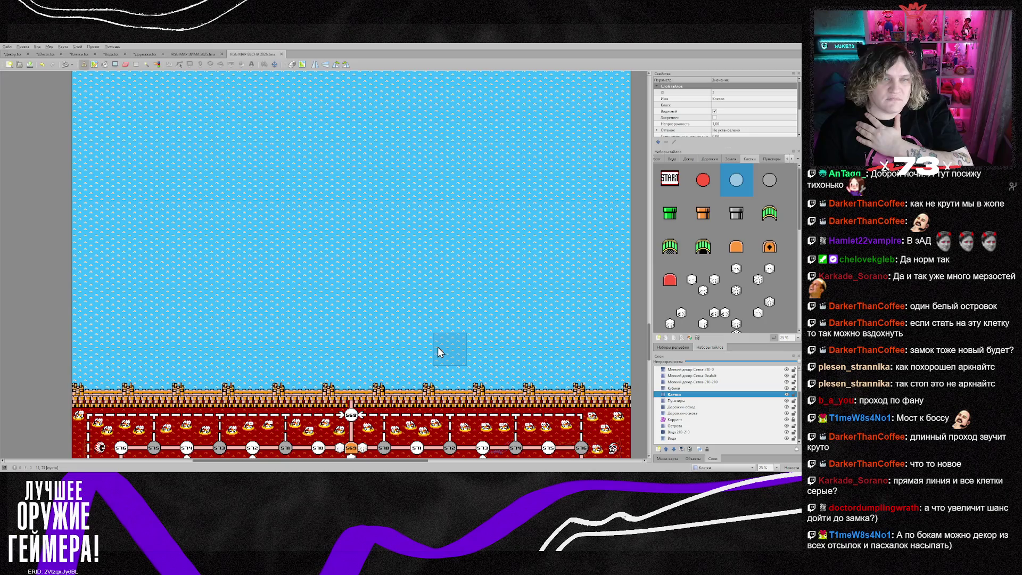
scroll(437, 345, up, 8)
scroll(437, 345, down, 3)
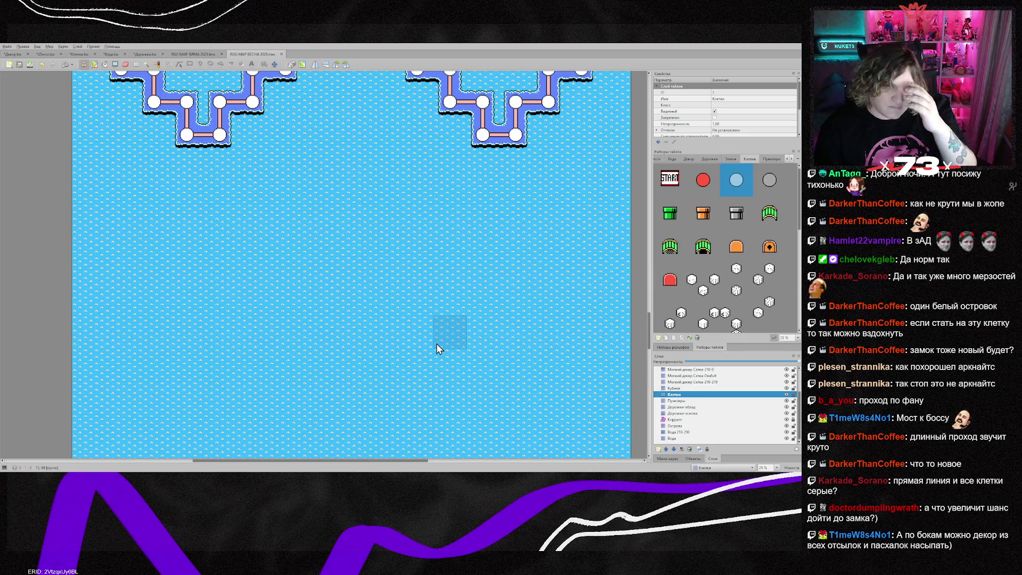
scroll(436, 347, up, 4)
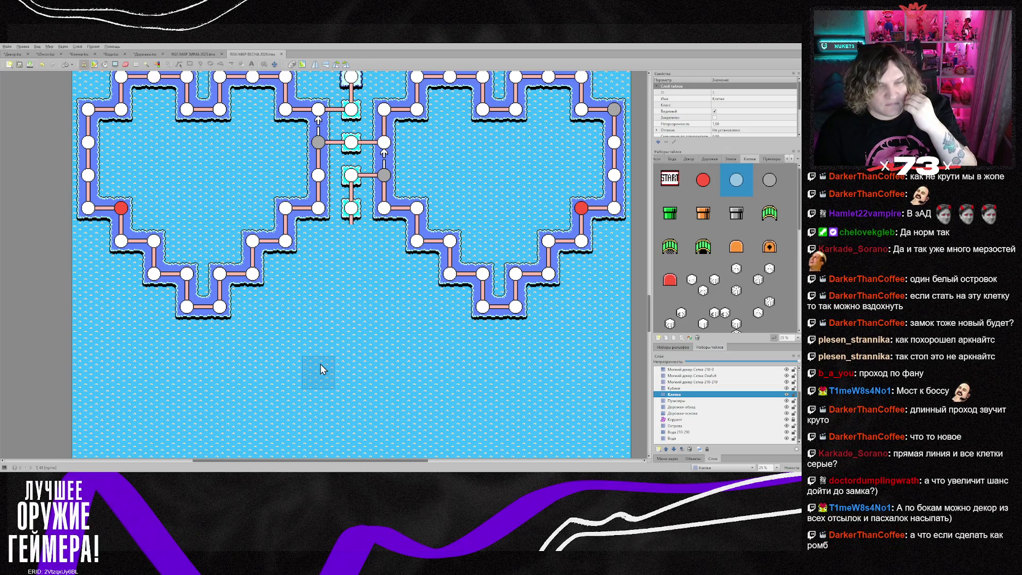
scroll(321, 368, down, 10)
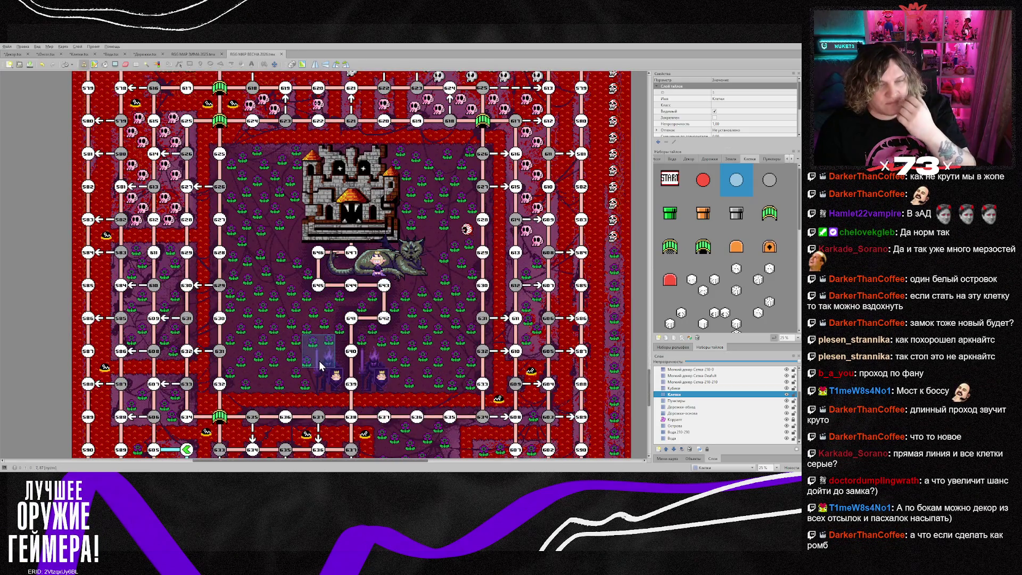
scroll(320, 366, up, 15)
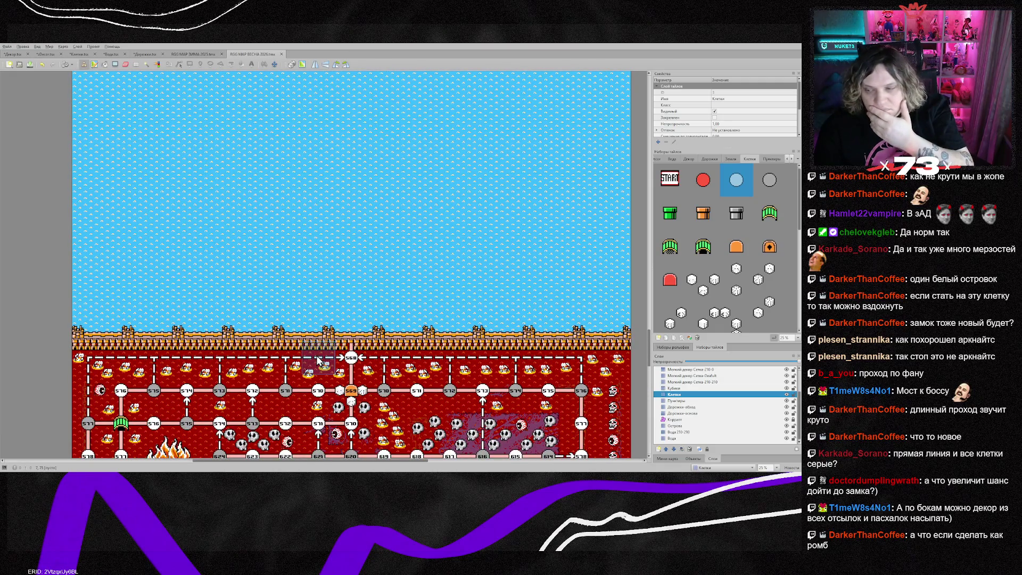
scroll(316, 357, up, 15)
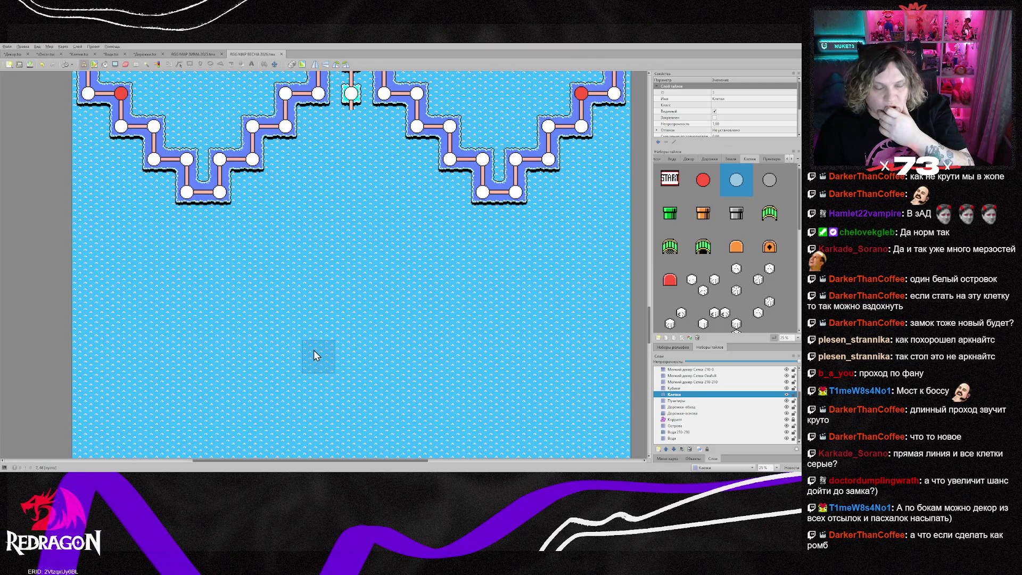
scroll(314, 349, down, 14)
scroll(313, 351, down, 3)
scroll(312, 349, down, 3)
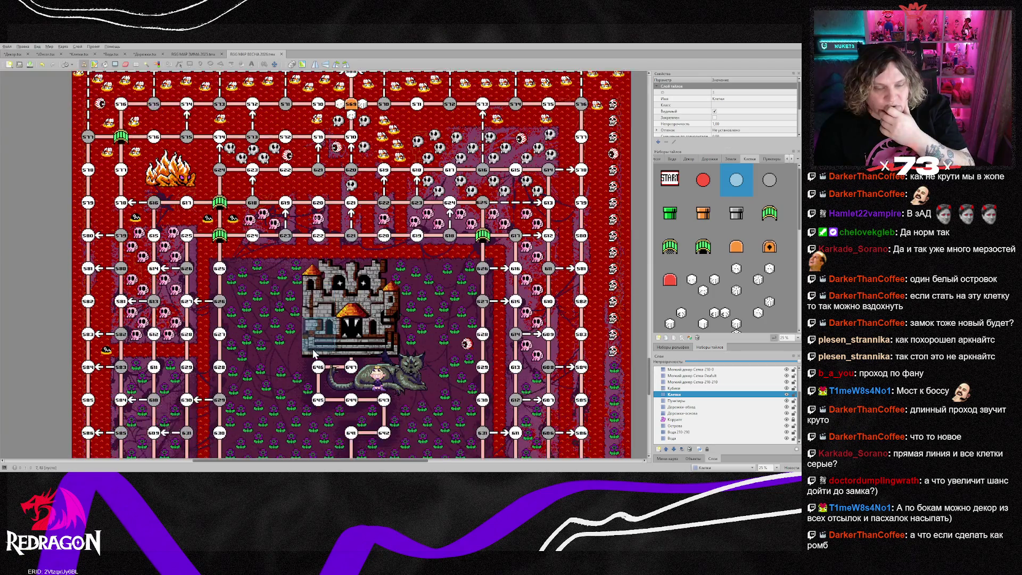
scroll(299, 347, down, 2)
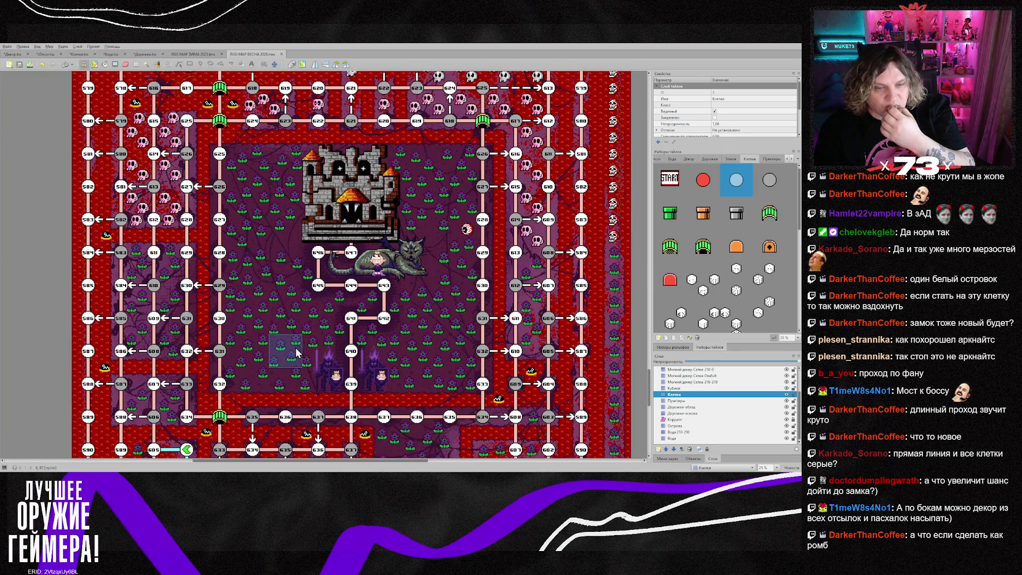
scroll(293, 343, up, 10)
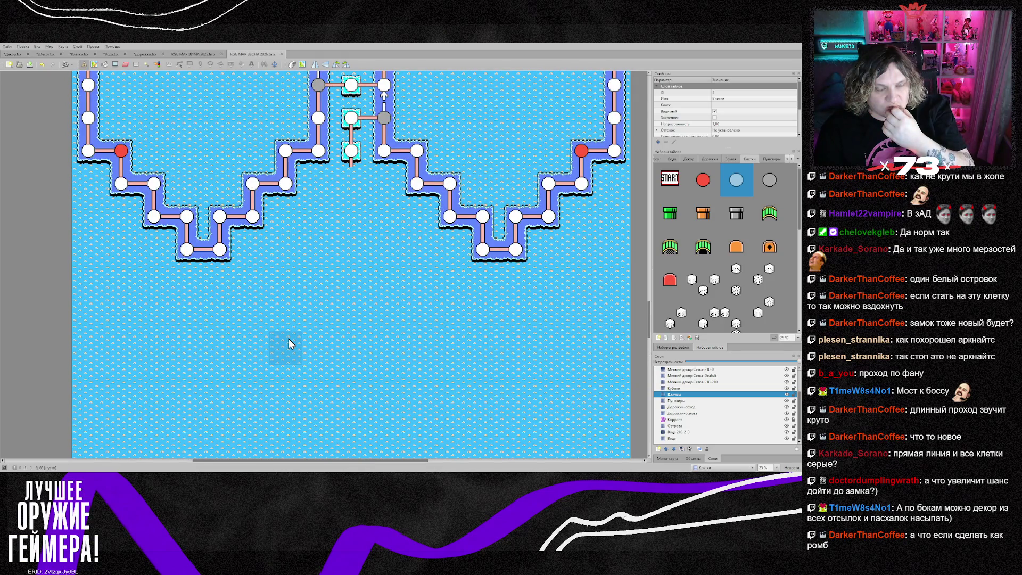
scroll(289, 341, up, 2)
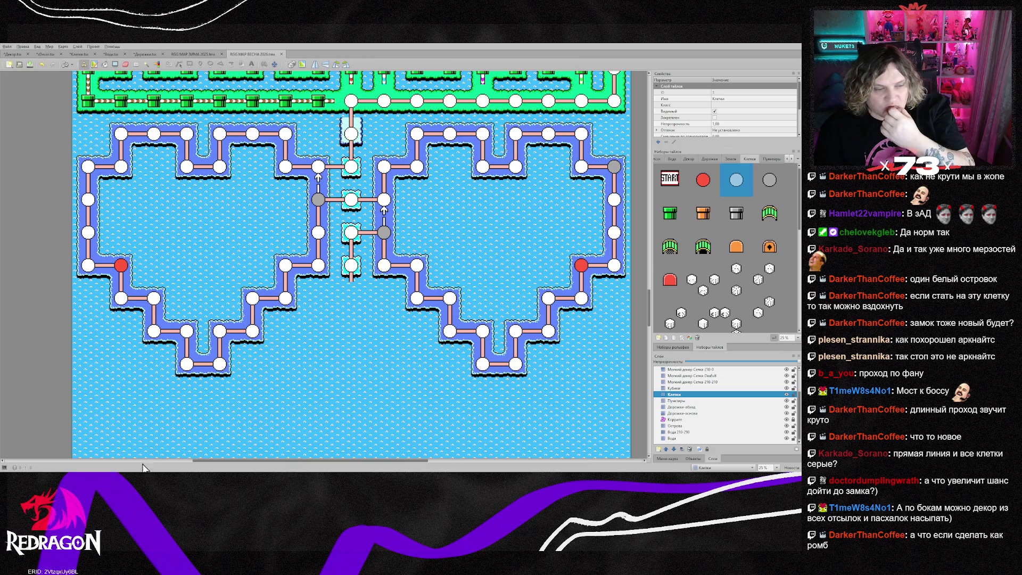
key(alt+Tab)
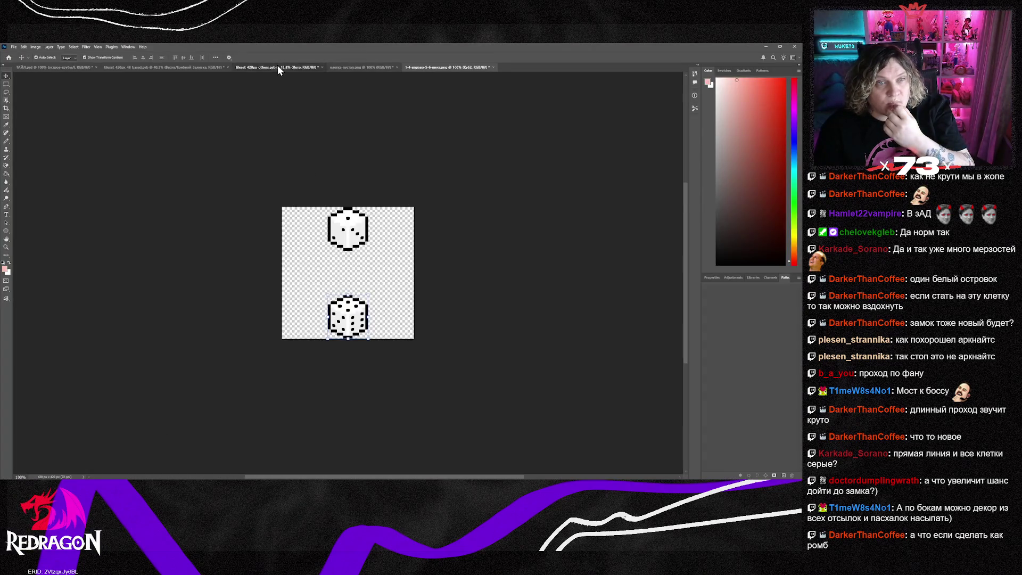
- In tileset_420px_48_based.psb, compare fill versions and keep the darker, muted grass-green ground
click(242, 67)
click(193, 68)
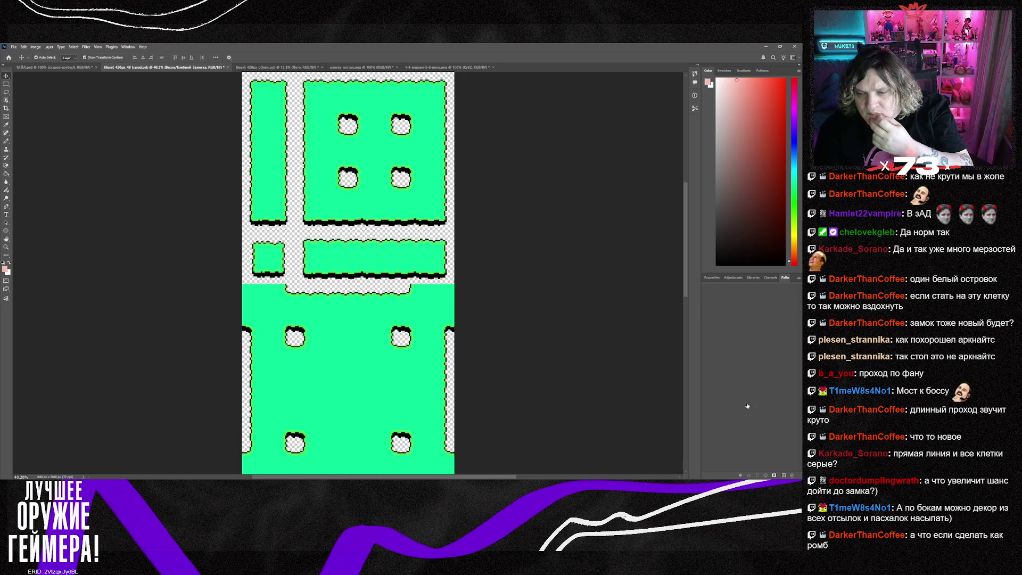
key(ctrl+z)
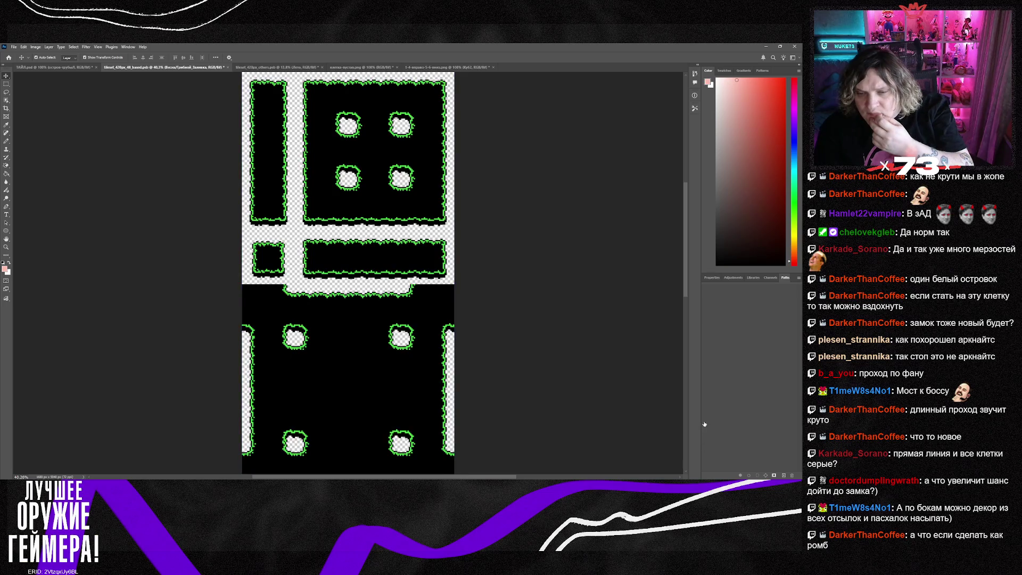
key(ctrl+z)
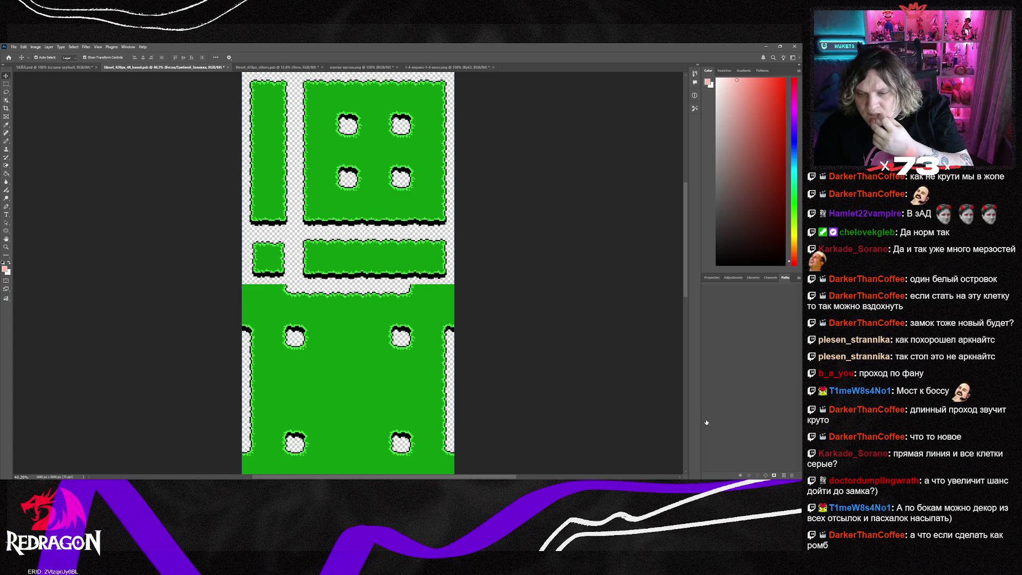
key(ctrl+shift+z)
key(ctrl+z)
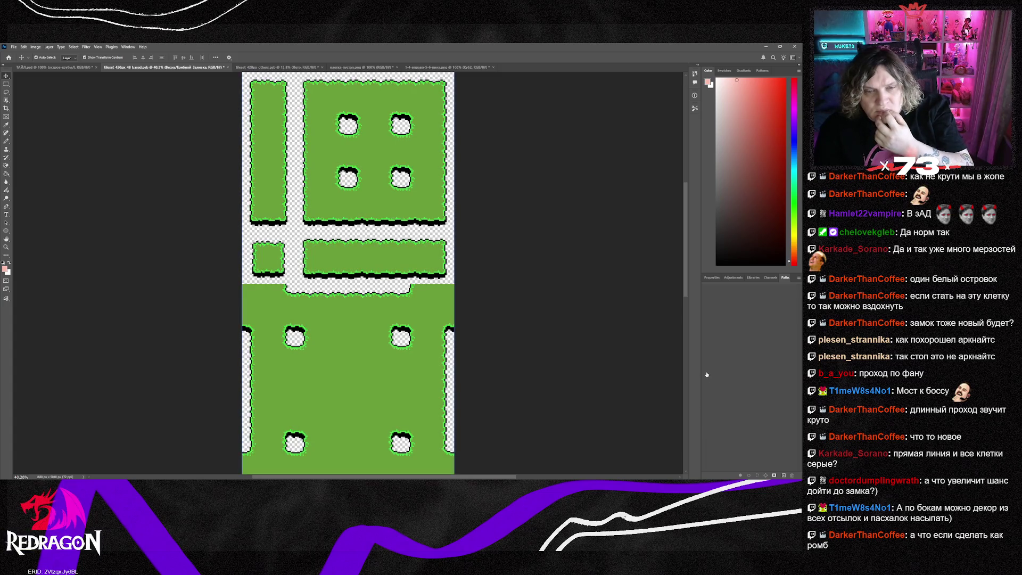
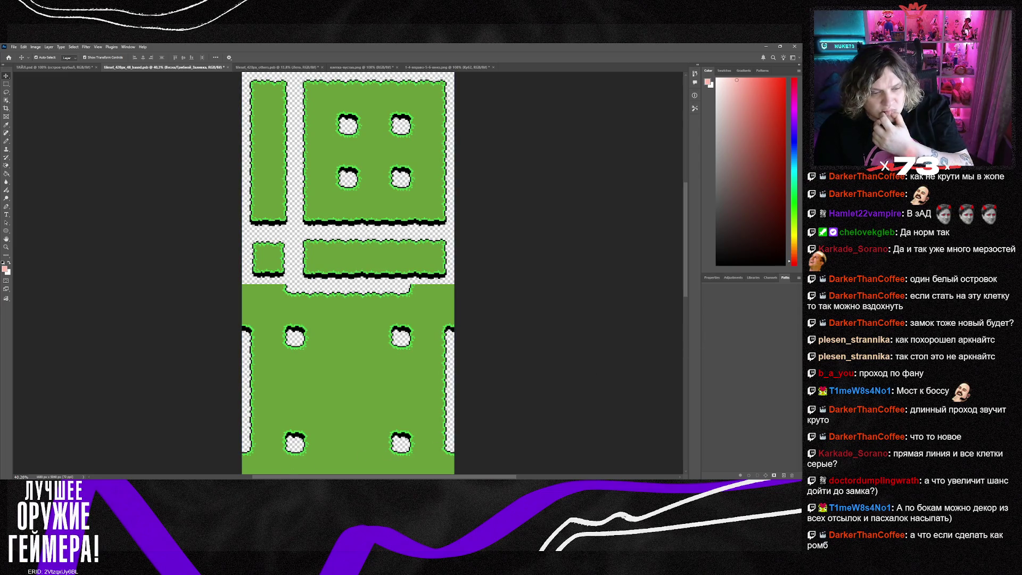
- Switch from Photoshop's green tile sheet back to the Tiled board map
key(alt+Tab)
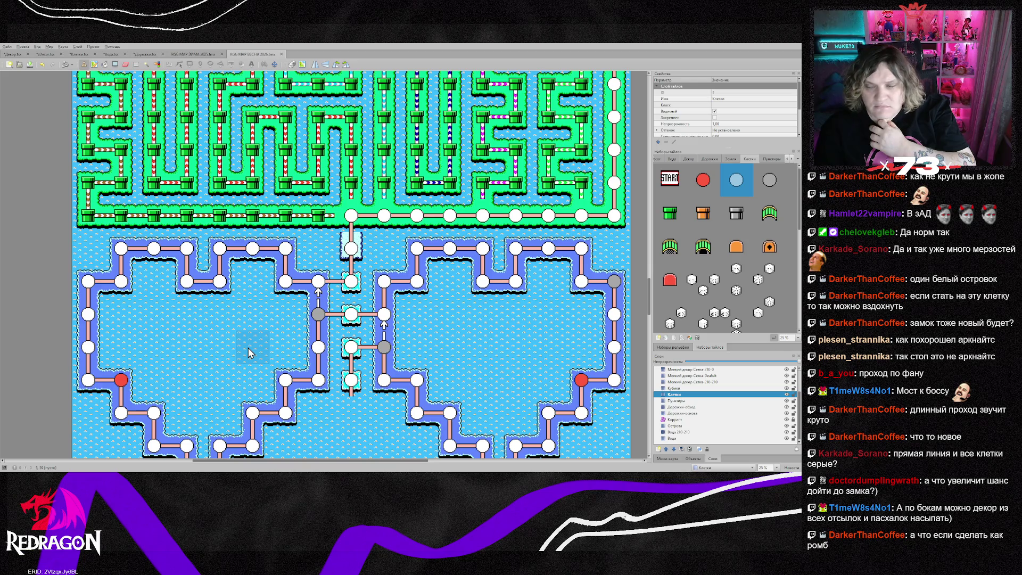
scroll(248, 347, up, 2)
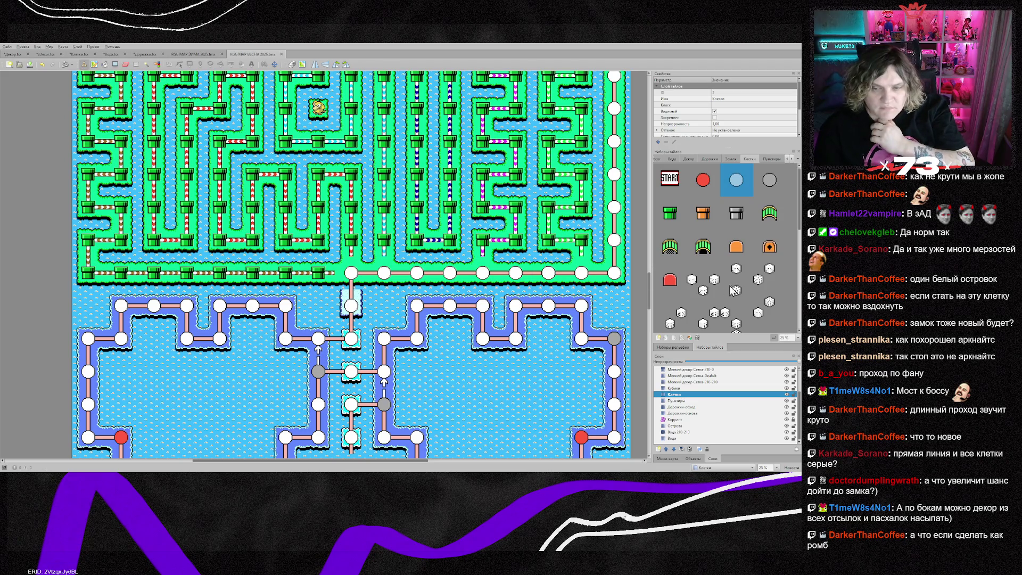
scroll(417, 320, down, 8)
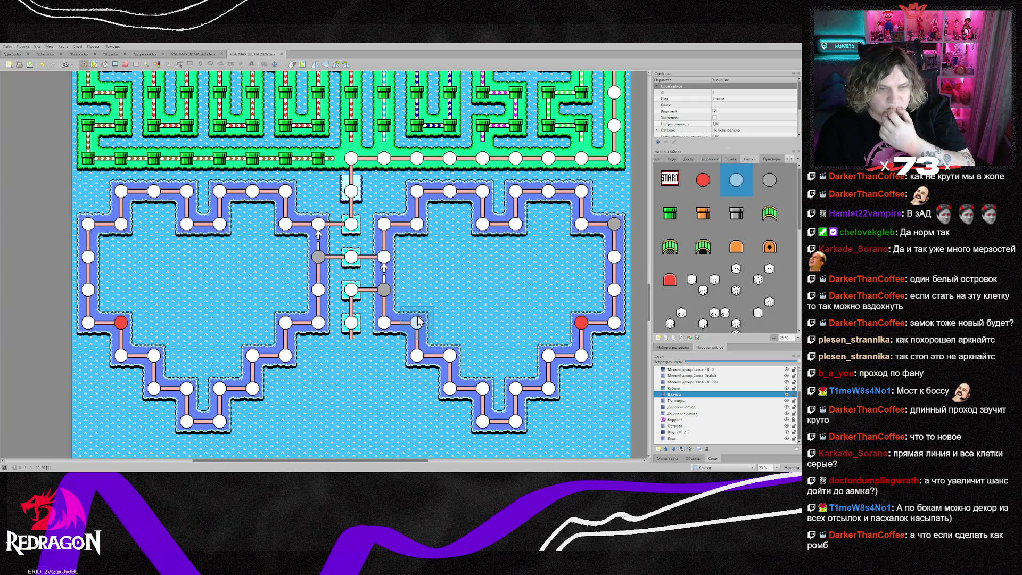
scroll(367, 269, down, 6)
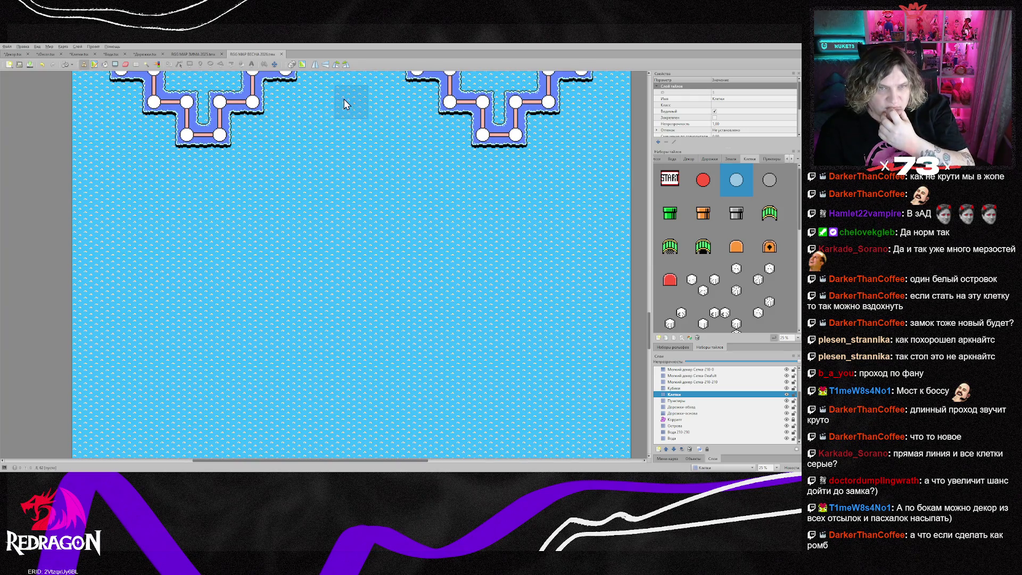
scroll(286, 426, down, 6)
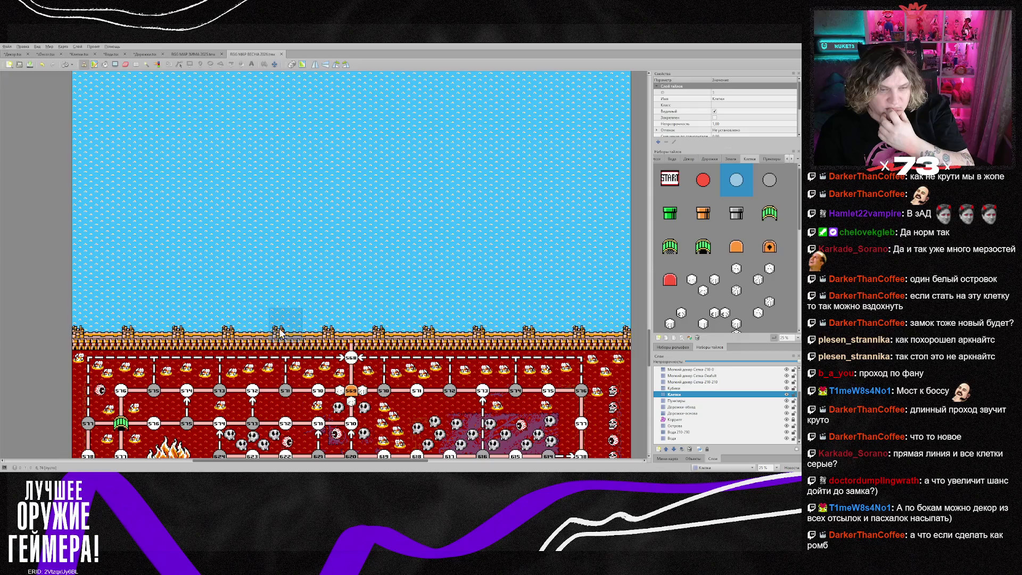
scroll(536, 176, up, 6)
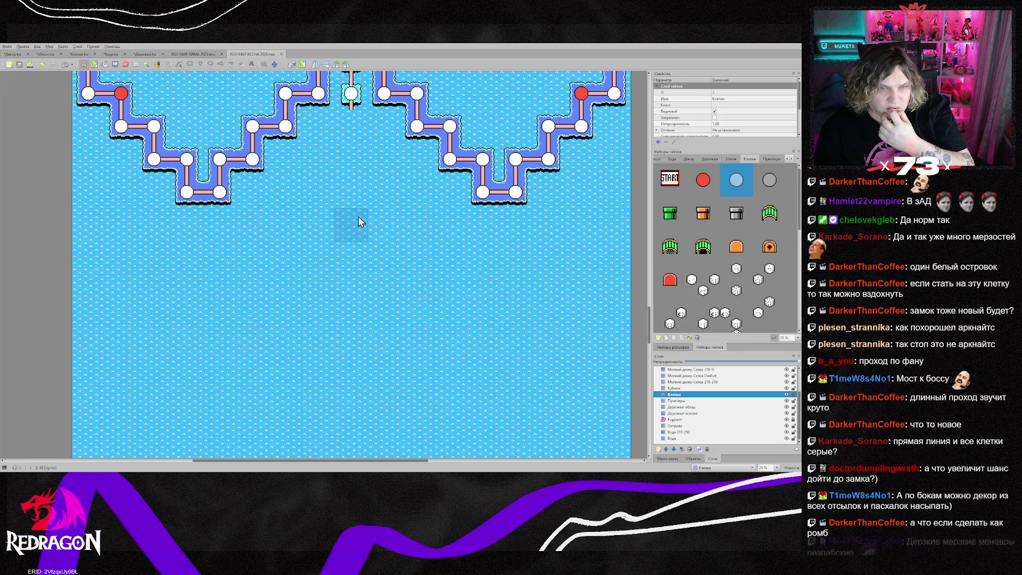
scroll(358, 221, up, 1)
scroll(357, 220, down, 3)
scroll(357, 220, down, 5)
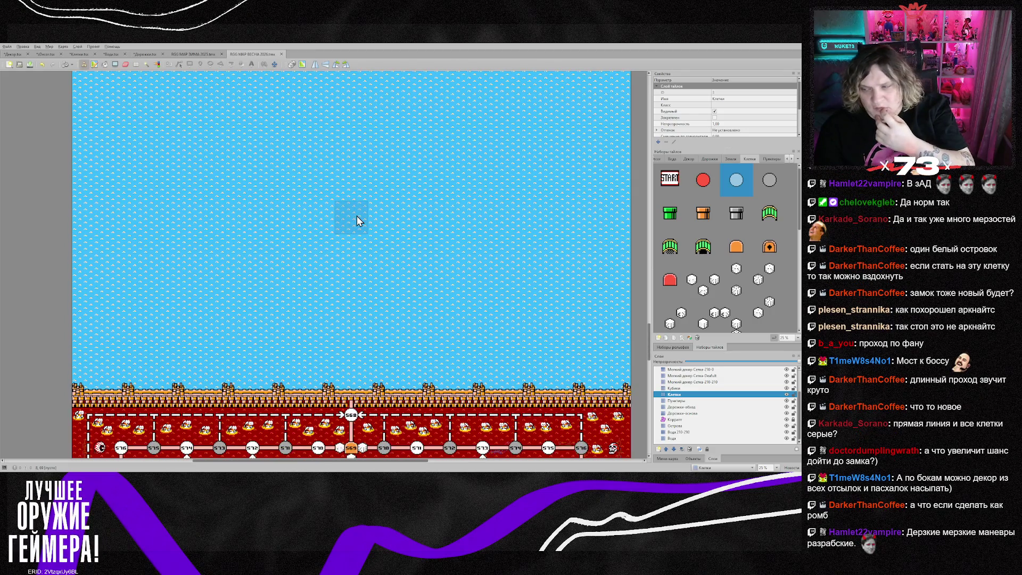
scroll(357, 220, down, 2)
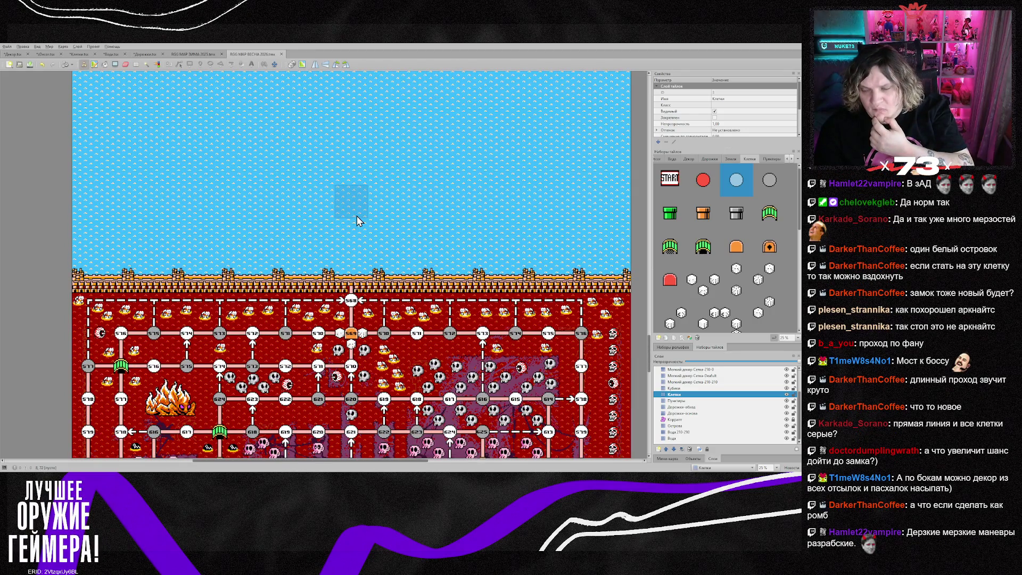
scroll(356, 215, down, 4)
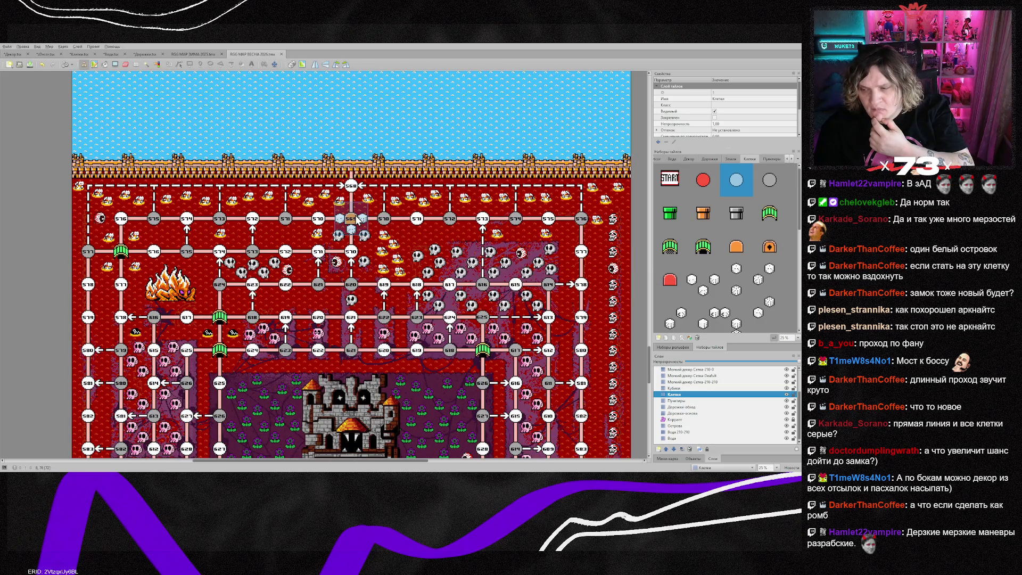
scroll(356, 220, down, 15)
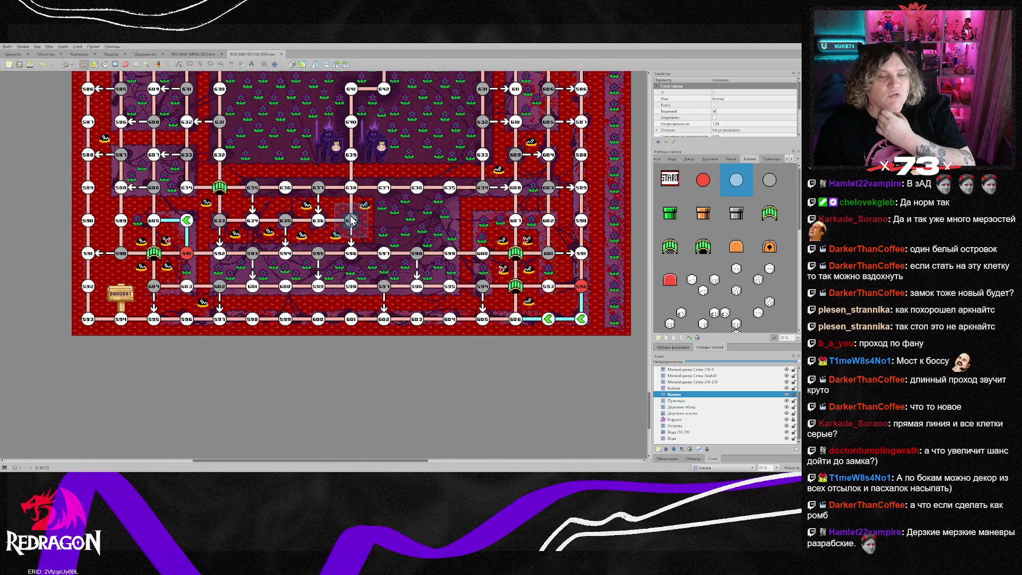
scroll(348, 219, up, 15)
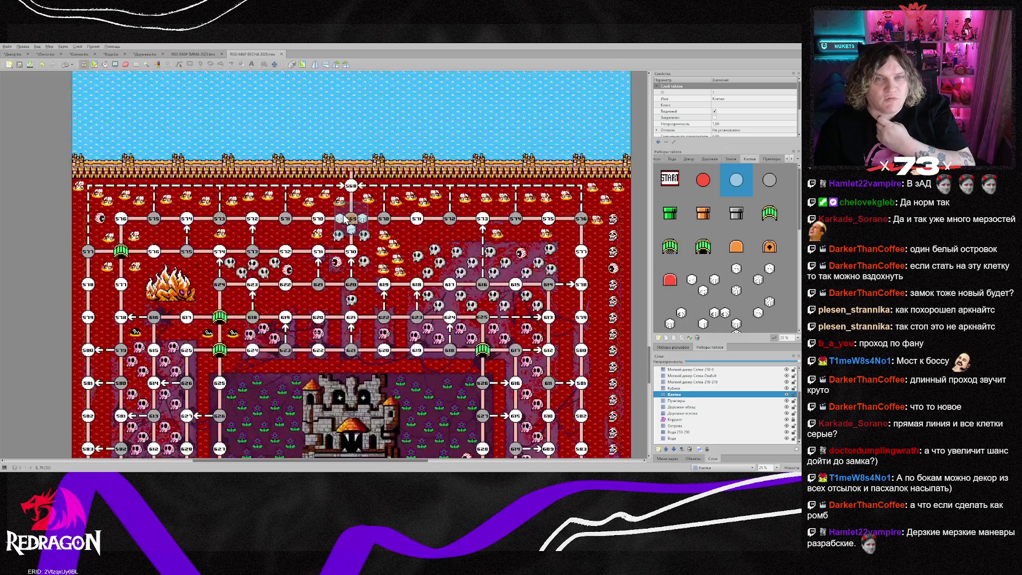
scroll(341, 213, up, 15)
scroll(330, 216, down, 10)
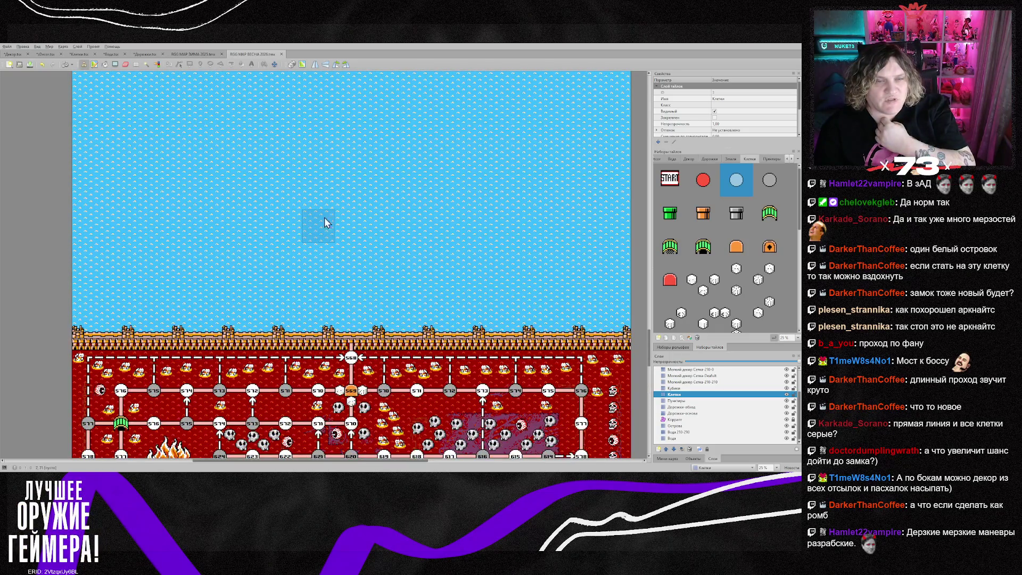
scroll(326, 223, up, 5)
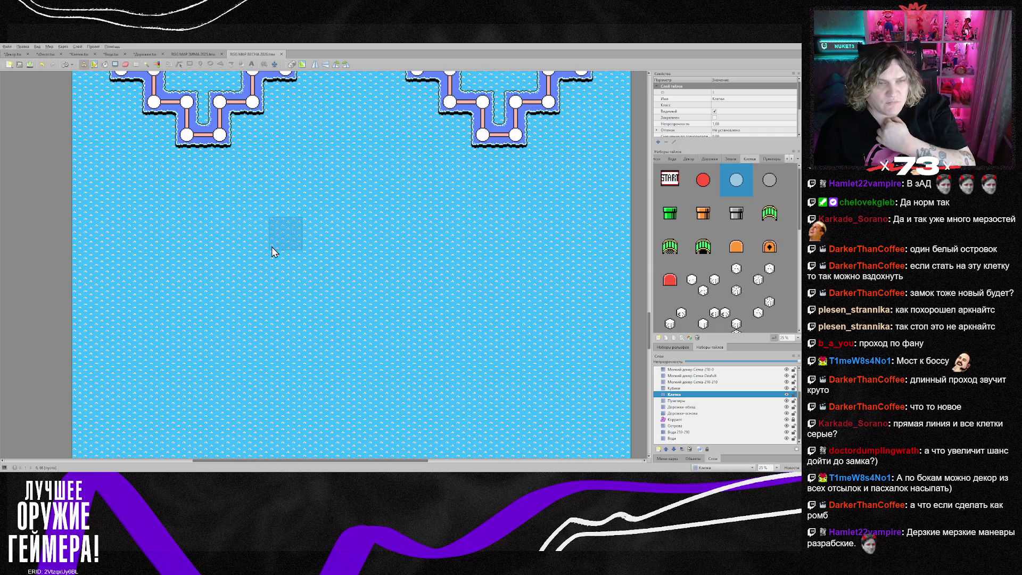
scroll(271, 247, up, 9)
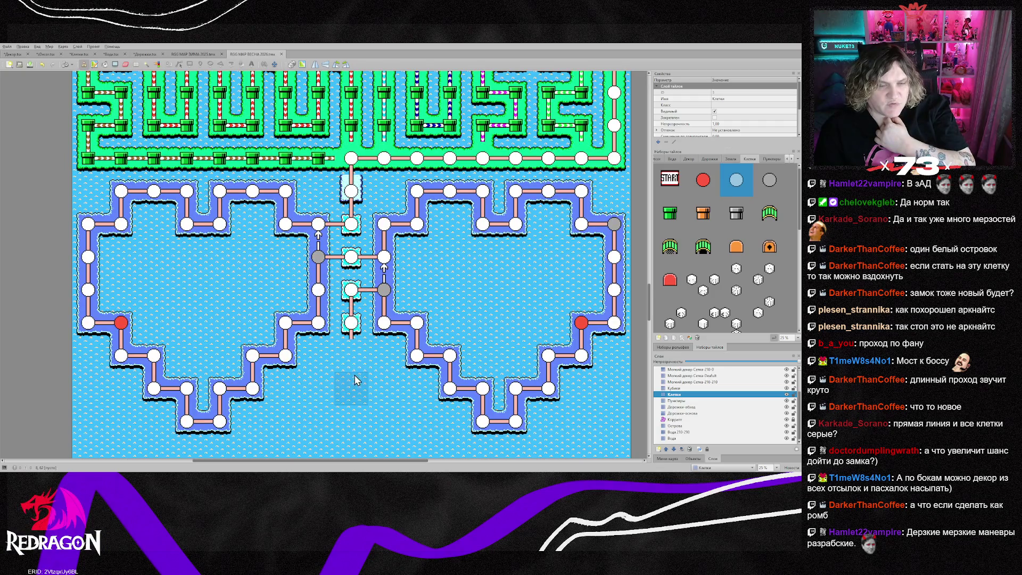
scroll(351, 383, down, 4)
scroll(351, 394, down, 4)
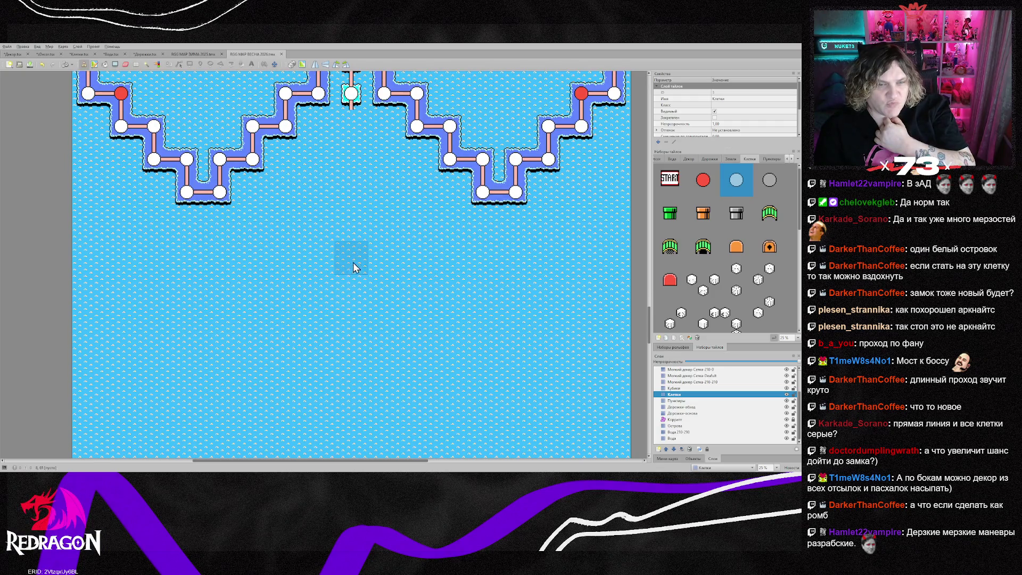
scroll(310, 326, up, 8)
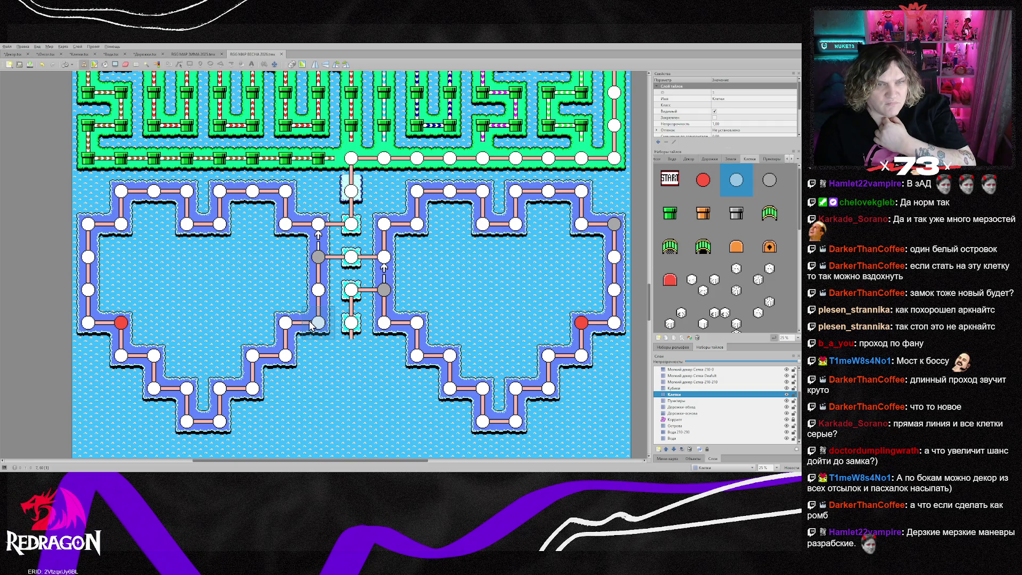
scroll(311, 325, down, 20)
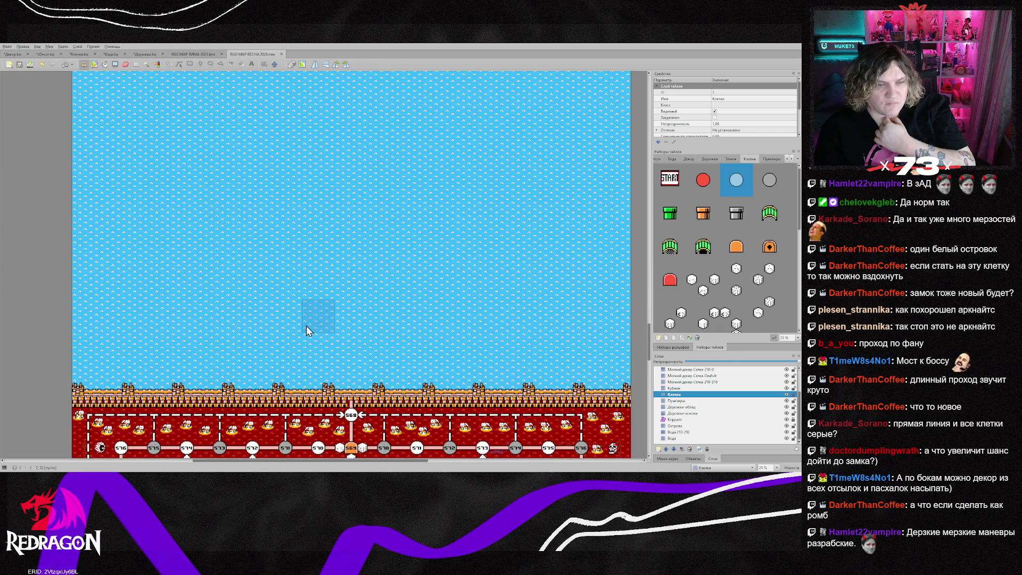
scroll(690, 385, up, 2)
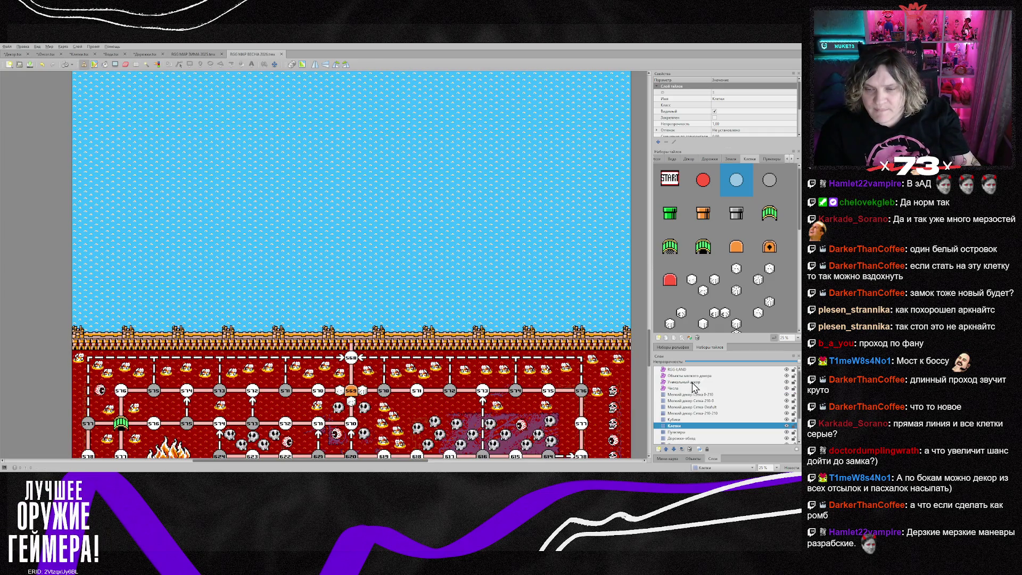
click(690, 382)
- Drag the Уникальный декор castle-wall object up below the green pipe maze, nudging it slightly right
click(615, 338)
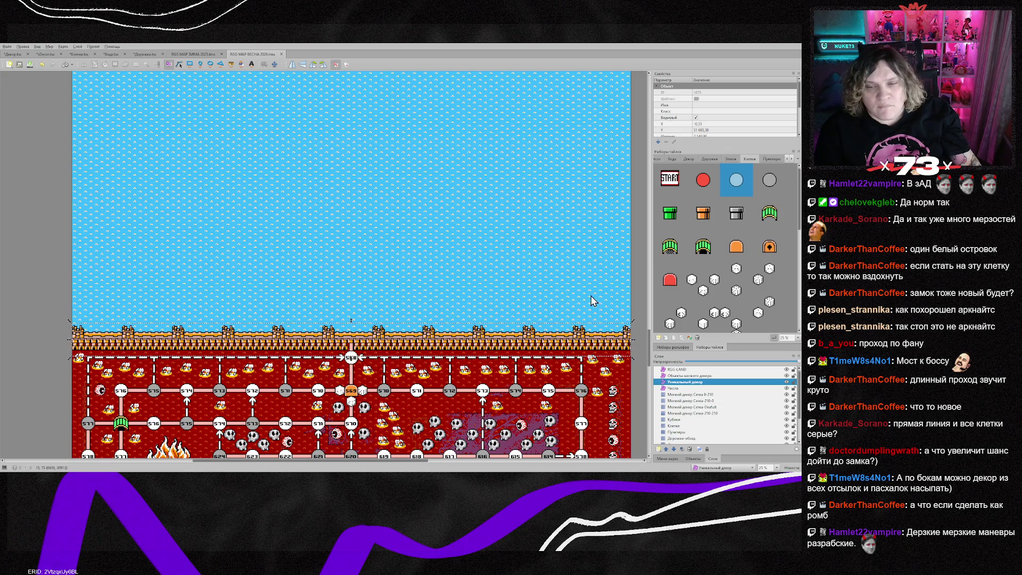
mouse_move(302, 337)
mouse_down()
mouse_move(413, 162)
mouse_move(414, 434)
mouse_move(413, 331)
mouse_move(468, 309)
mouse_move(320, 189)
mouse_move(300, 244)
mouse_up()
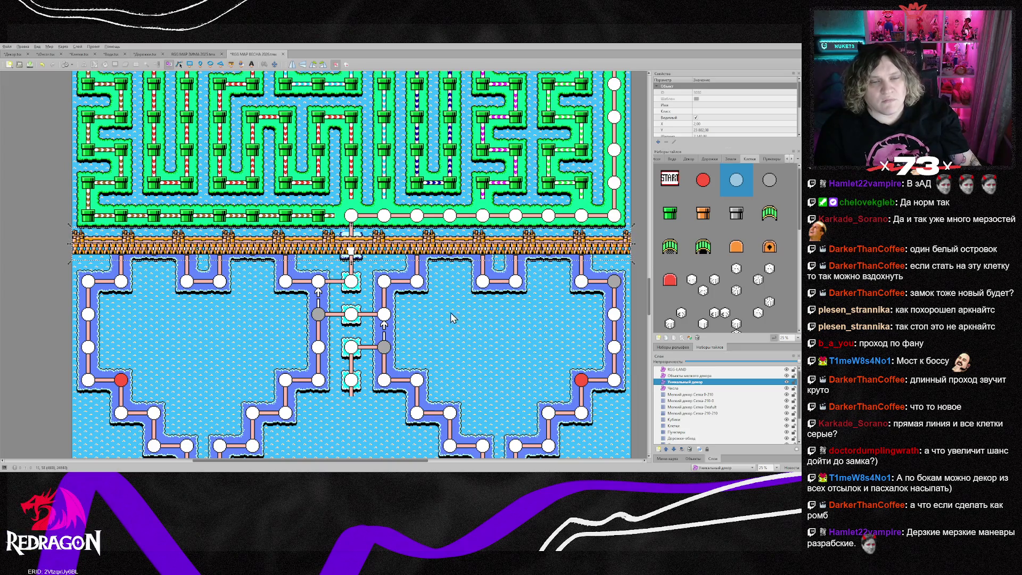
drag(388, 249, 389, 246)
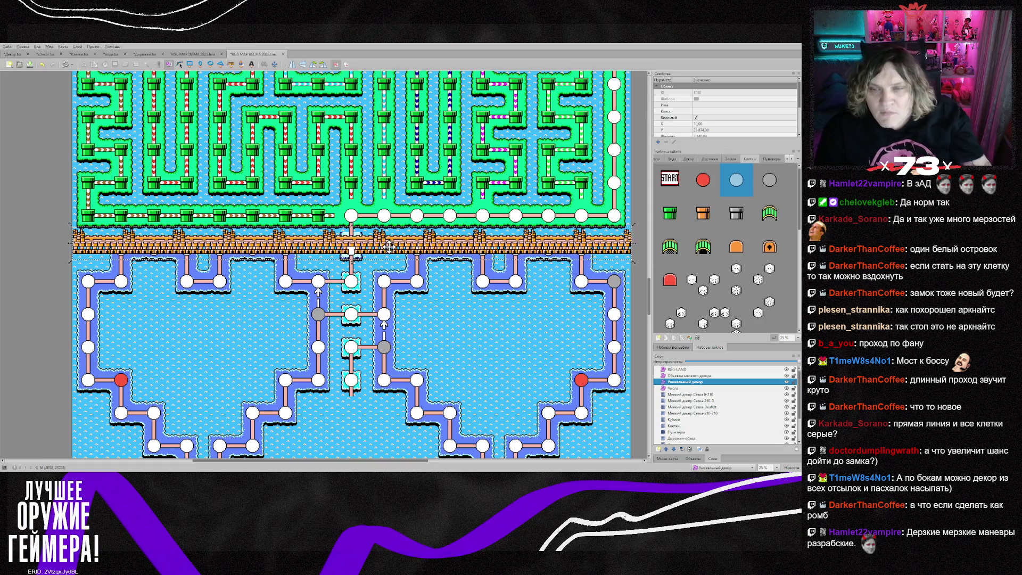
scroll(479, 324, left, 2)
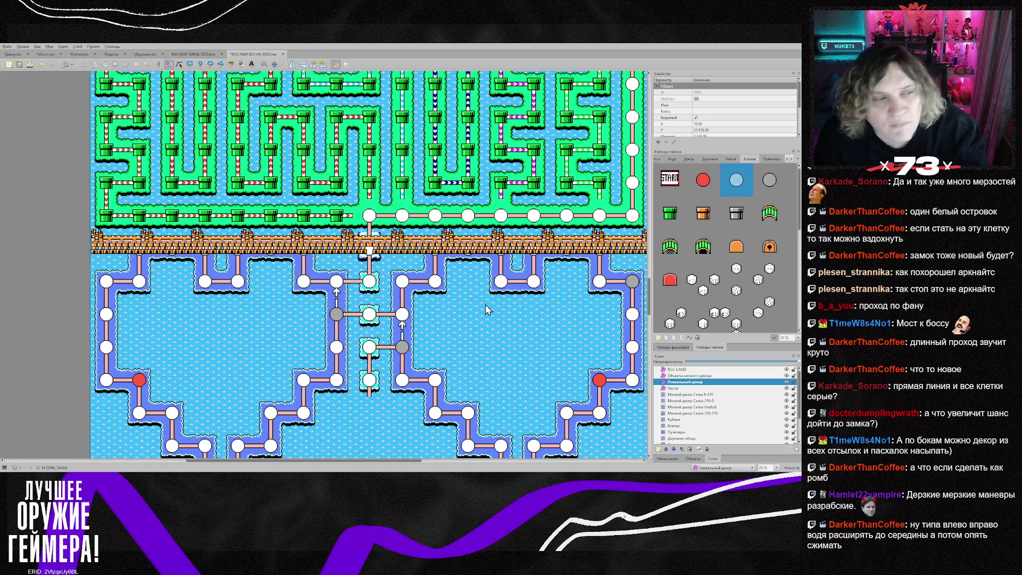
- Shift the castle wall a few pixels left, lower it over the path, then nudge it up with the arrow key
scroll(99, 245, up, 5)
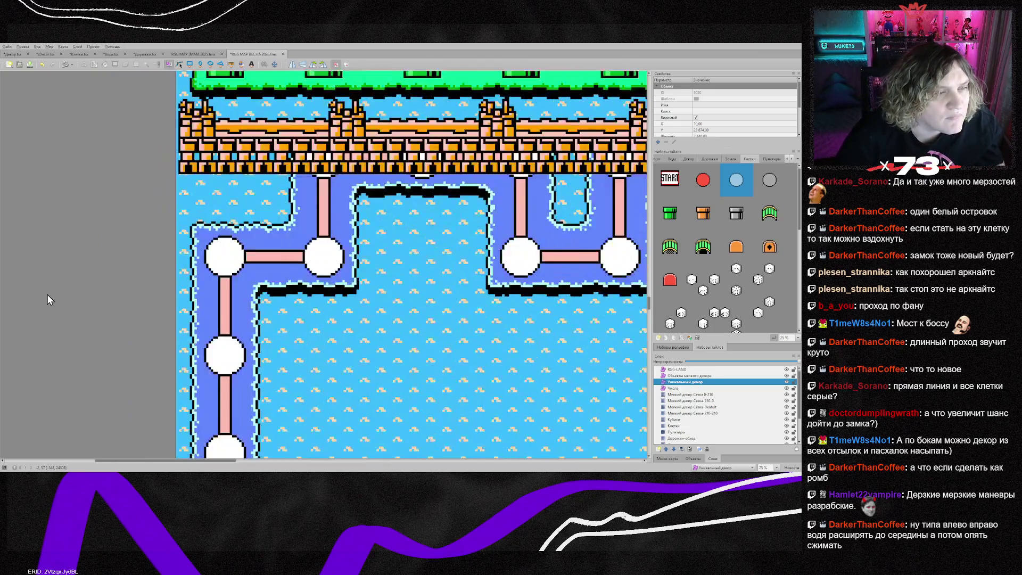
drag(255, 266, 254, 266)
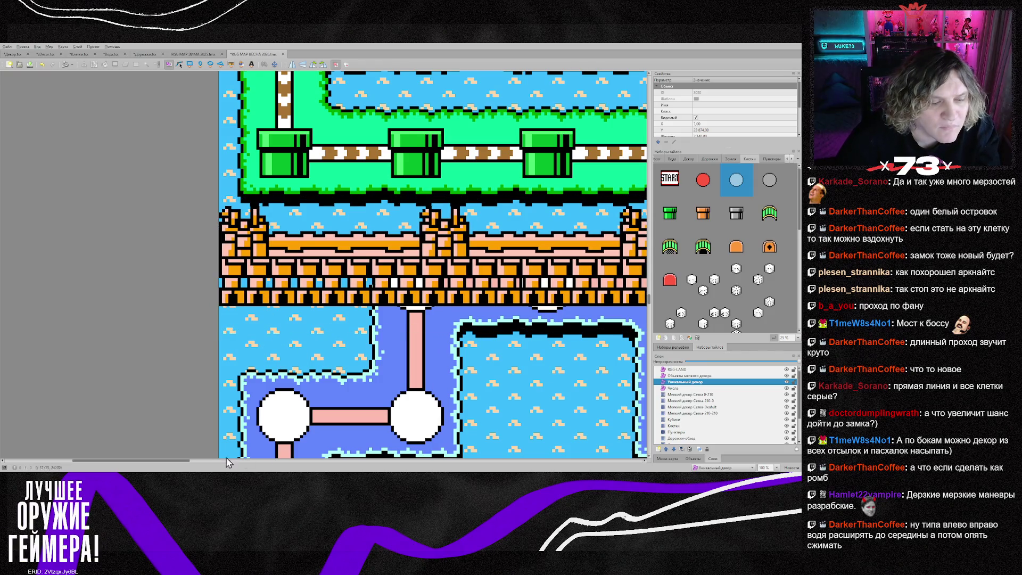
drag(174, 462, 278, 463)
mouse_move(296, 465)
mouse_down()
mouse_move(429, 467)
mouse_move(359, 468)
mouse_up()
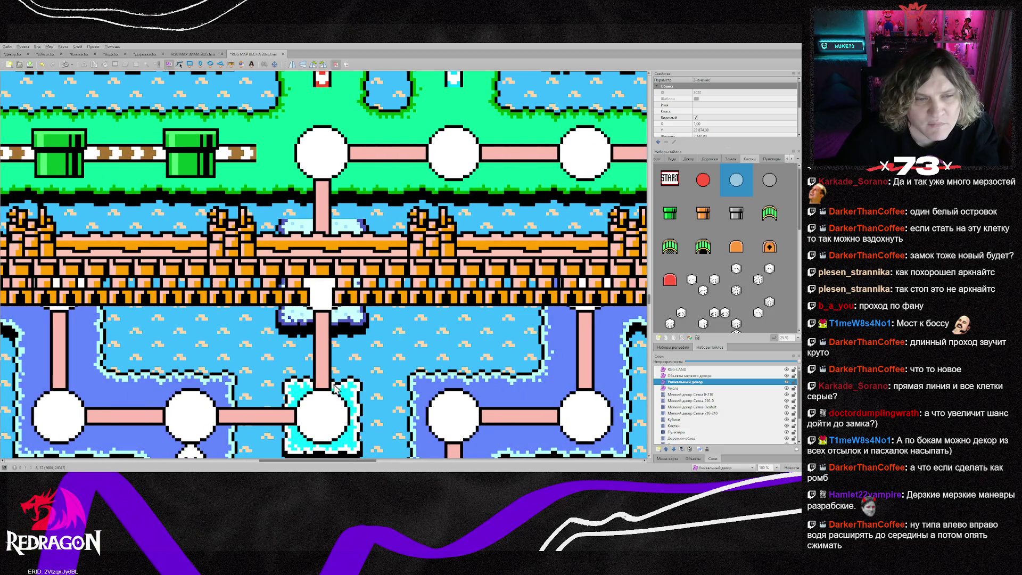
scroll(326, 267, down, 1)
scroll(326, 267, up, 1)
drag(326, 268, 358, 291)
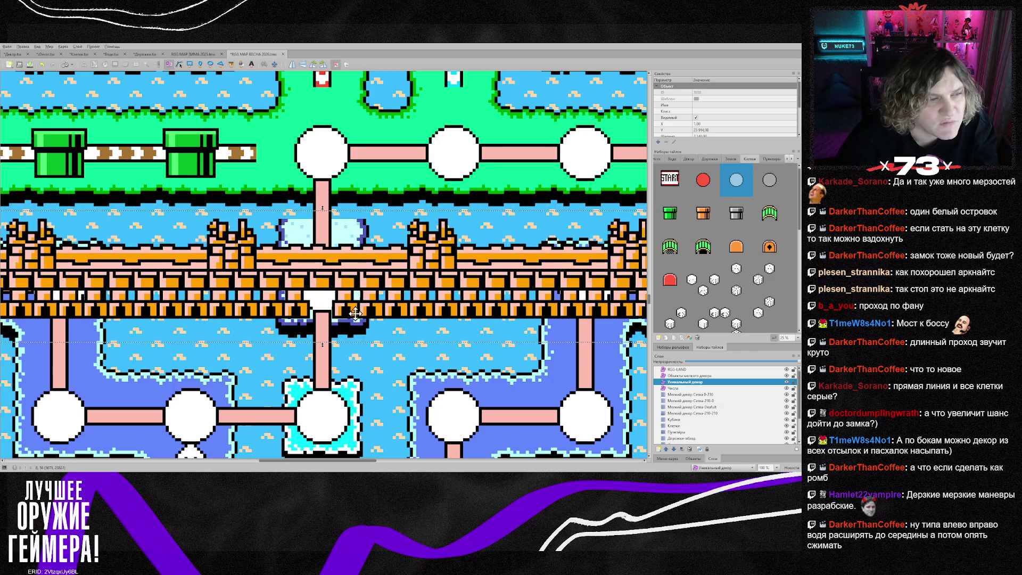
key(Up)
key(Up)
key(Up)
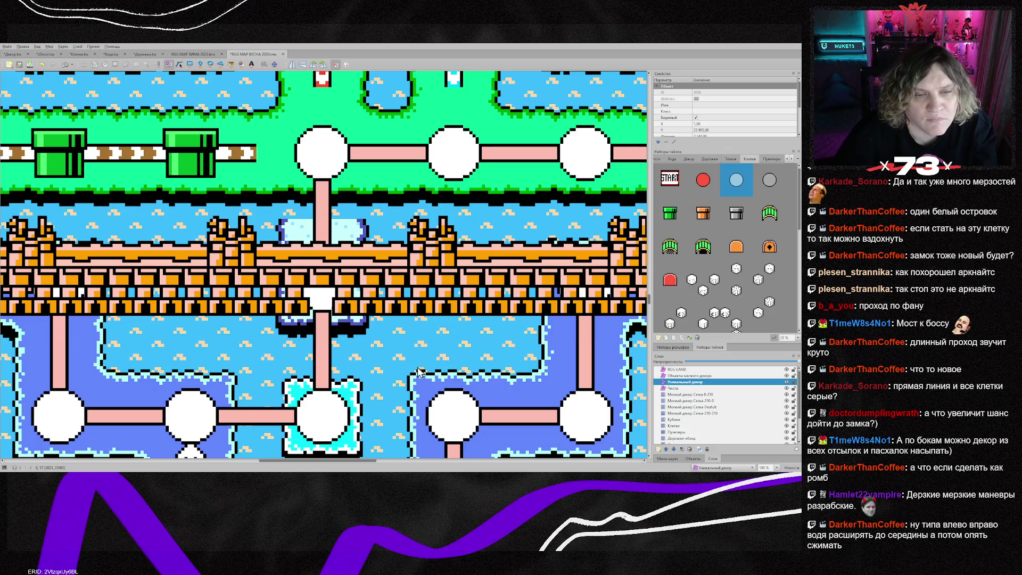
scroll(692, 415, down, 2)
- On the Дорожки-основа layer, stamp a road tile across the bridge gap so the road runs unbroken
click(691, 413)
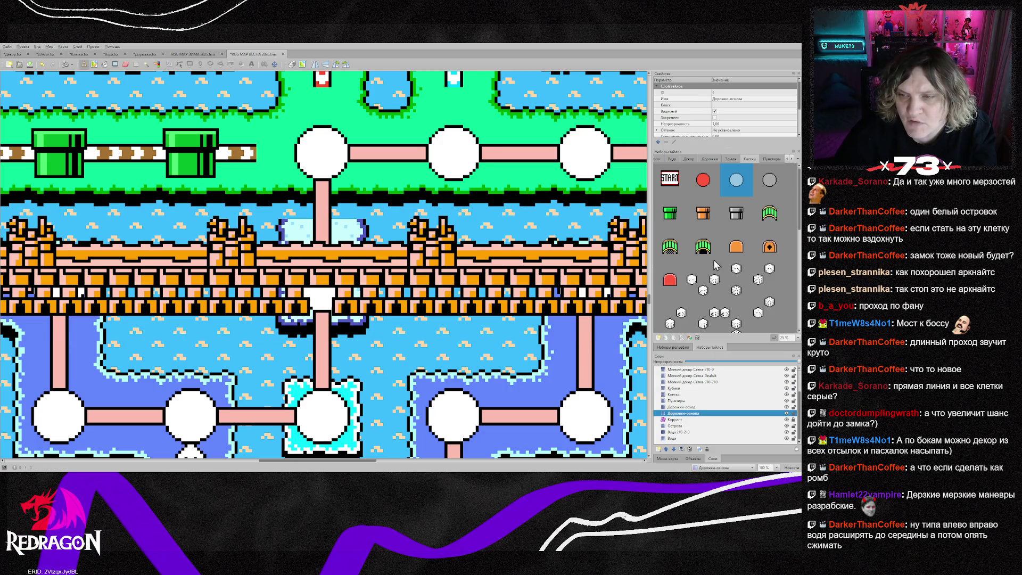
click(711, 159)
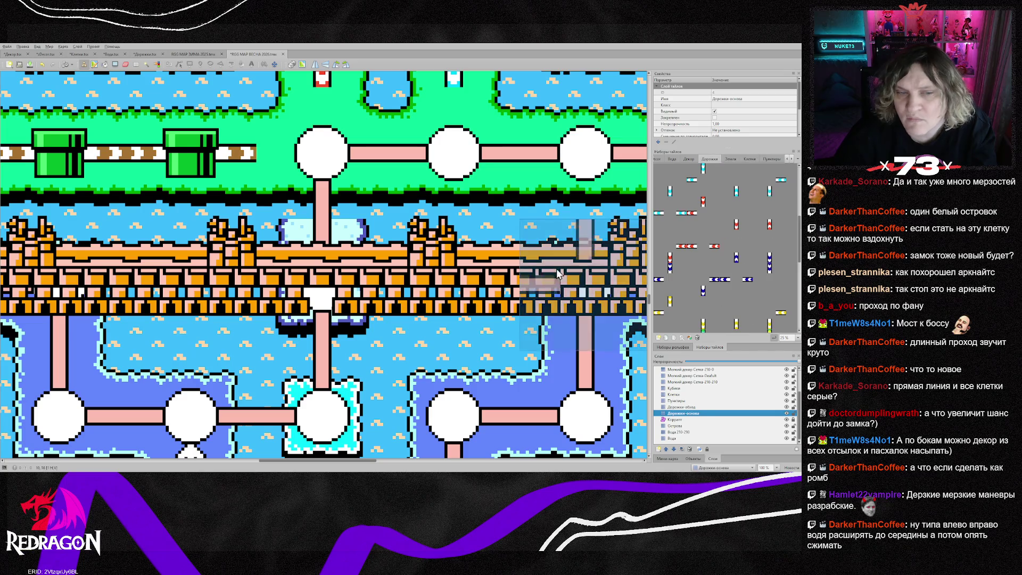
click(676, 394)
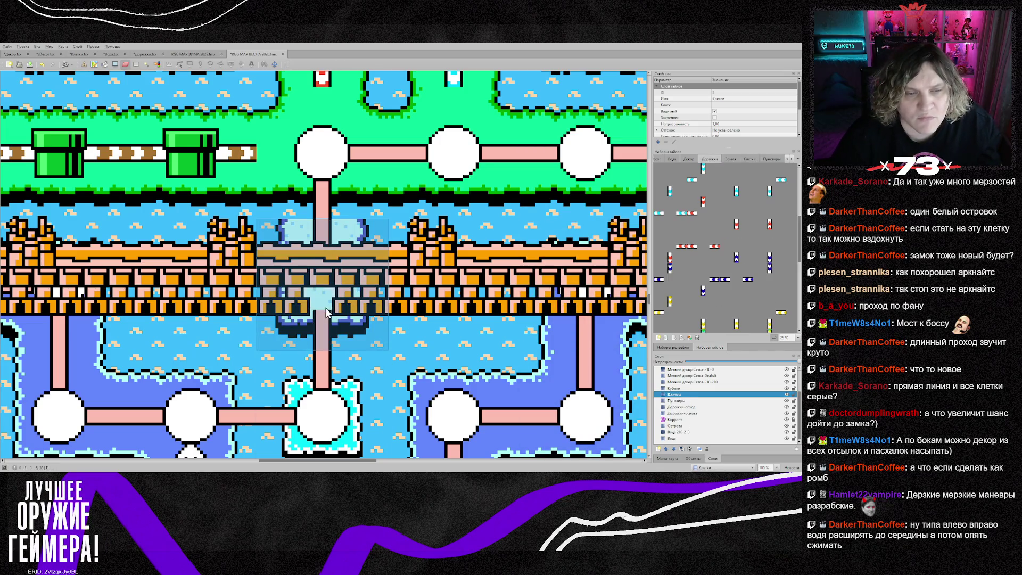
click(677, 426)
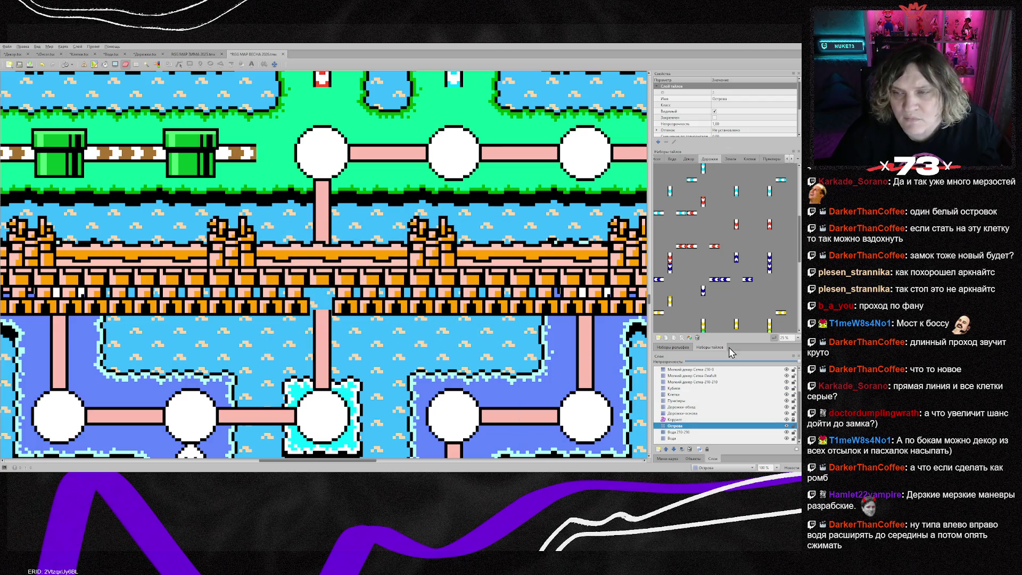
click(718, 413)
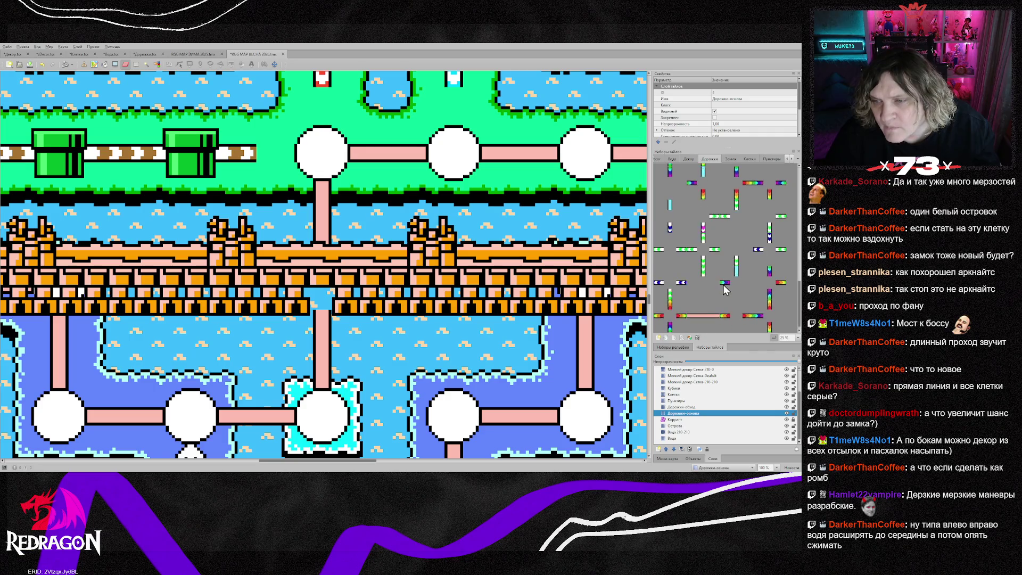
click(708, 306)
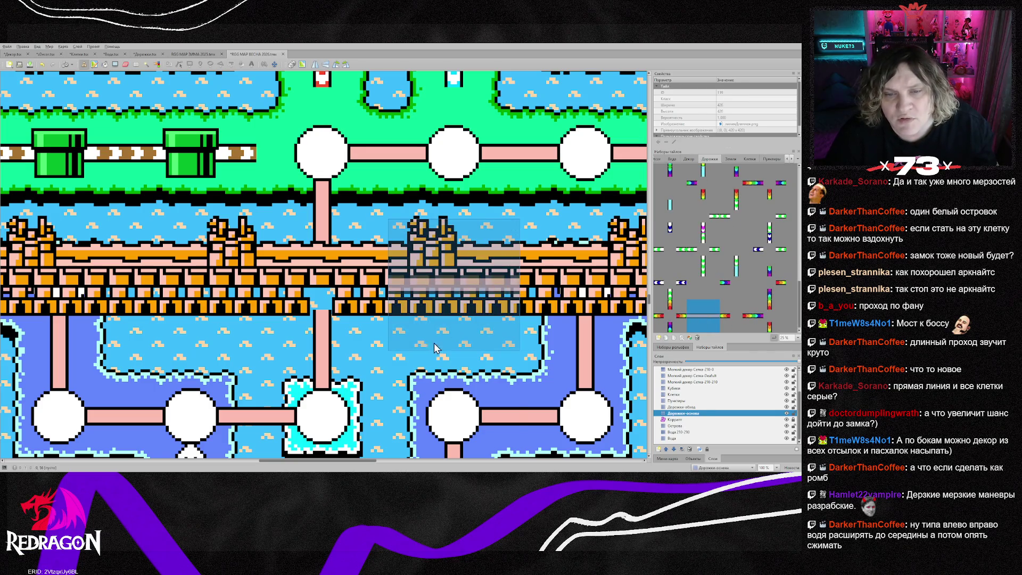
click(322, 287)
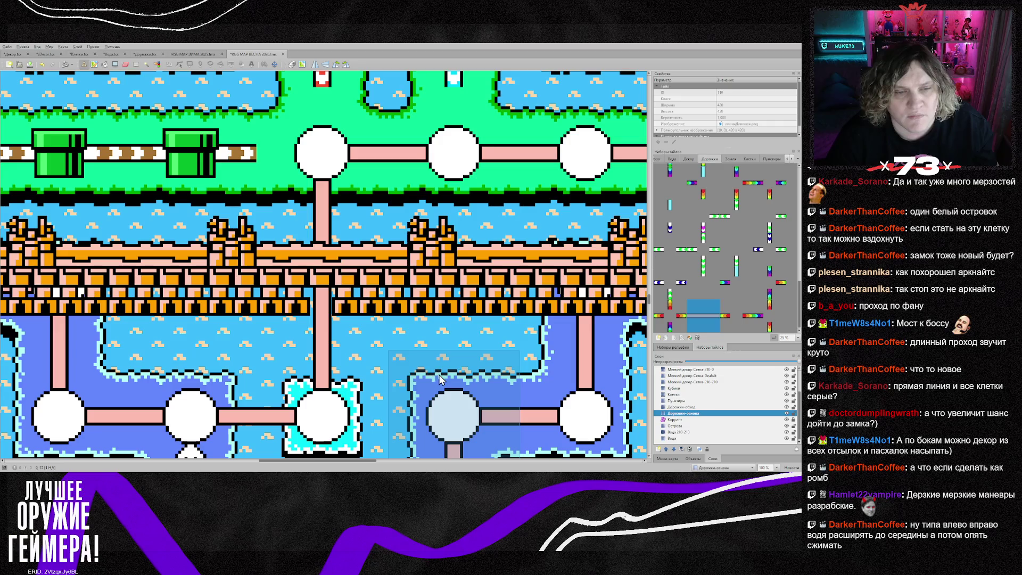
scroll(439, 374, down, 2)
scroll(411, 314, down, 1)
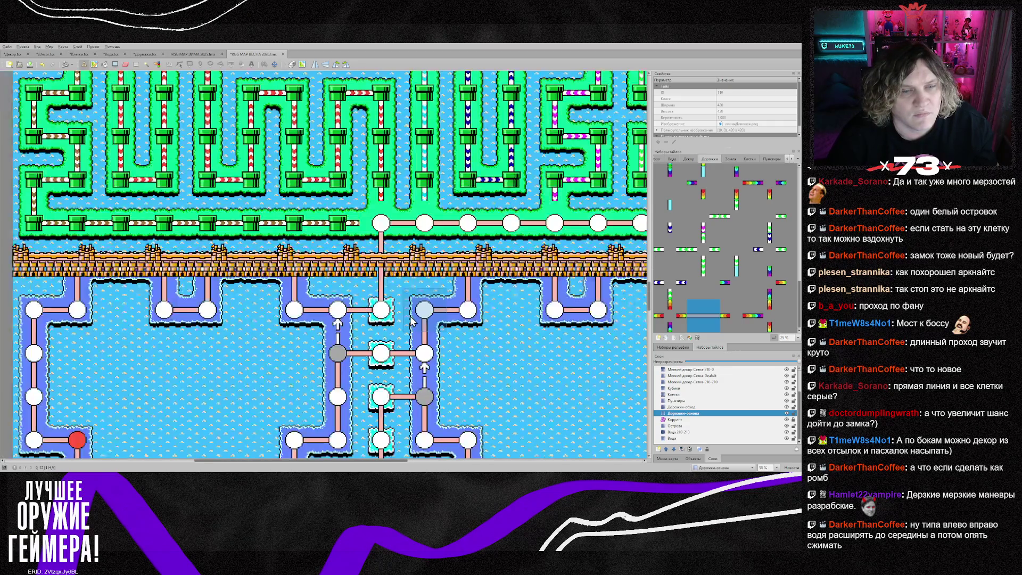
scroll(411, 318, down, 1)
scroll(475, 345, down, 2)
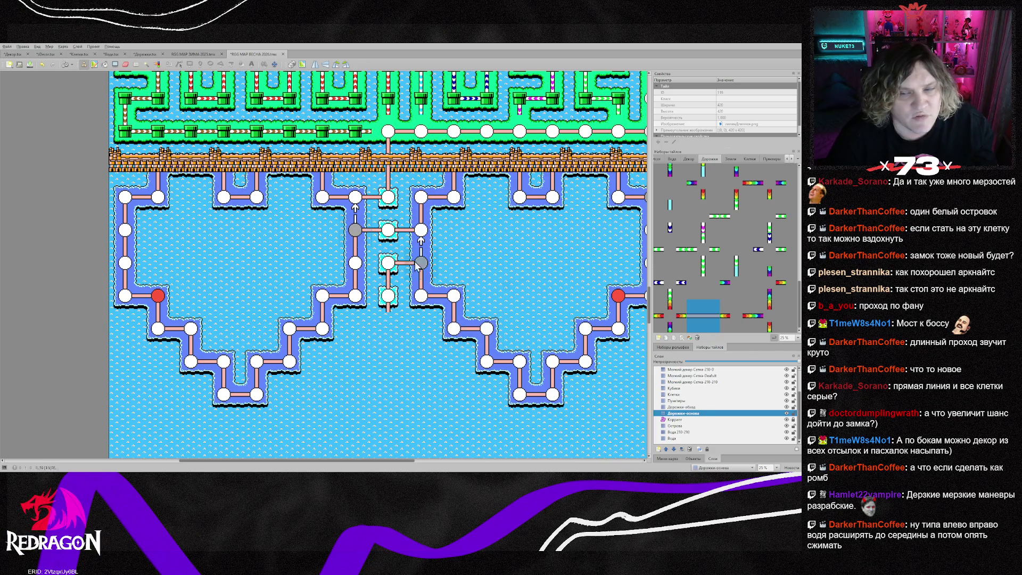
ctrl+click(682, 400)
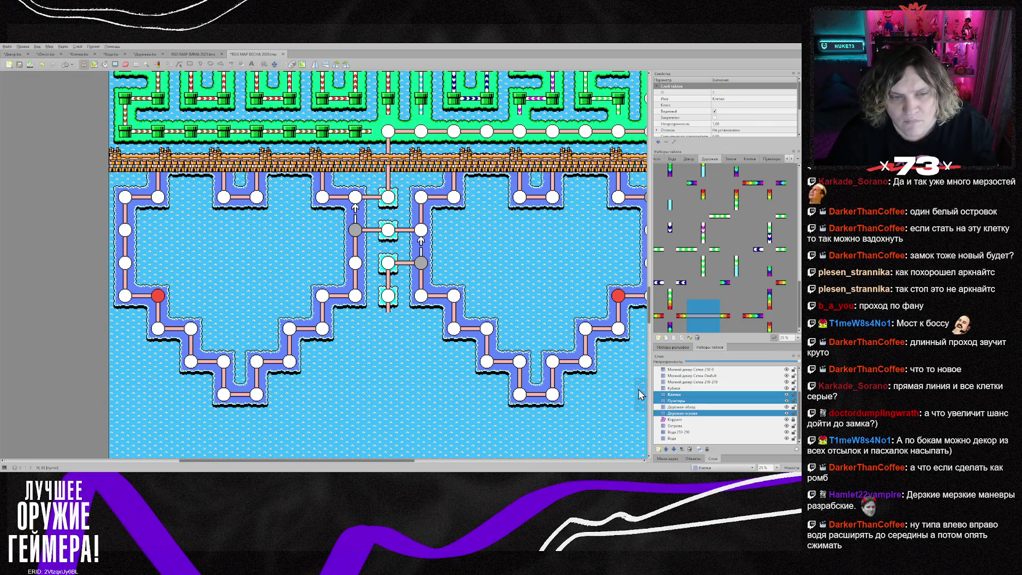
- With the Острова layer added, cut the left heart island and re-place it one tile row lower
ctrl+click(675, 425)
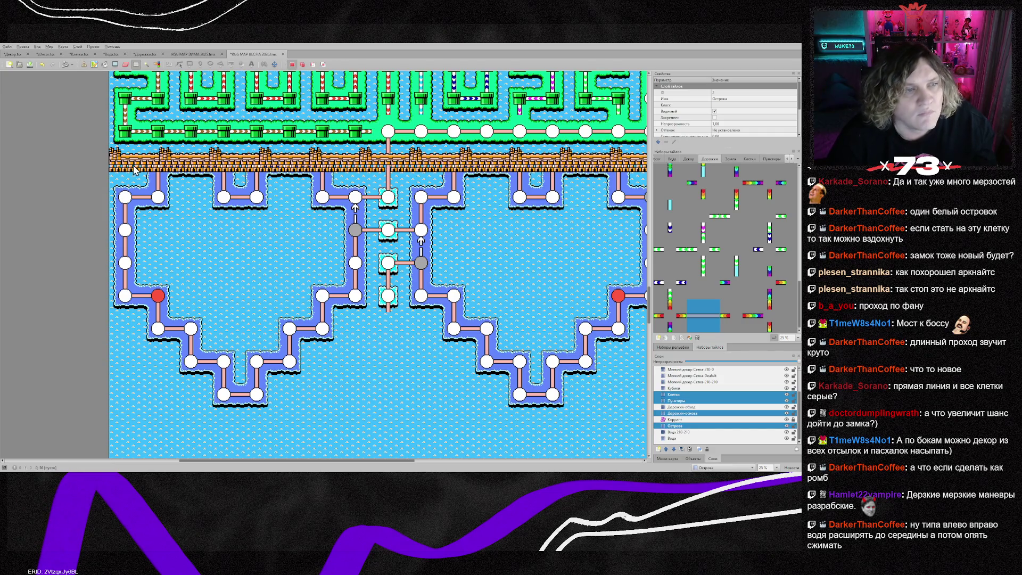
mouse_move(128, 173)
mouse_down()
mouse_move(306, 281)
mouse_move(355, 371)
mouse_move(352, 388)
mouse_up()
key(ctrl+x)
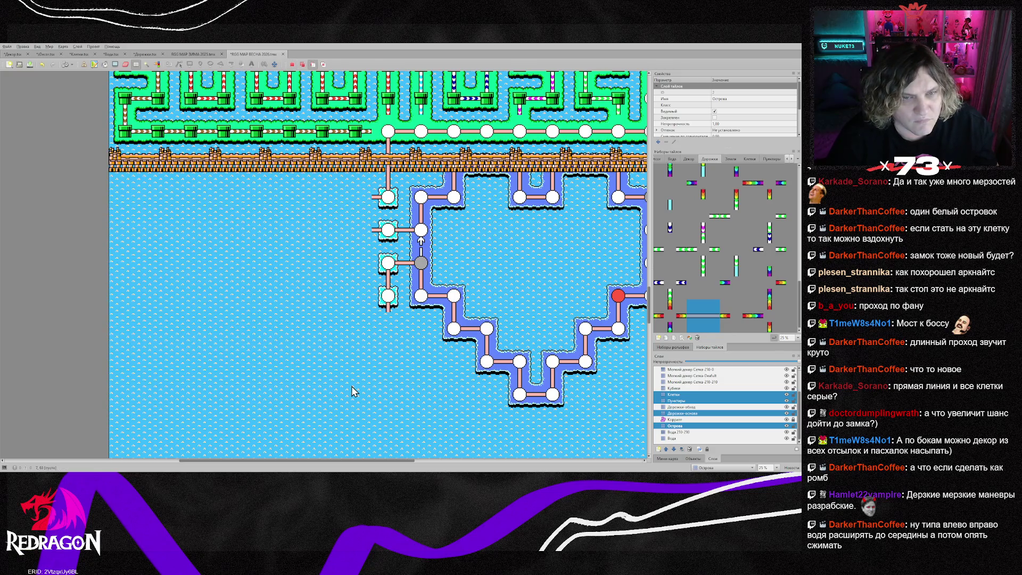
key(ctrl+v)
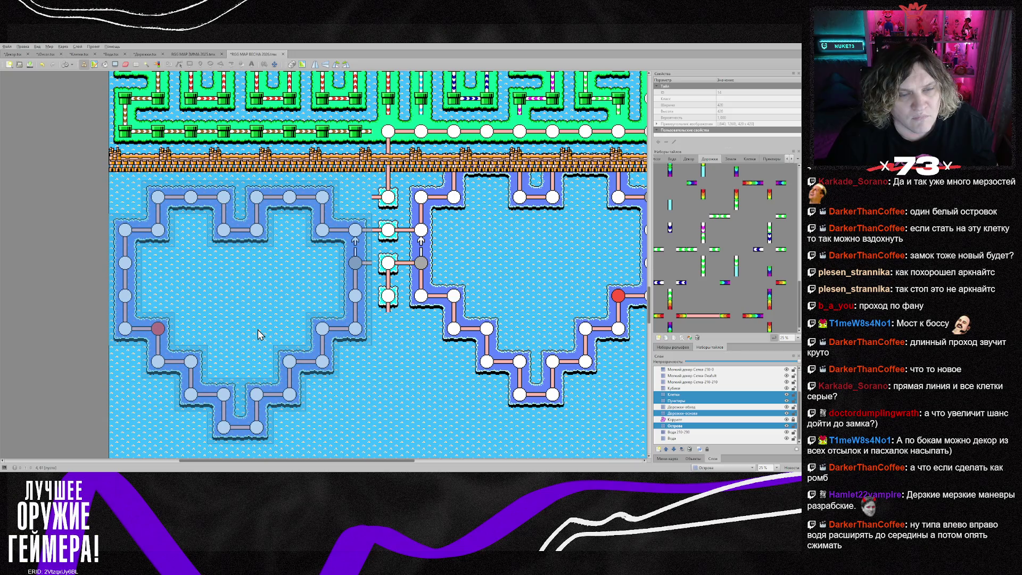
key(ctrl+z)
right_click(532, 349)
- Mark the right heart island area and clear the leftover copied stamp
scroll(400, 460, right, 3)
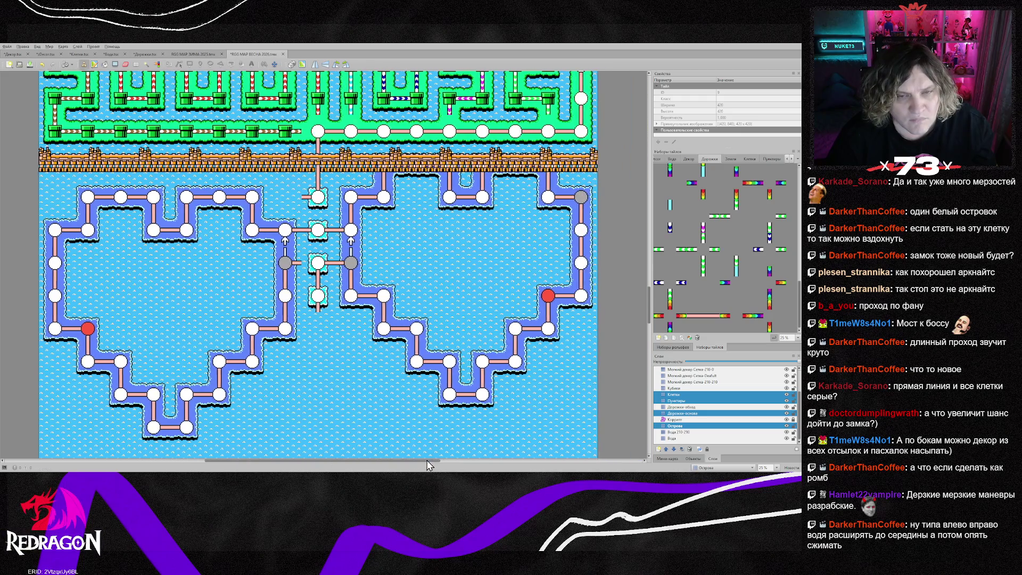
right_click(315, 184)
mouse_move(314, 178)
mouse_down()
mouse_move(373, 210)
mouse_move(511, 341)
mouse_move(553, 404)
mouse_move(548, 395)
mouse_up()
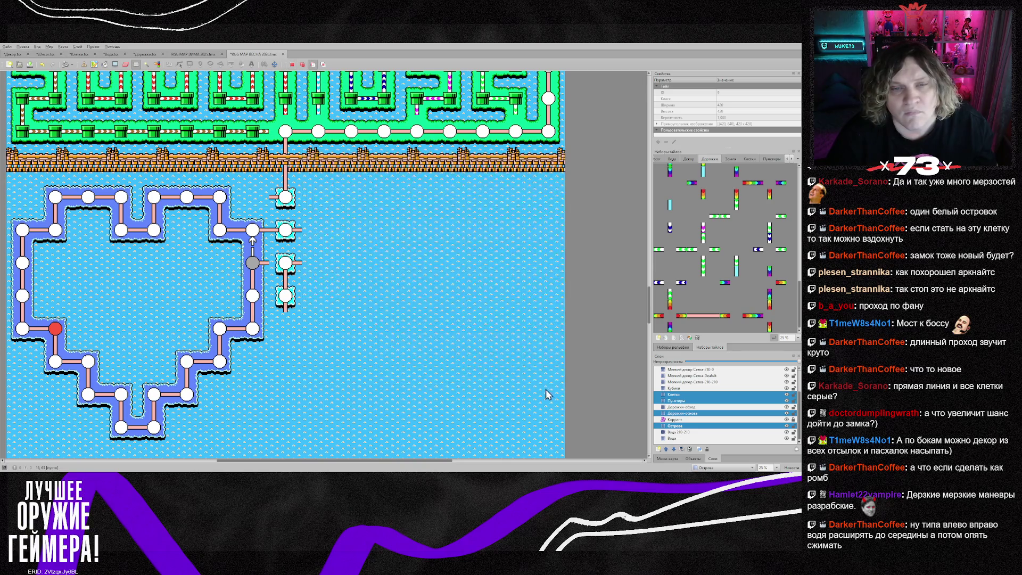
right_click(373, 264)
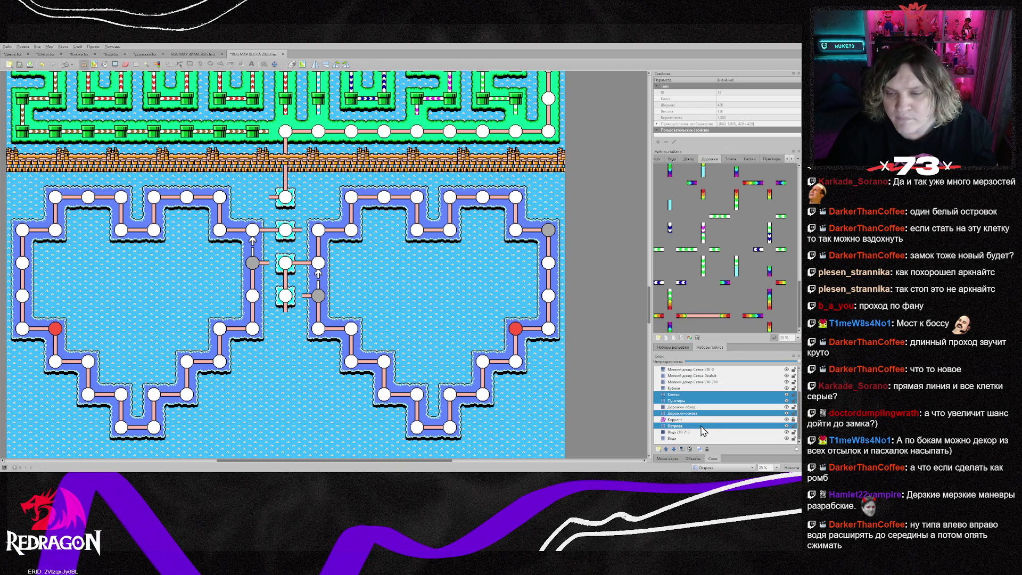
- Pick road and cell tiles from the map and replace a heart connector with a plain node tile
click(693, 413)
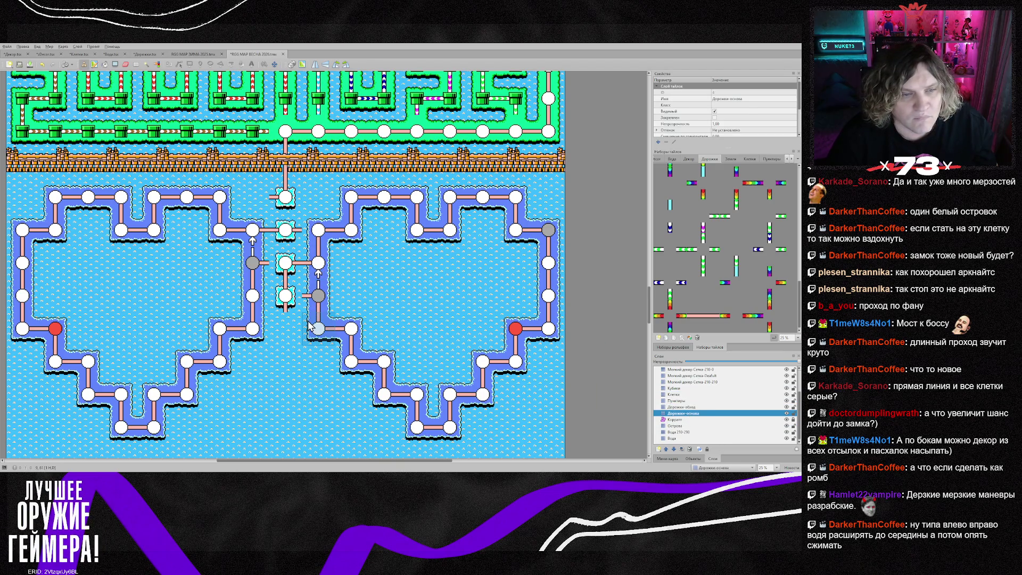
right_click(286, 234)
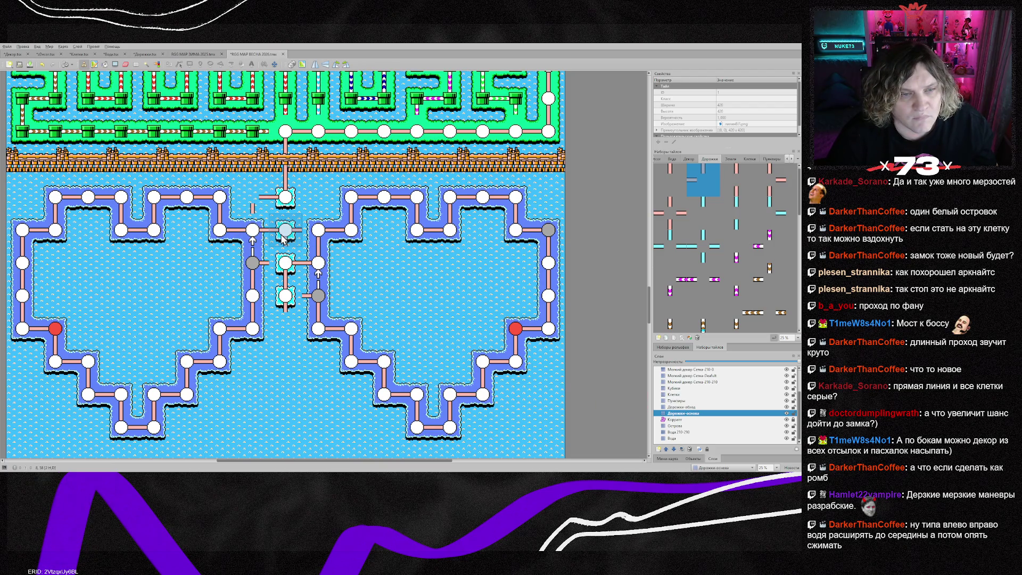
right_click(283, 236)
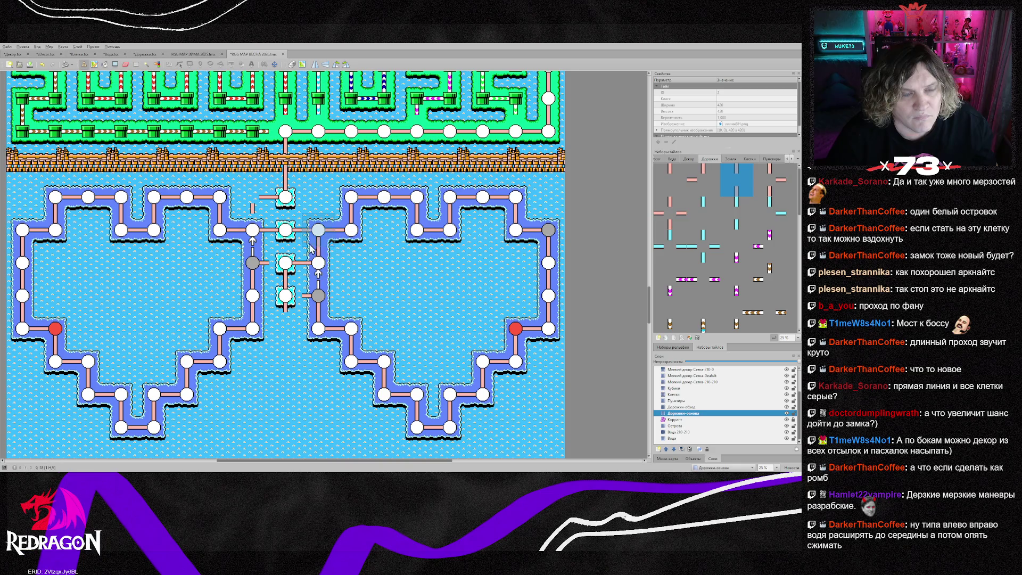
click(682, 394)
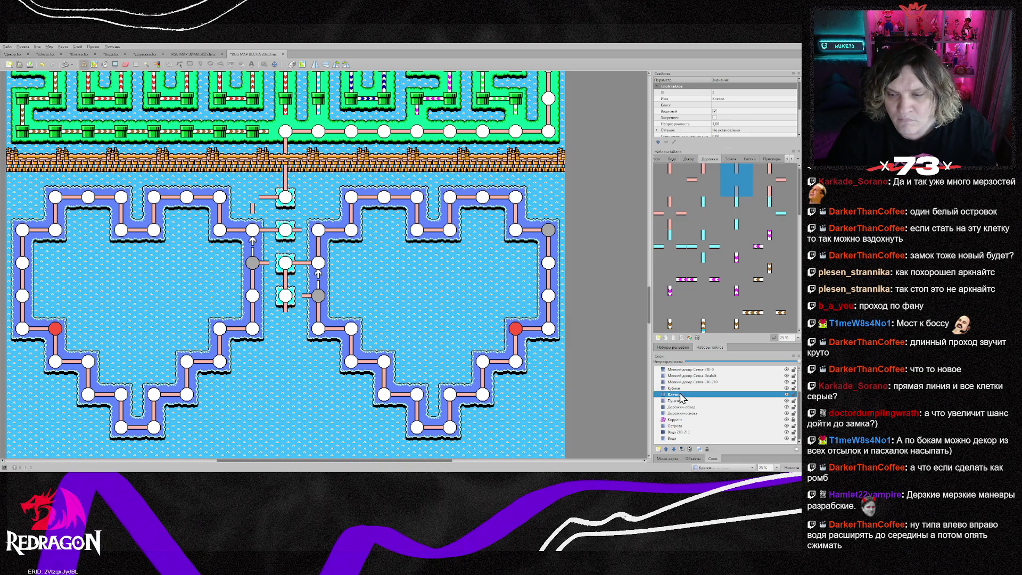
right_click(285, 230)
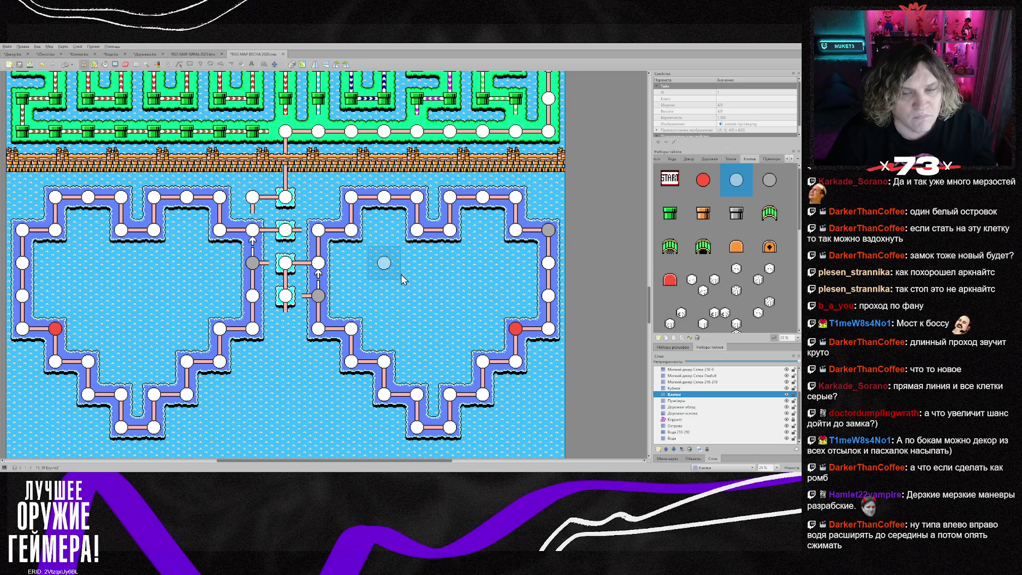
click(694, 414)
right_click(264, 229)
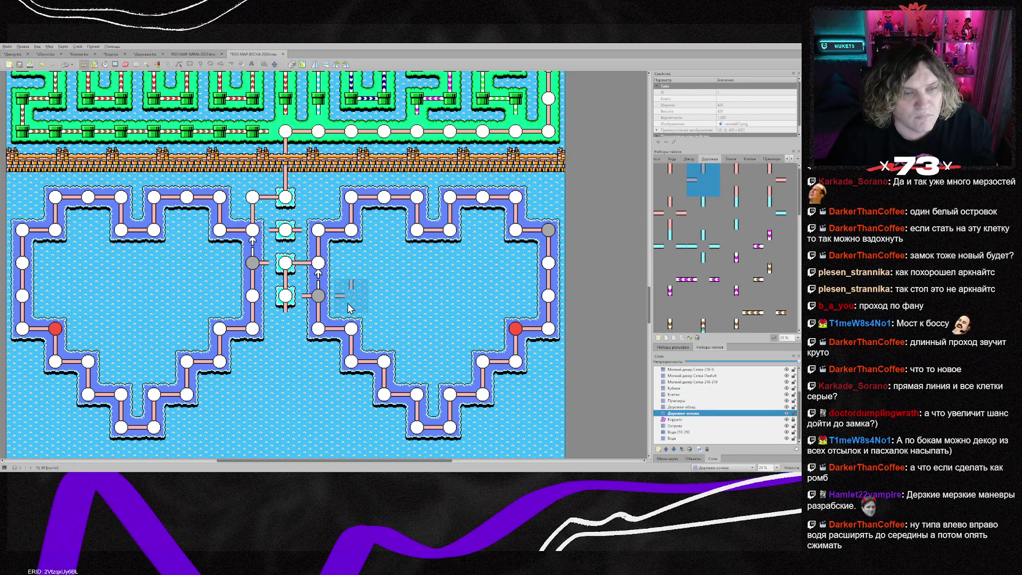
click(286, 230)
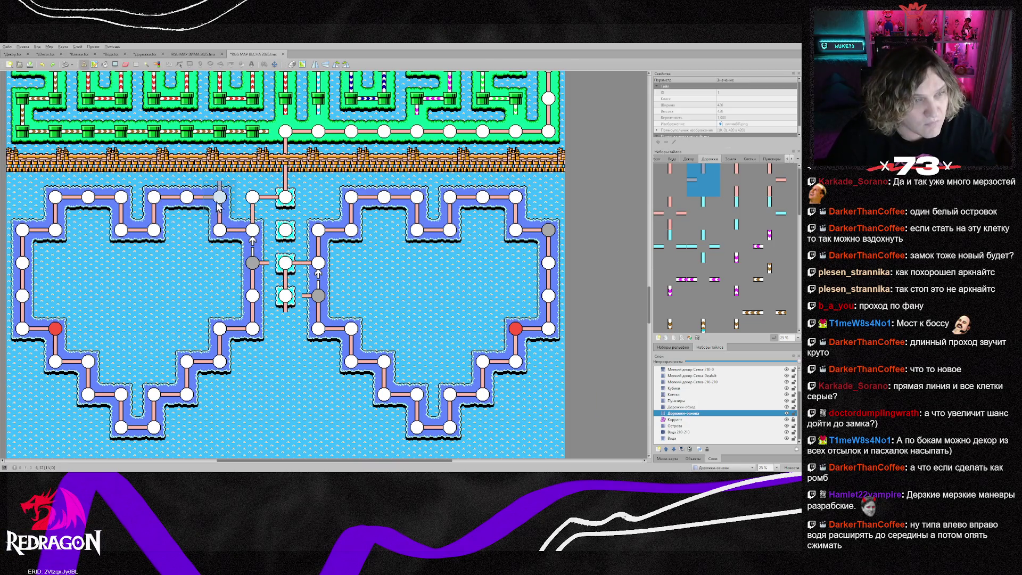
- Pick other road tile variants, then remove the extra white node between the hearts on Клетки
right_click(254, 239)
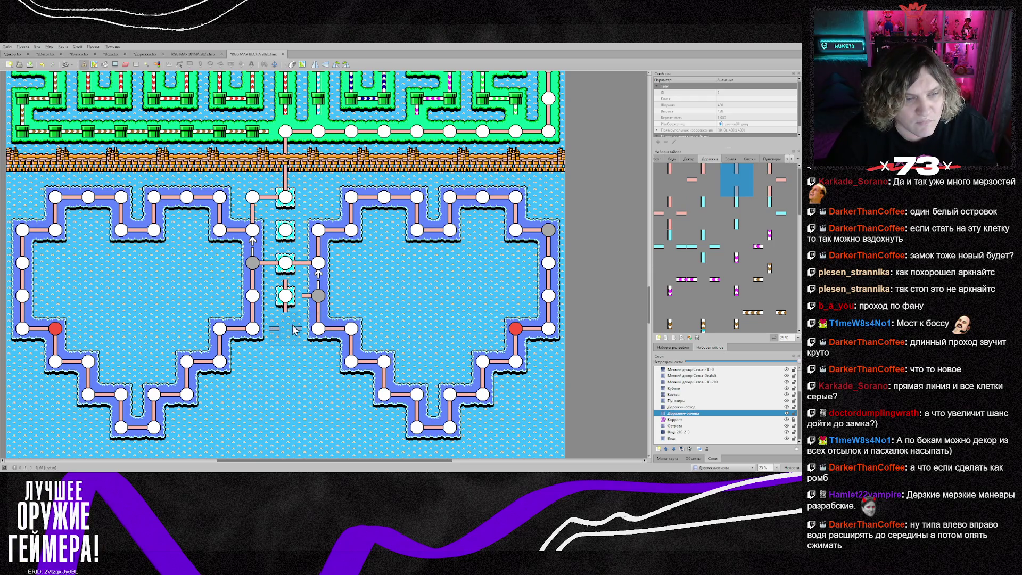
right_click(252, 328)
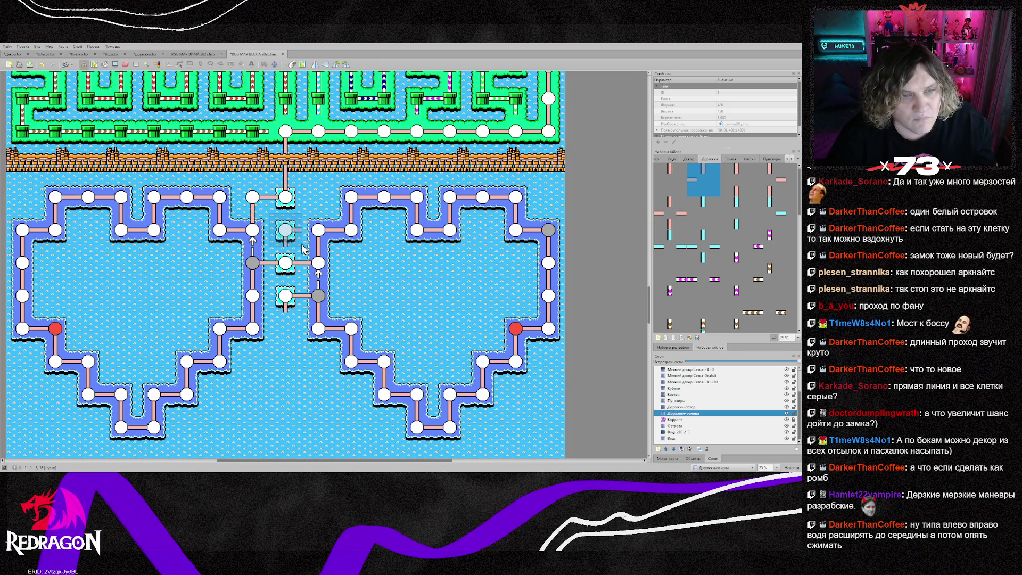
click(674, 394)
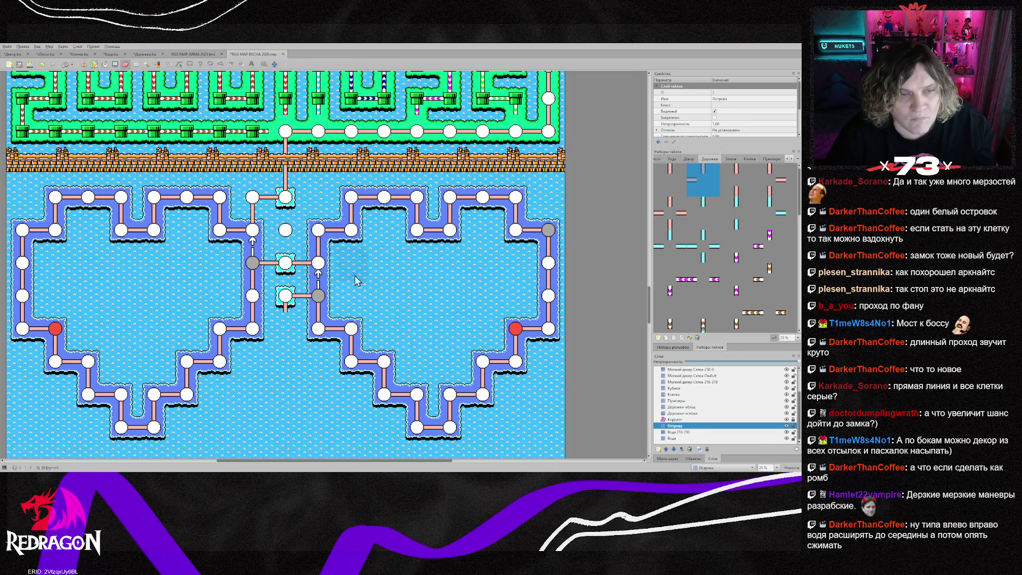
key(ctrl+z)
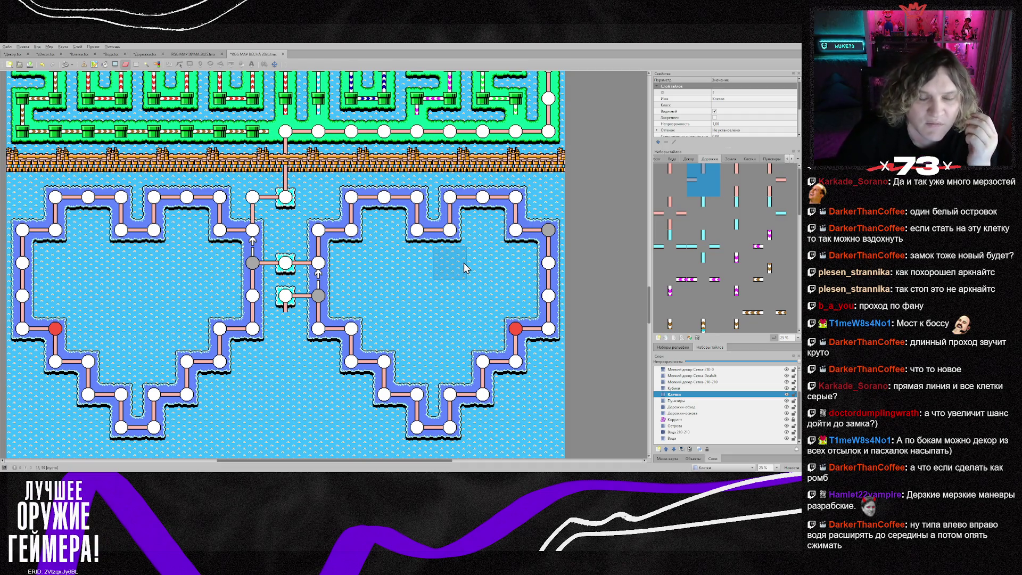
scroll(436, 272, down, 5)
scroll(434, 269, up, 8)
scroll(430, 271, down, 3)
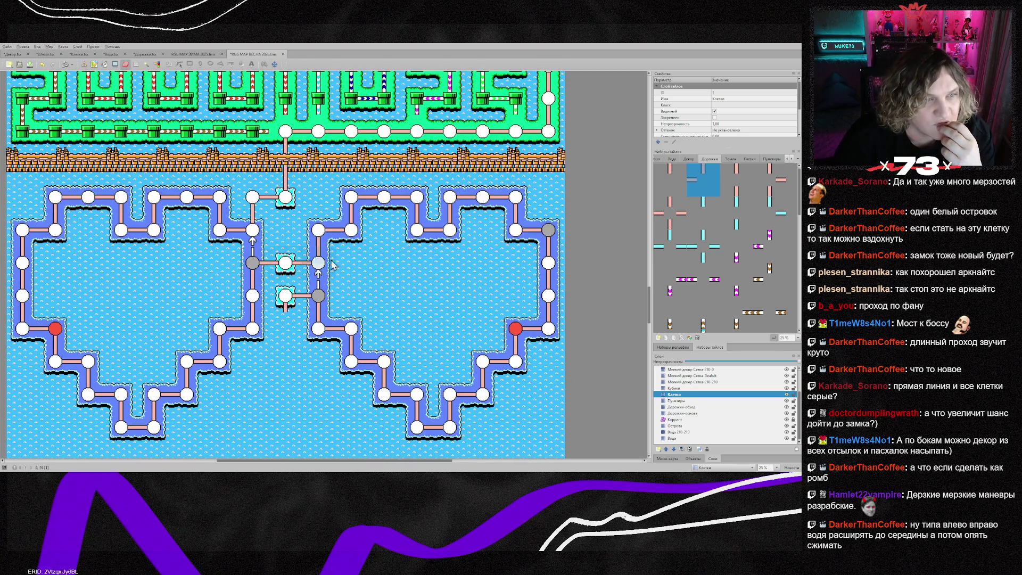
- On the Вода layer, undo an accidental lava-area erase and pick the water tile for painting
scroll(332, 265, down, 20)
click(677, 439)
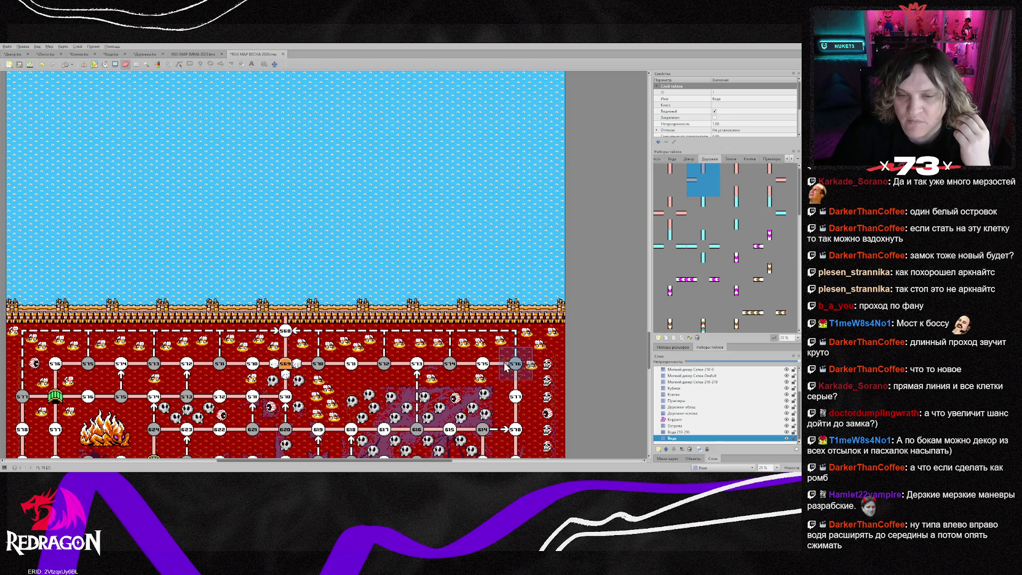
click(485, 333)
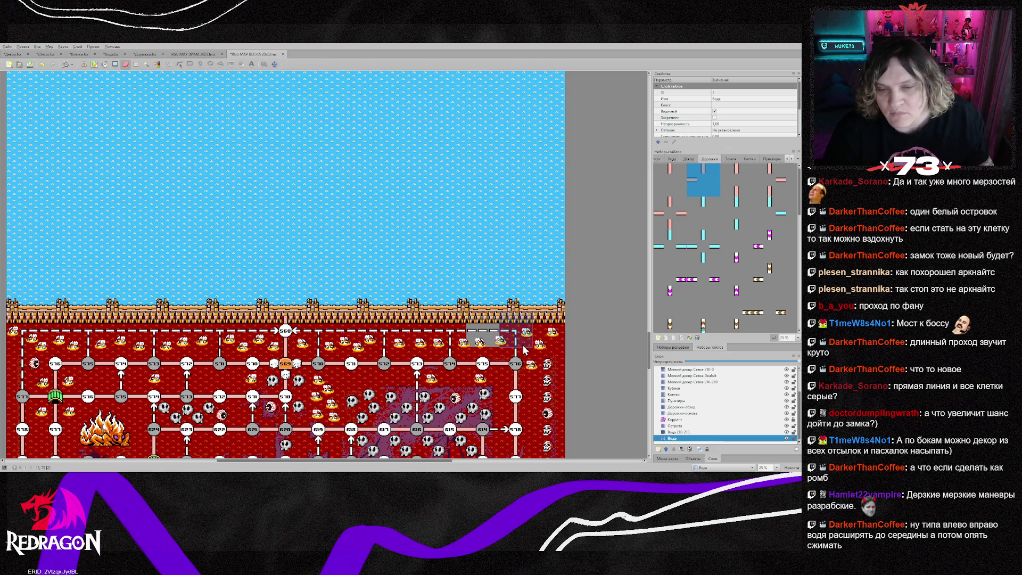
key(ctrl+z)
key(b)
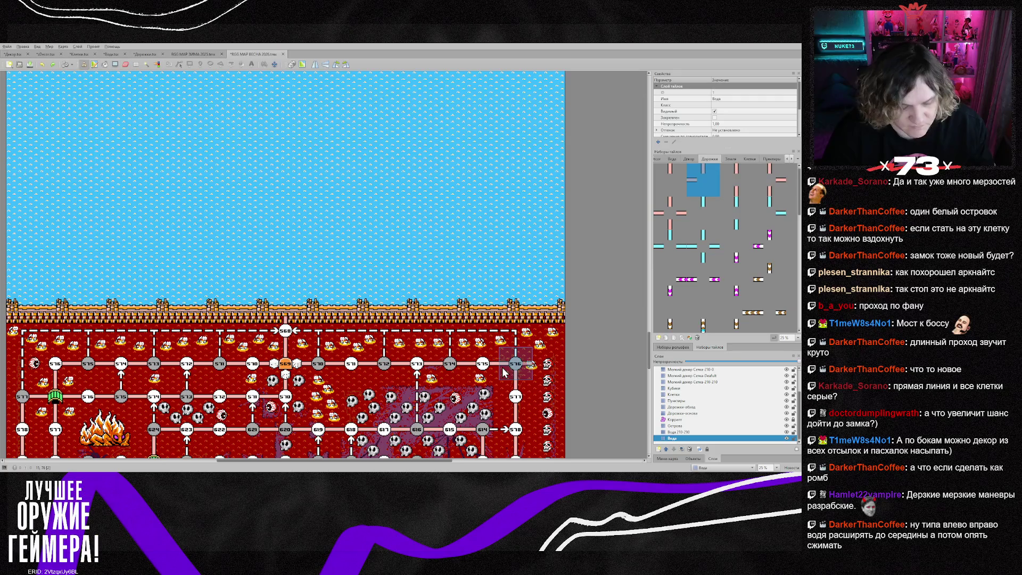
right_click(503, 366)
scroll(520, 288, up, 1)
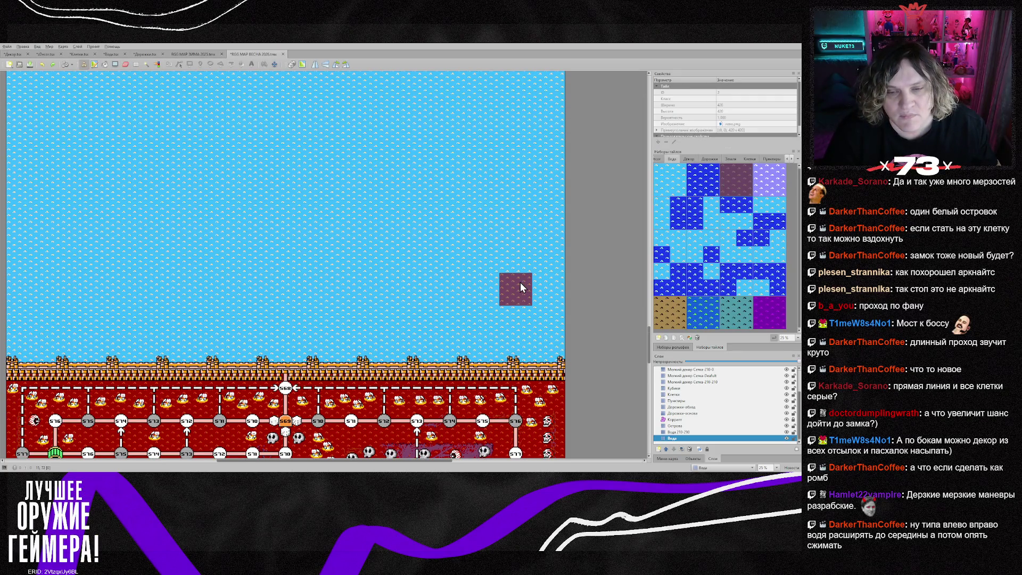
right_click(520, 282)
scroll(559, 289, down, 3)
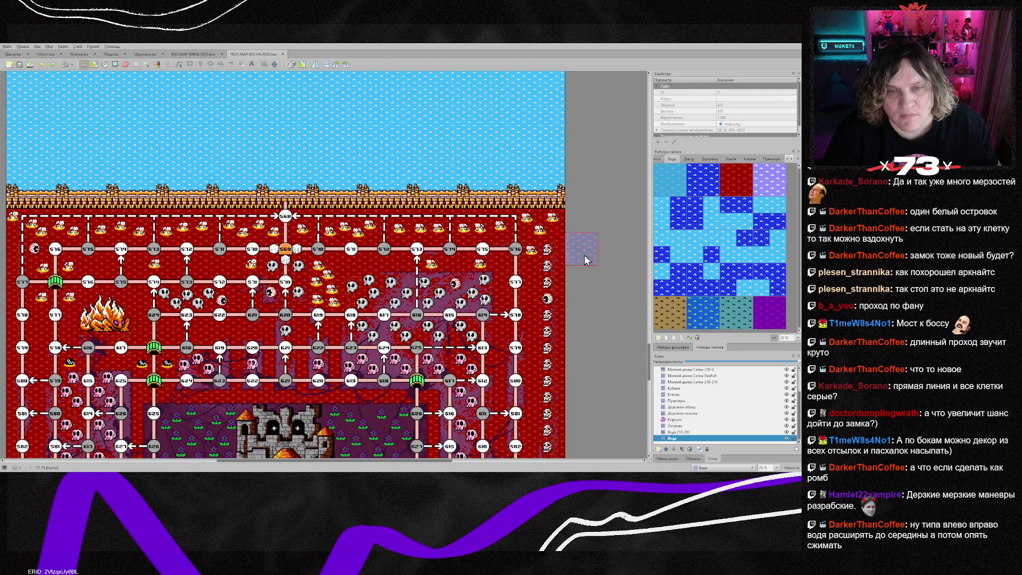
scroll(695, 383, up, 2)
- Delete the fence object along the top of the lava area from the Уникальный декор layer
click(694, 383)
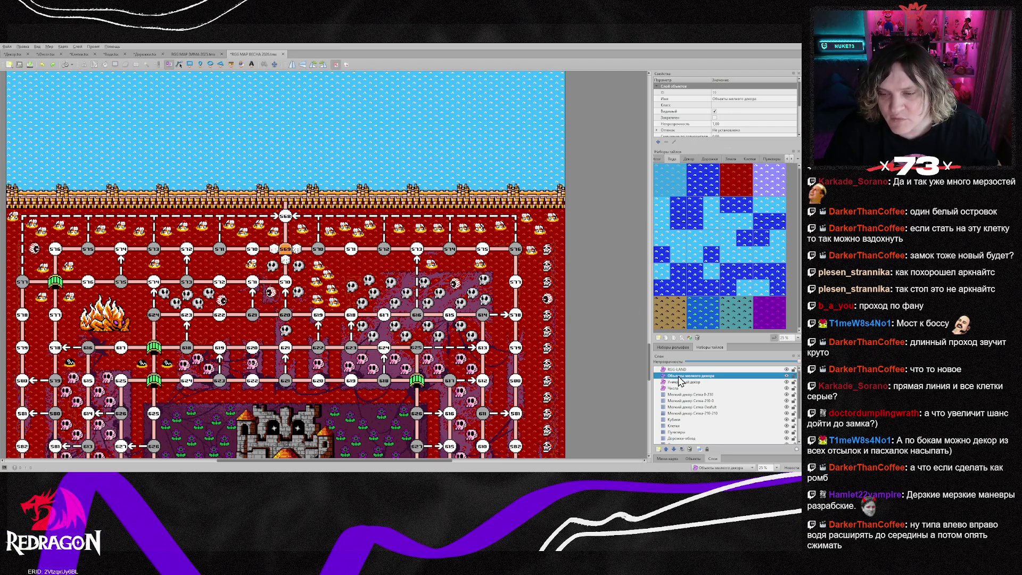
click(509, 198)
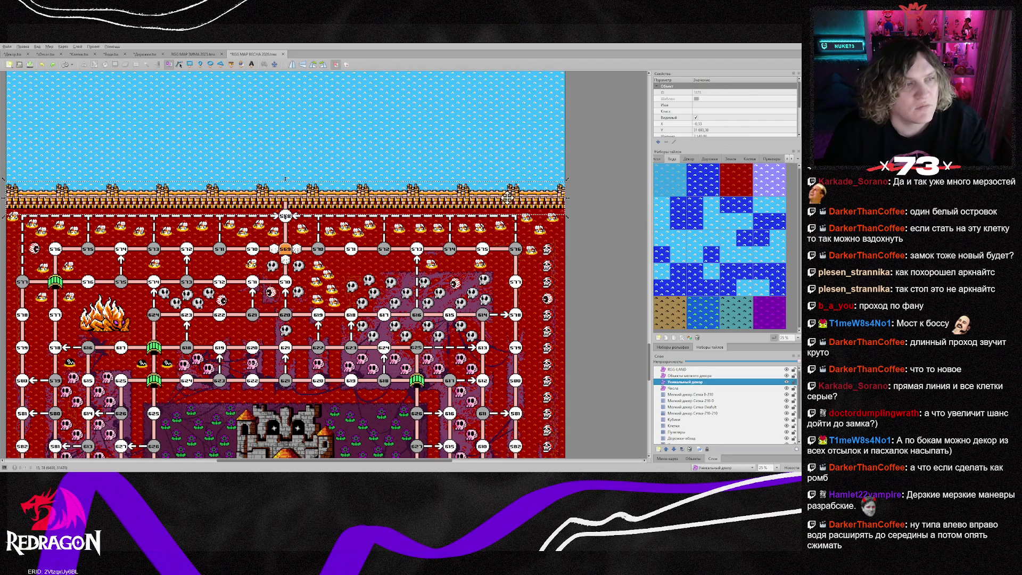
key(Delete)
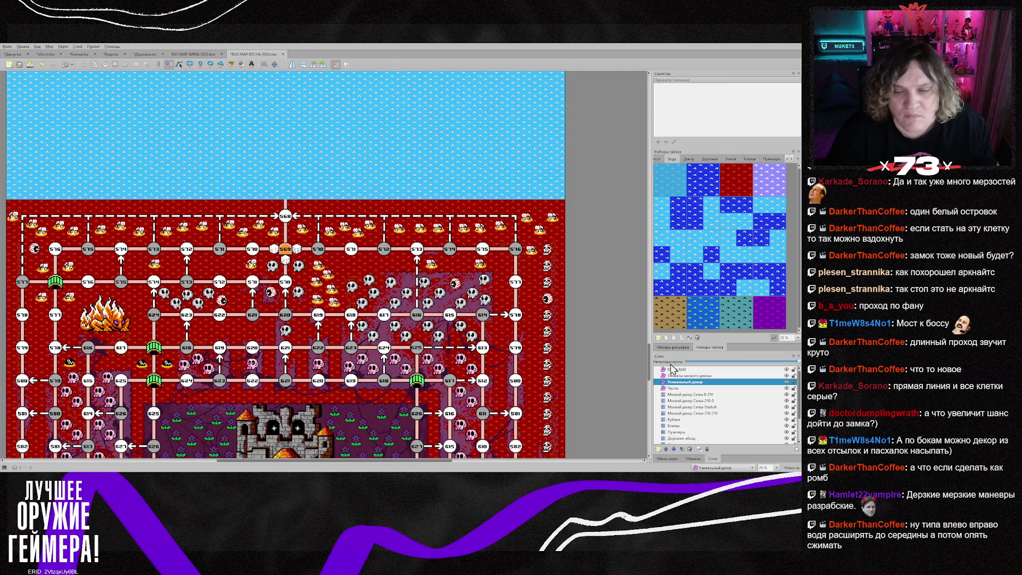
- Select the layers from the decor grid down to Вода 210-210 and mark a tile rectangle from the map's top-left
click(692, 395)
scroll(700, 405, down, 2)
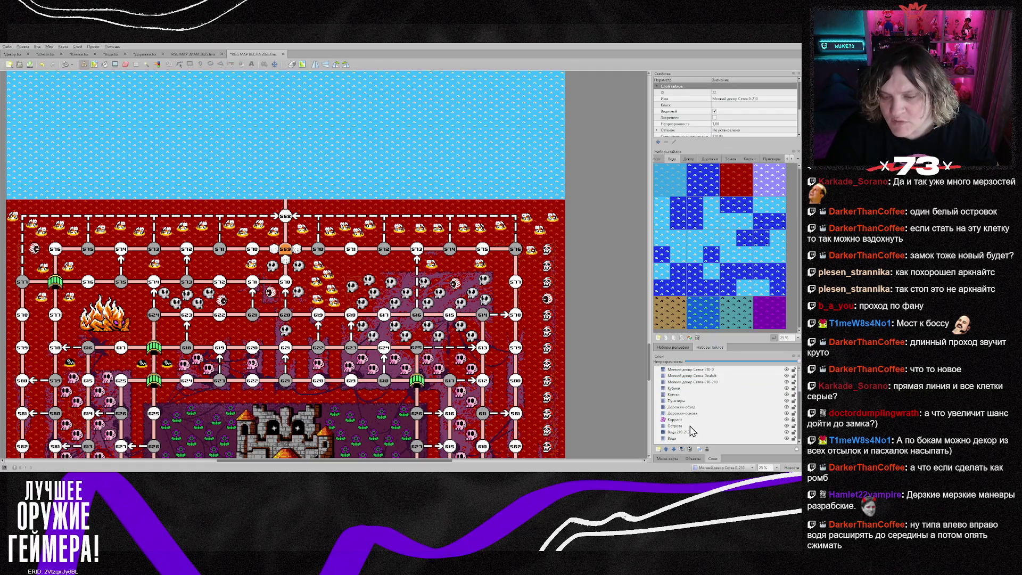
shift+click(687, 427)
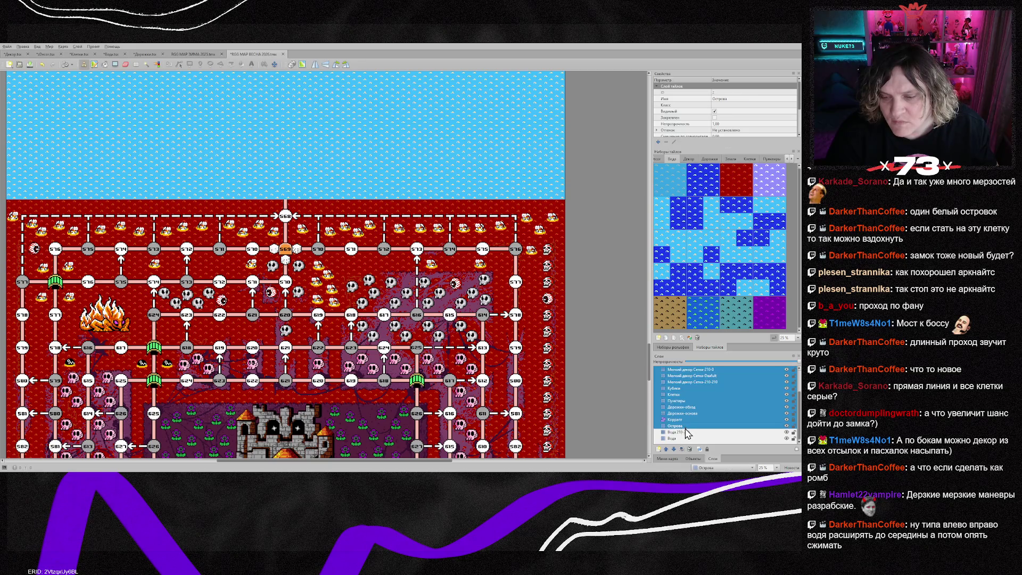
shift+click(685, 439)
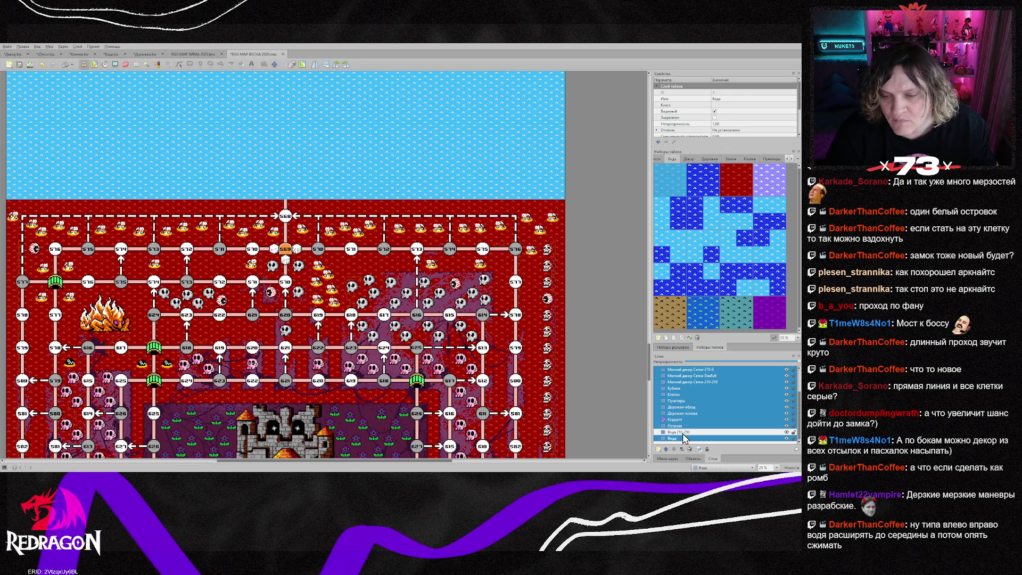
shift+click(686, 432)
scroll(686, 424, up, 1)
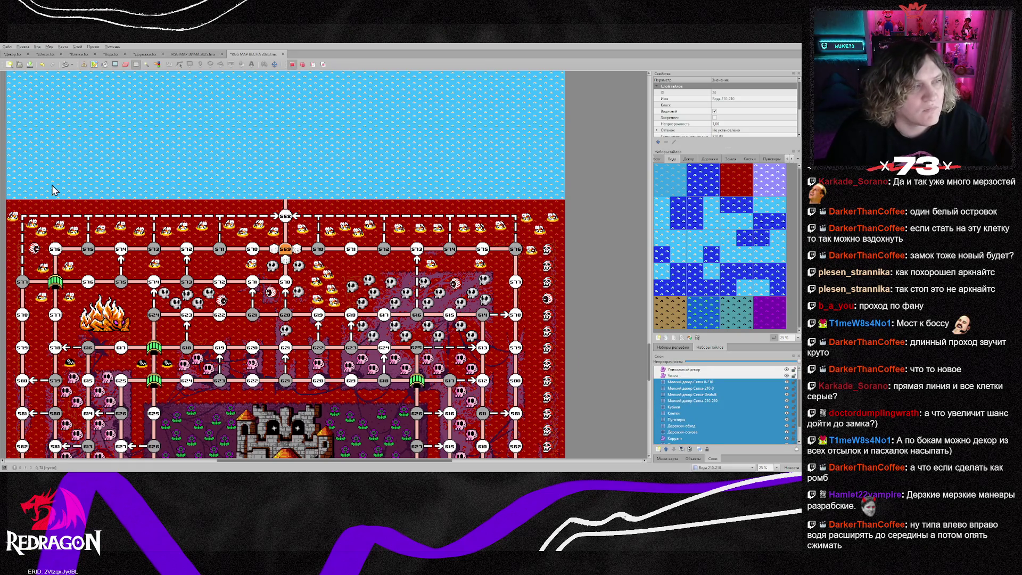
mouse_move(52, 190)
mouse_down()
mouse_move(418, 350)
mouse_move(552, 395)
mouse_move(556, 417)
mouse_move(551, 369)
mouse_up()
scroll(551, 401, down, 5)
scroll(555, 417, down, 2)
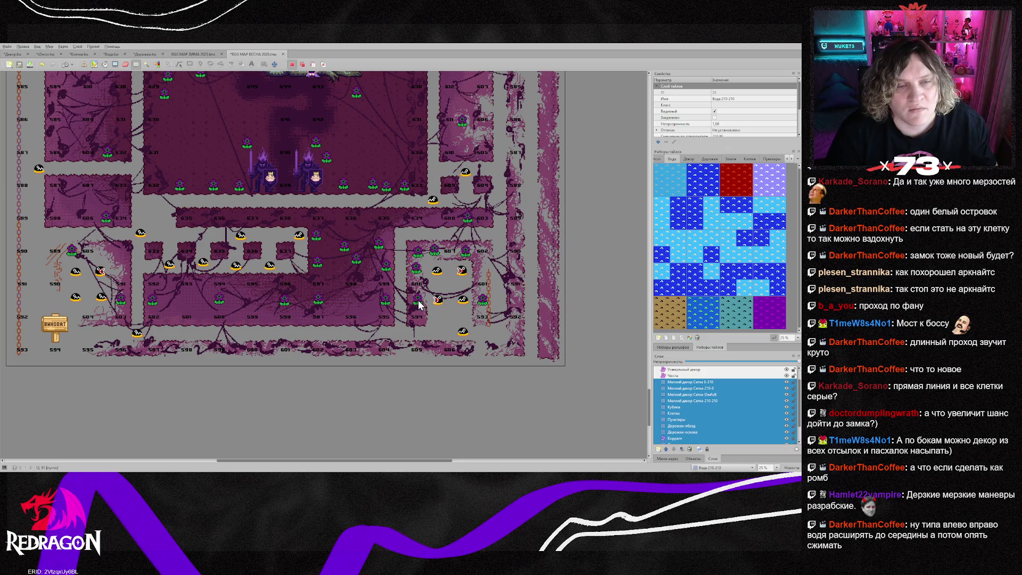
scroll(419, 305, up, 10)
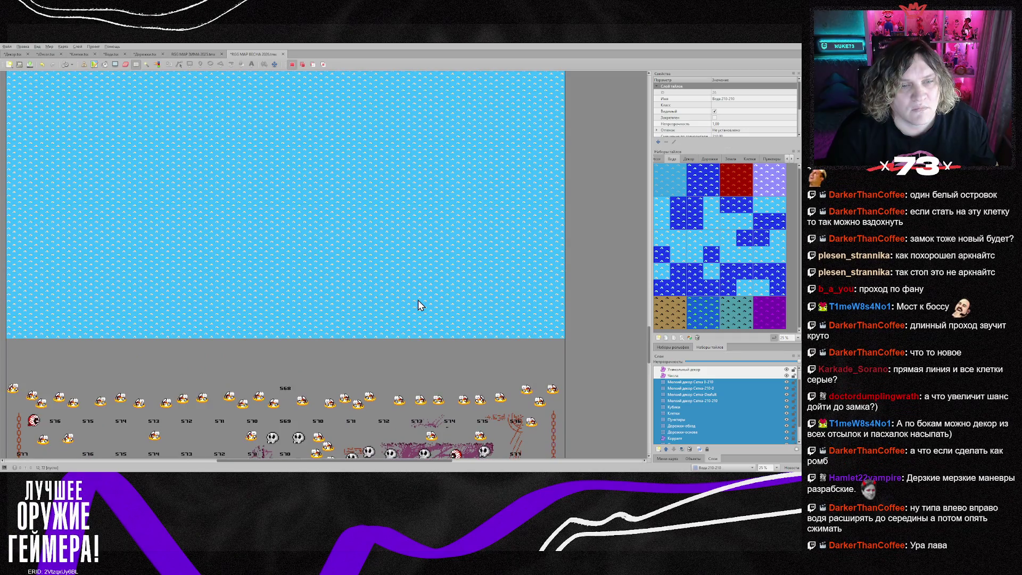
scroll(418, 299, up, 5)
- Switch to the Stamp Brush on the Острова layer only and pan to reveal the left water strip
key(b)
scroll(312, 378, up, 10)
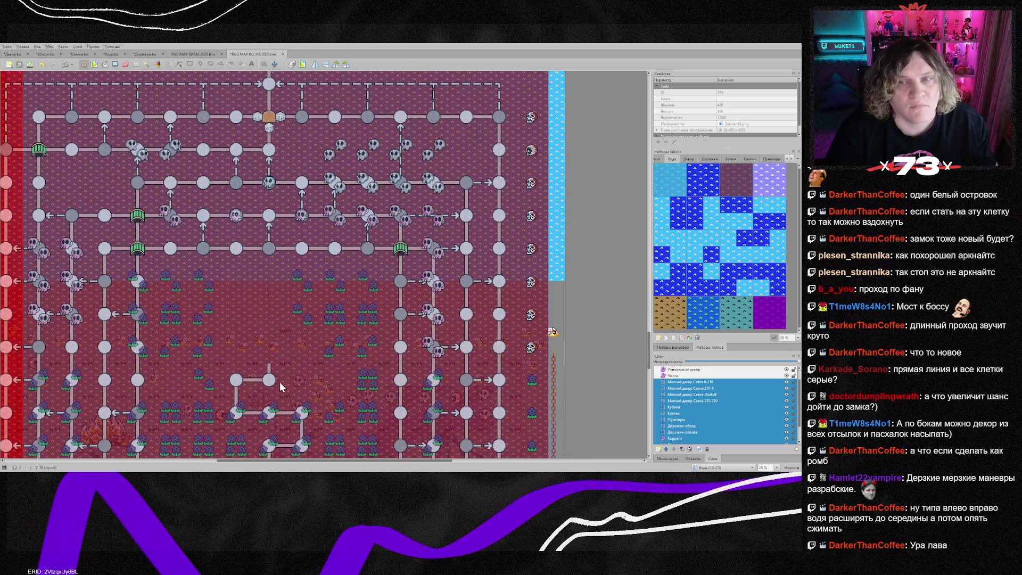
scroll(279, 382, left, 1)
scroll(287, 367, down, 2)
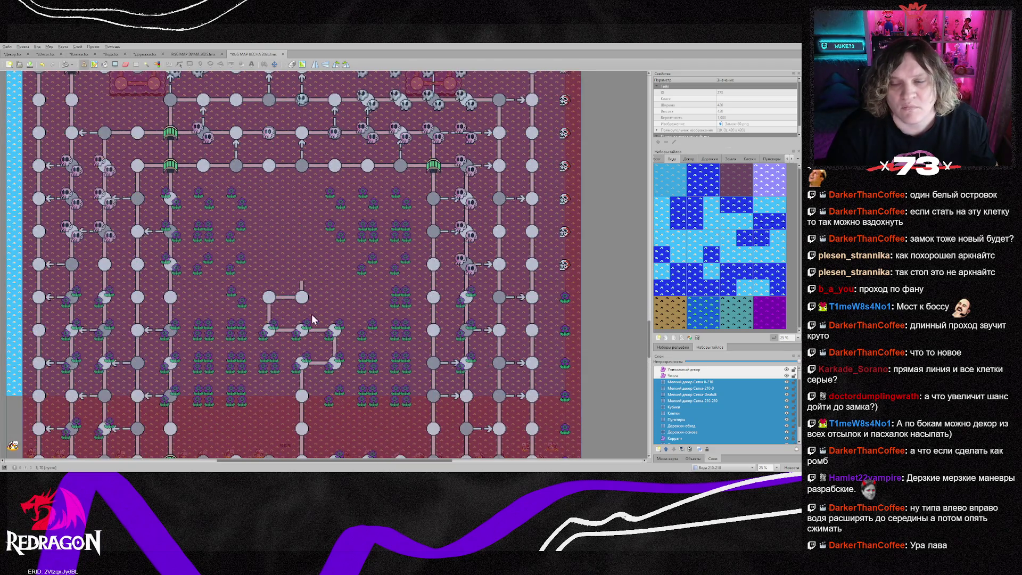
scroll(313, 319, left, 2)
scroll(286, 320, right, 3)
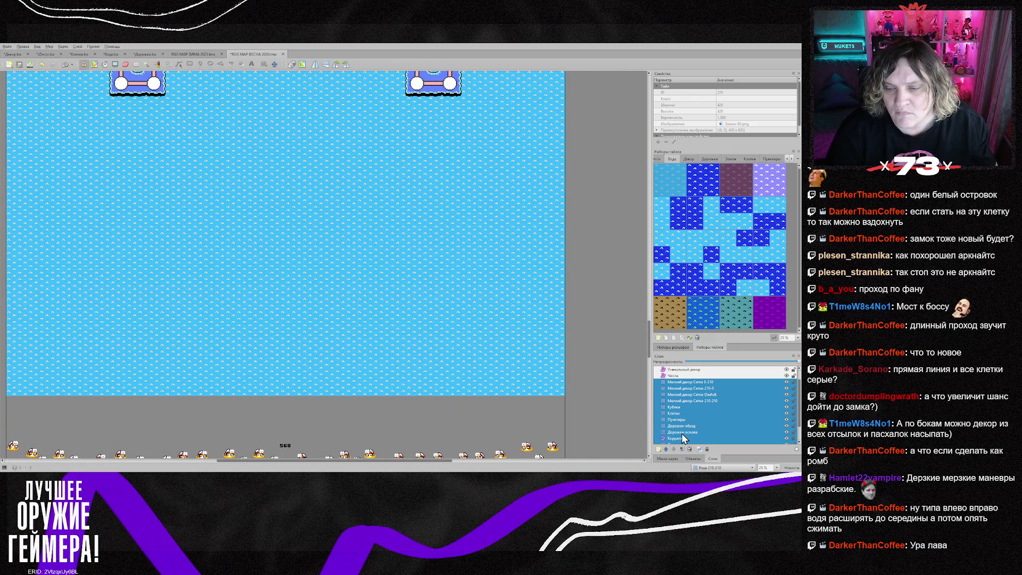
scroll(682, 433, down, 1)
click(679, 427)
mouse_move(279, 293)
mouse_down()
mouse_move(305, 388)
mouse_move(281, 409)
mouse_up()
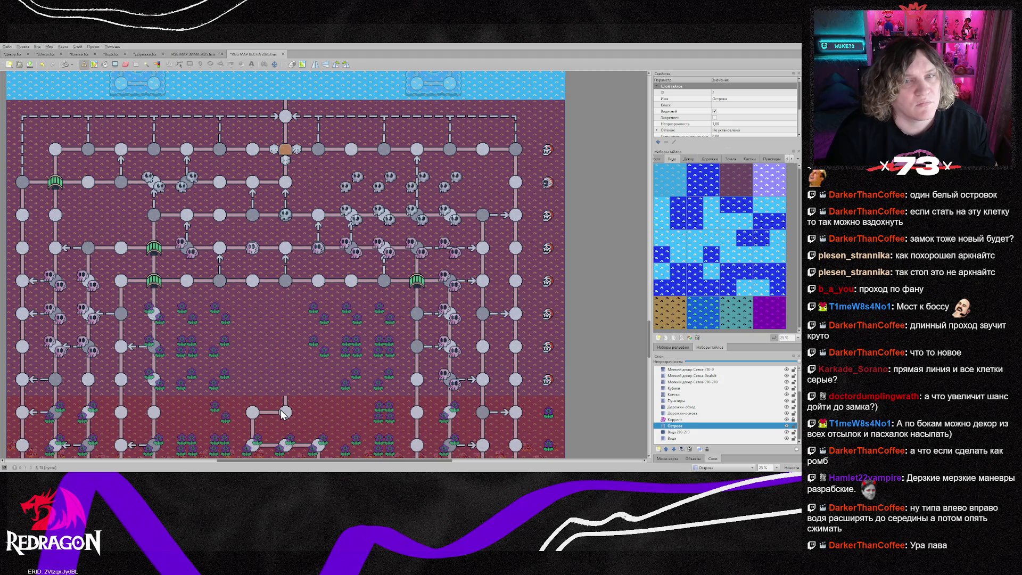
scroll(287, 399, down, 2)
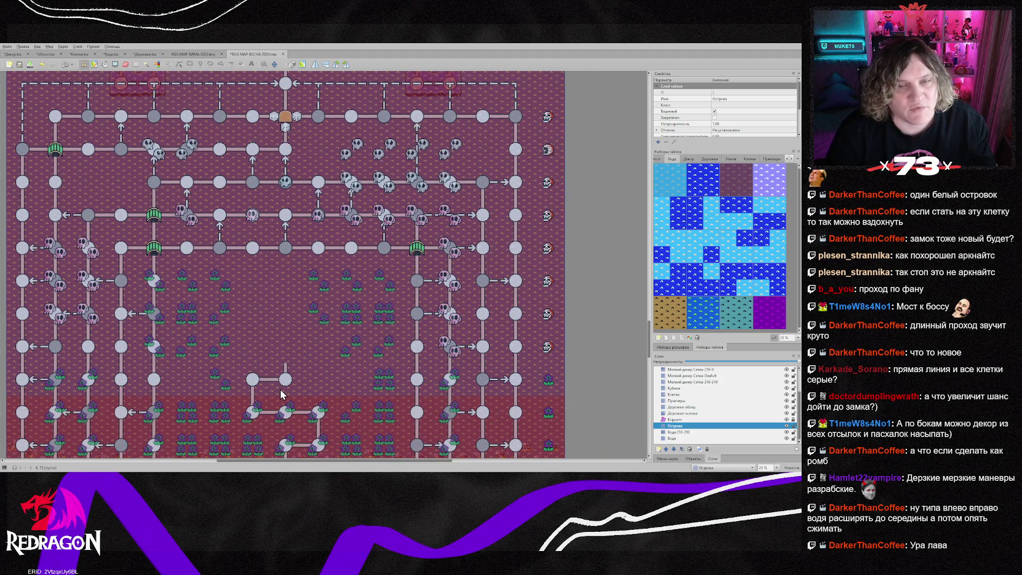
scroll(319, 397, up, 2)
scroll(333, 370, up, 5)
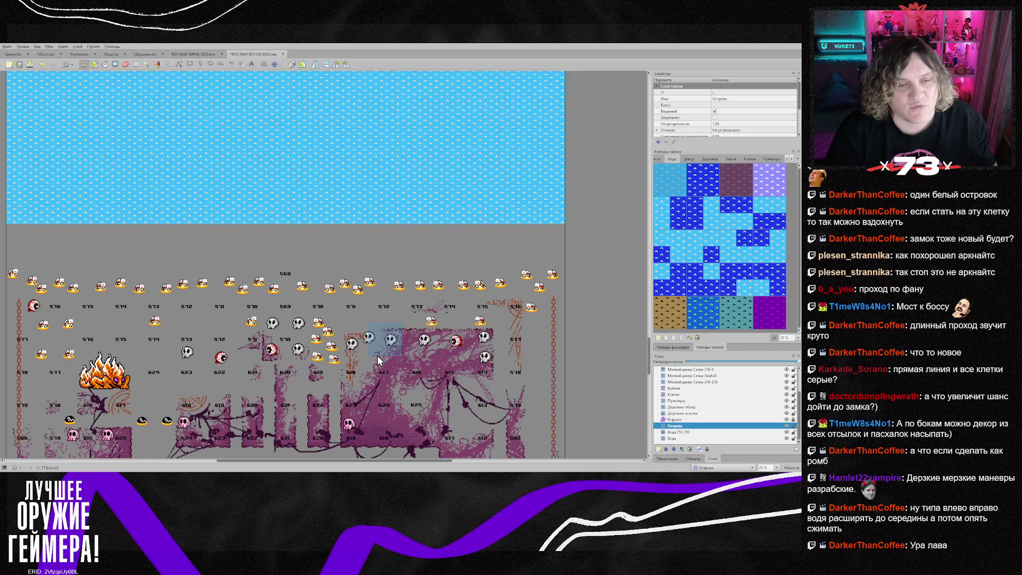
scroll(538, 256, down, 4)
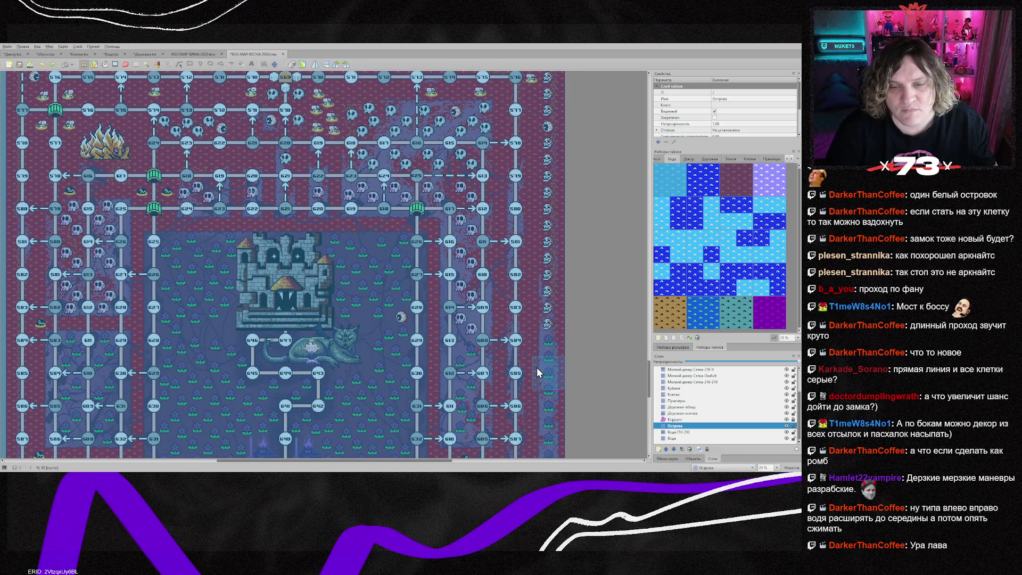
scroll(554, 345, down, 3)
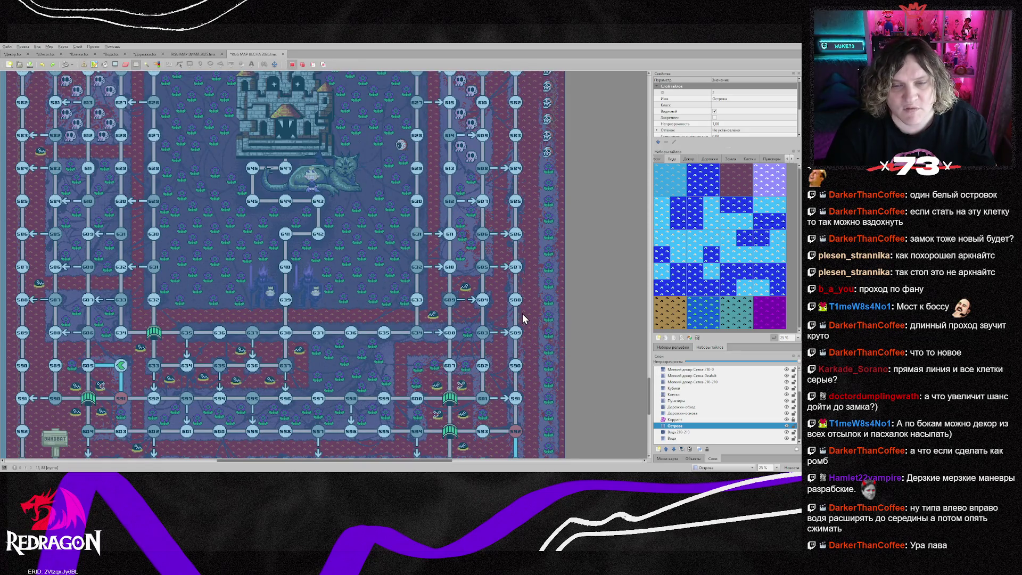
- Restore full layer colours and scroll through the whole map from the lava castle to the heart islands
key(h)
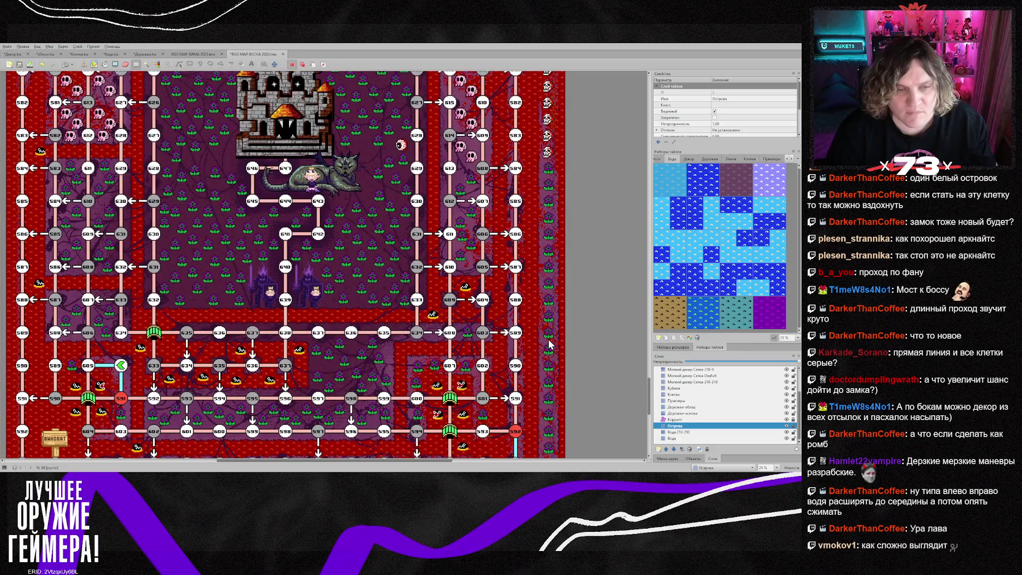
scroll(548, 337, up, 10)
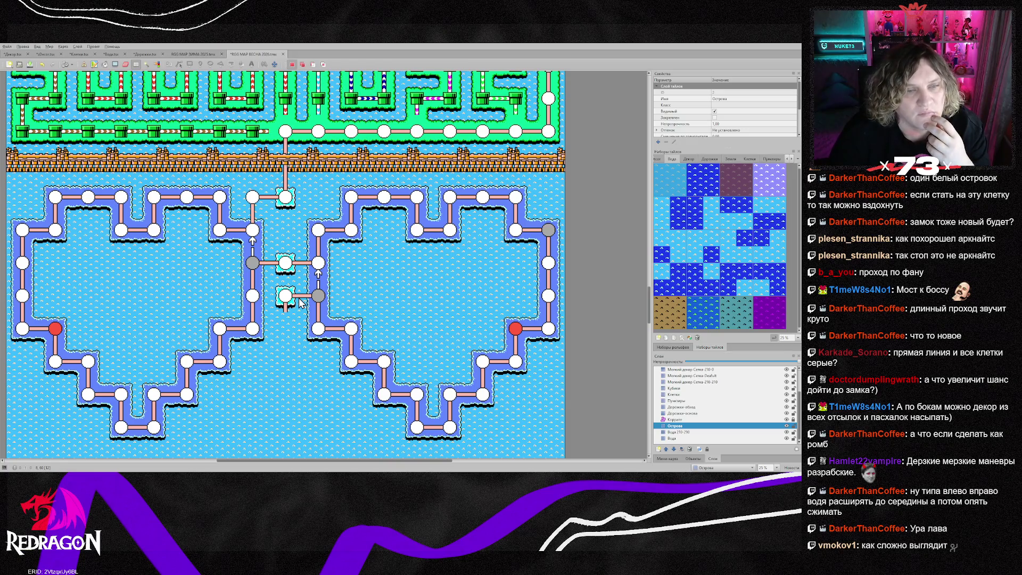
scroll(300, 303, down, 8)
scroll(300, 302, up, 3)
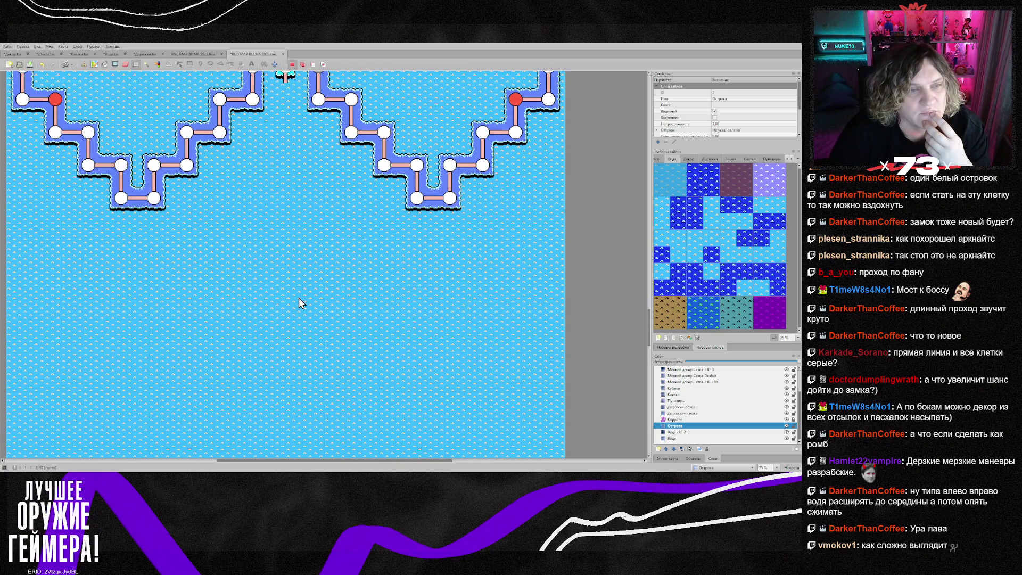
scroll(299, 298, down, 2)
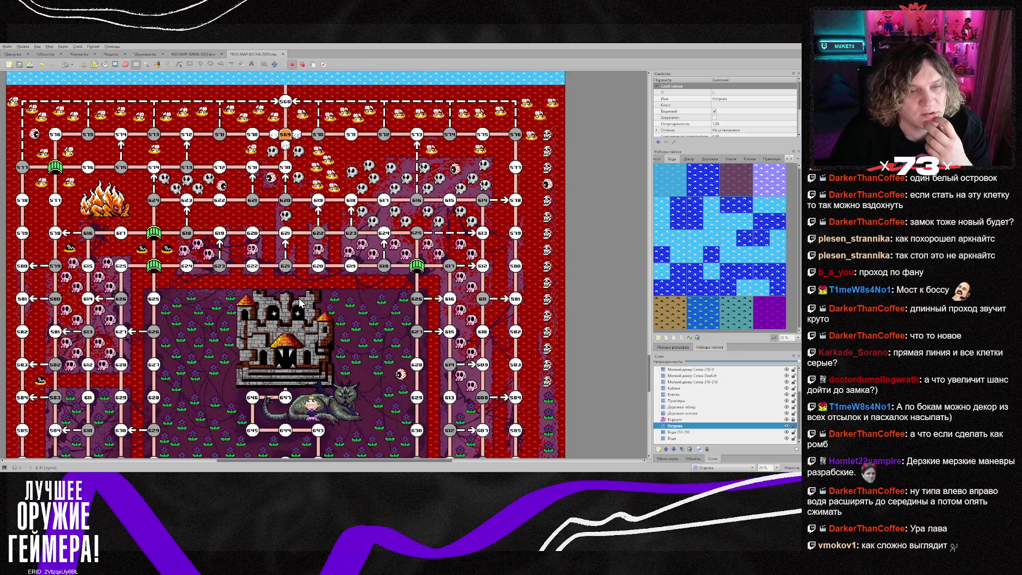
scroll(299, 301, up, 10)
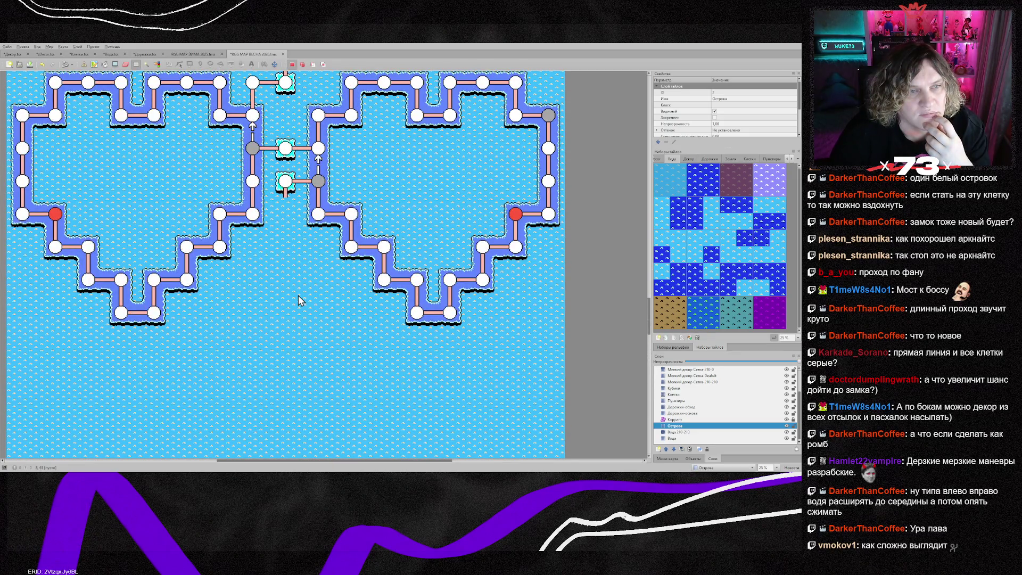
scroll(298, 295, down, 5)
scroll(298, 301, down, 10)
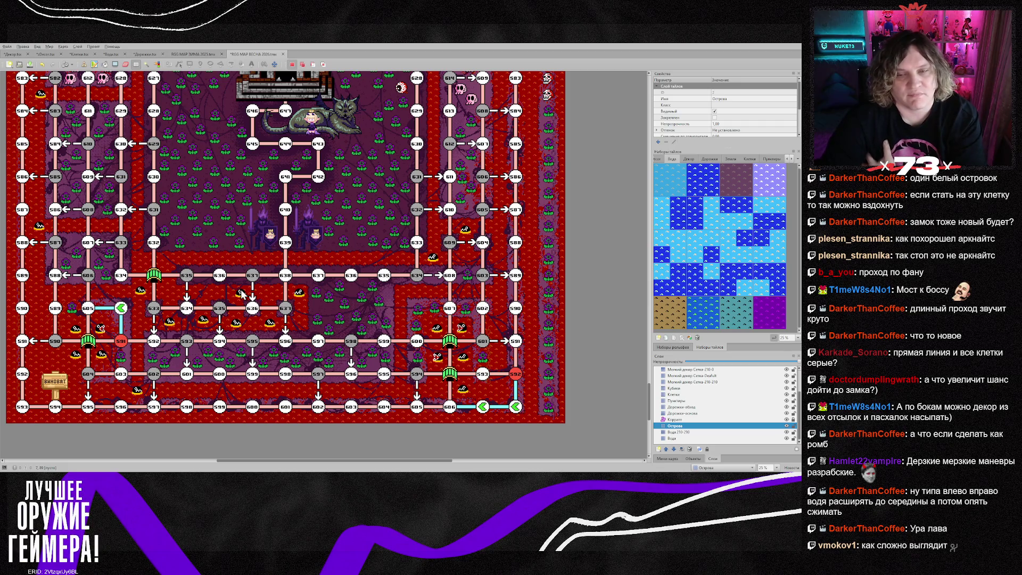
scroll(245, 298, up, 5)
scroll(256, 310, down, 3)
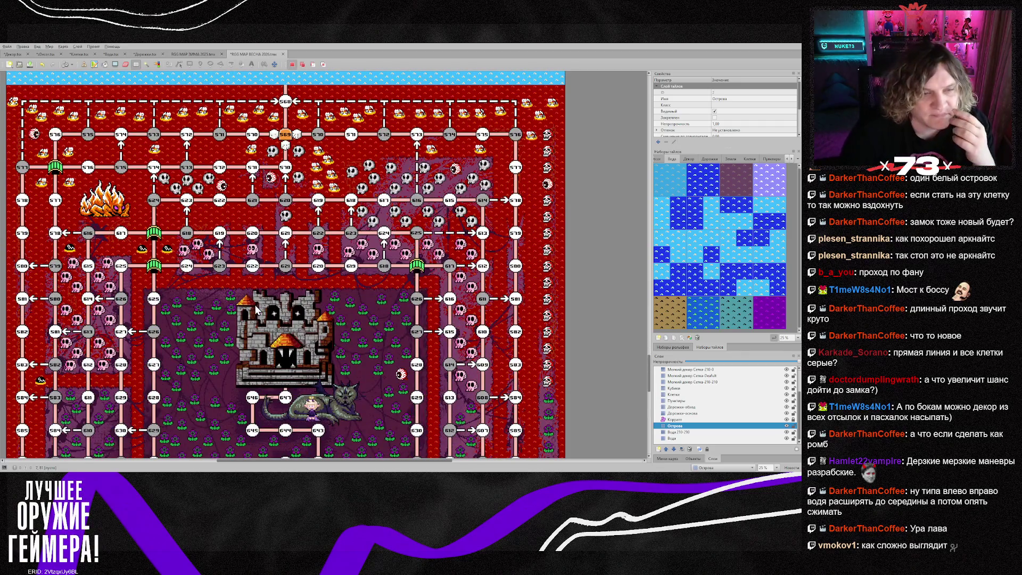
scroll(256, 305, up, 12)
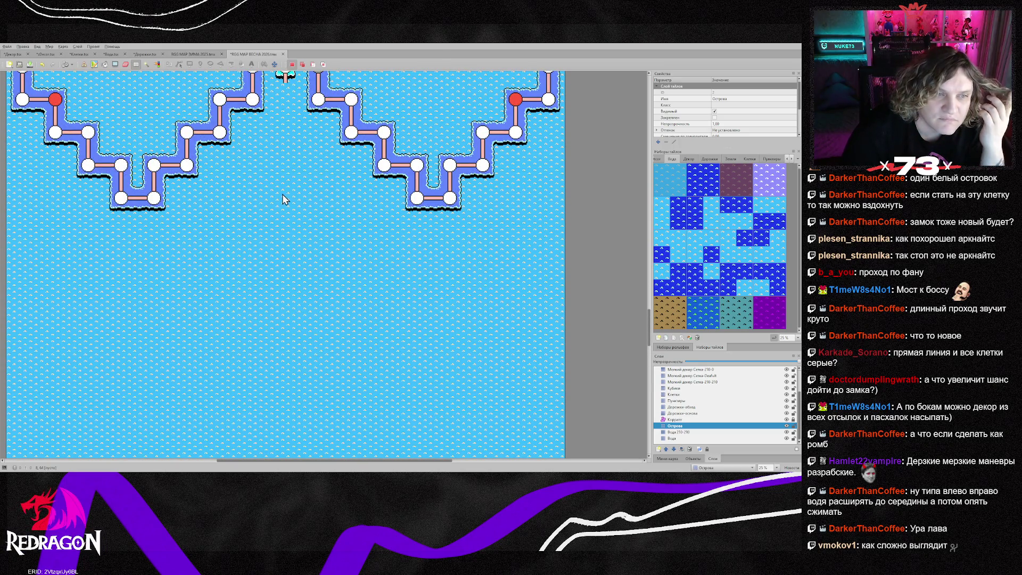
scroll(53, 387, down, 3)
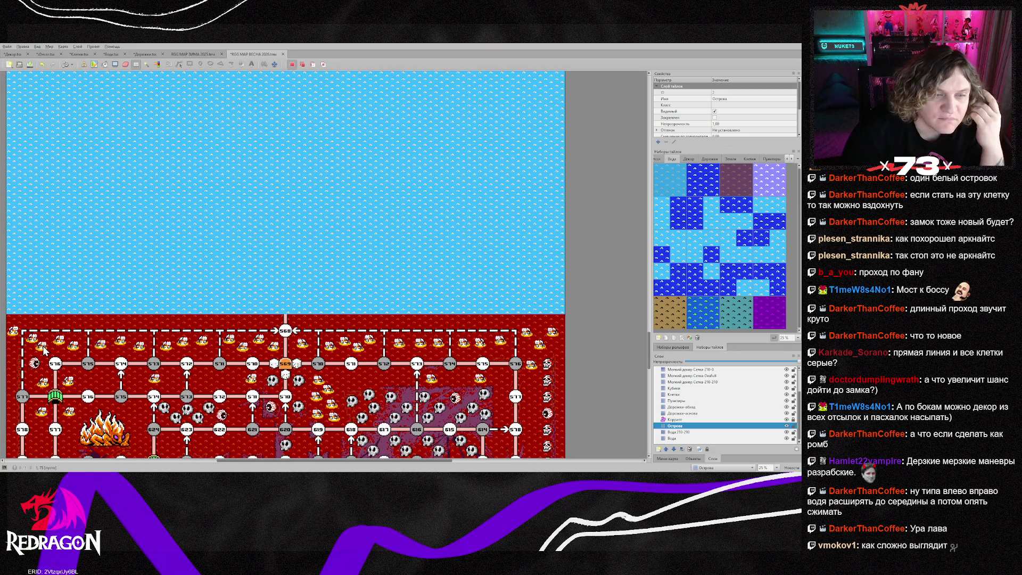
scroll(47, 340, down, 3)
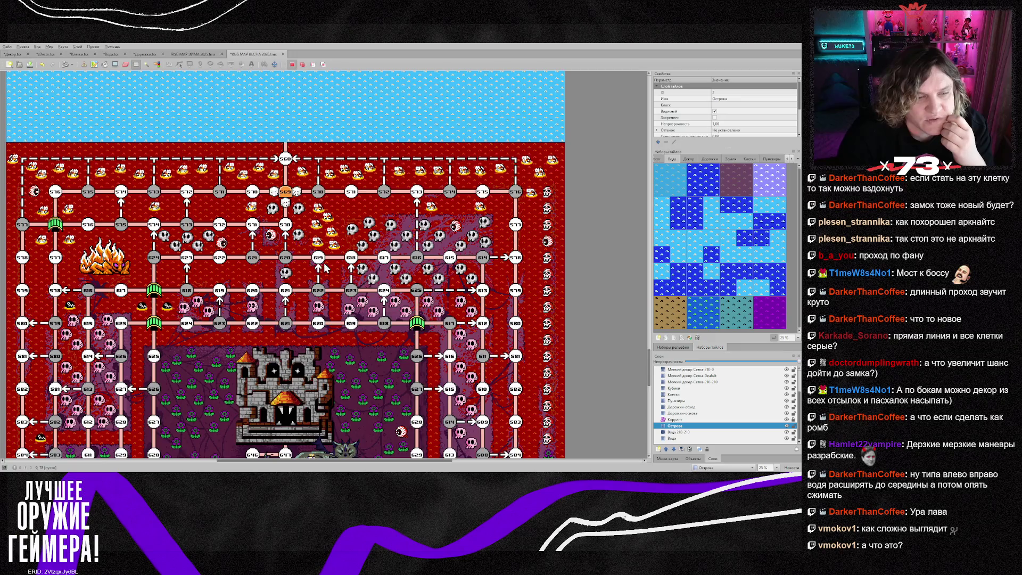
scroll(325, 267, down, 3)
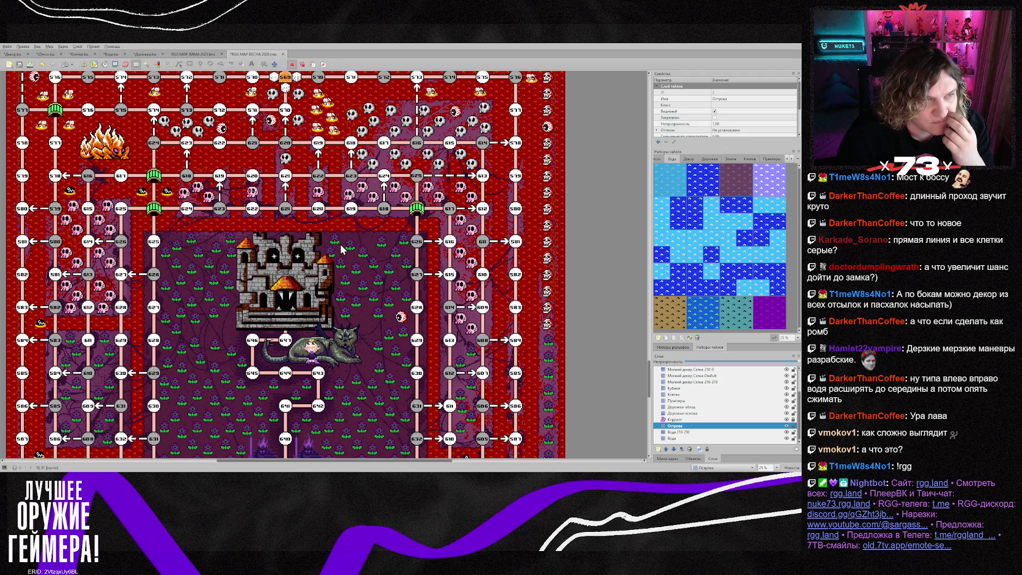
scroll(340, 244, down, 2)
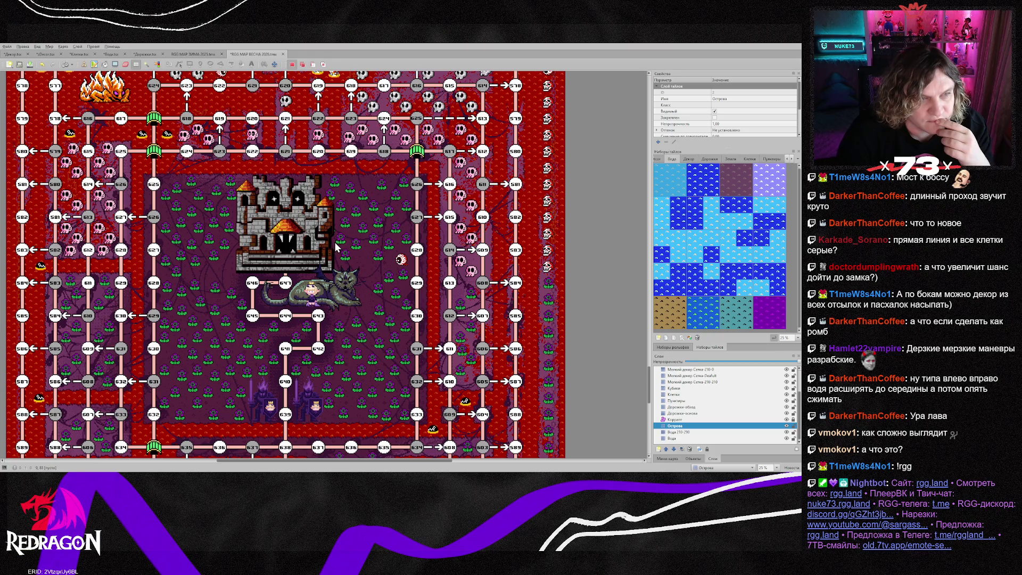
scroll(335, 246, up, 4)
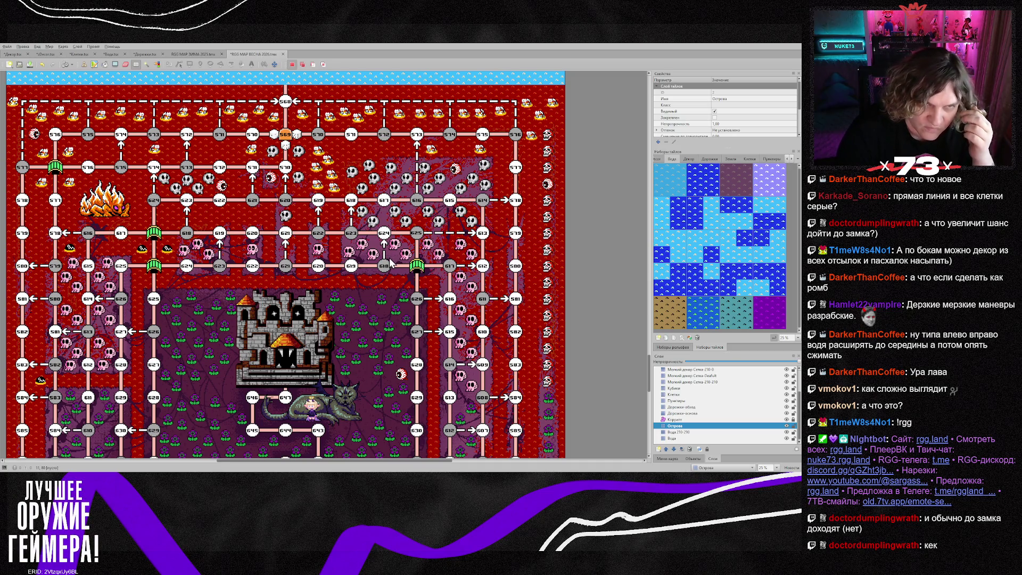
scroll(388, 257, up, 15)
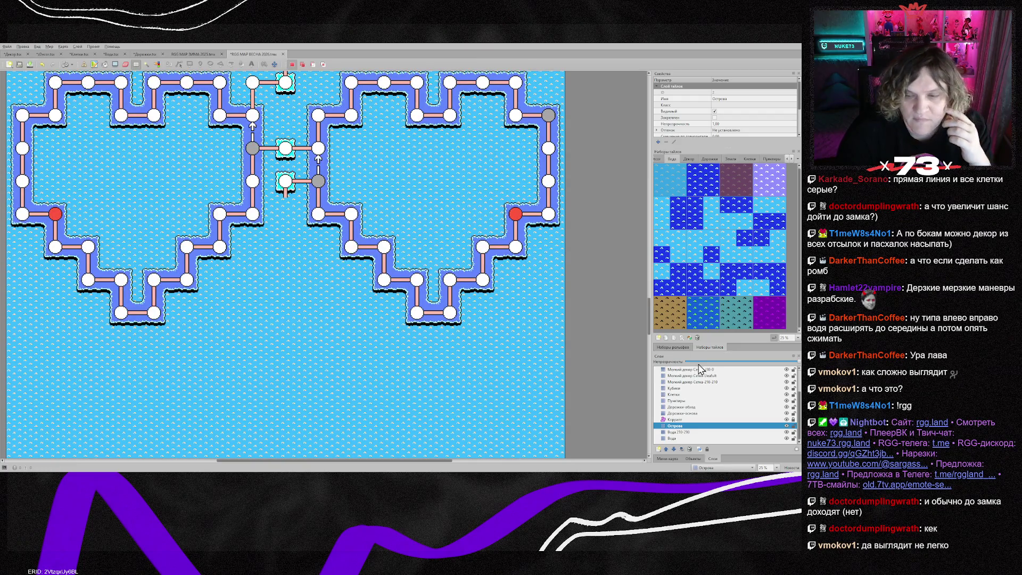
- On Дорожки-основа, paint the pink dashed path down through the water below the central node
click(684, 413)
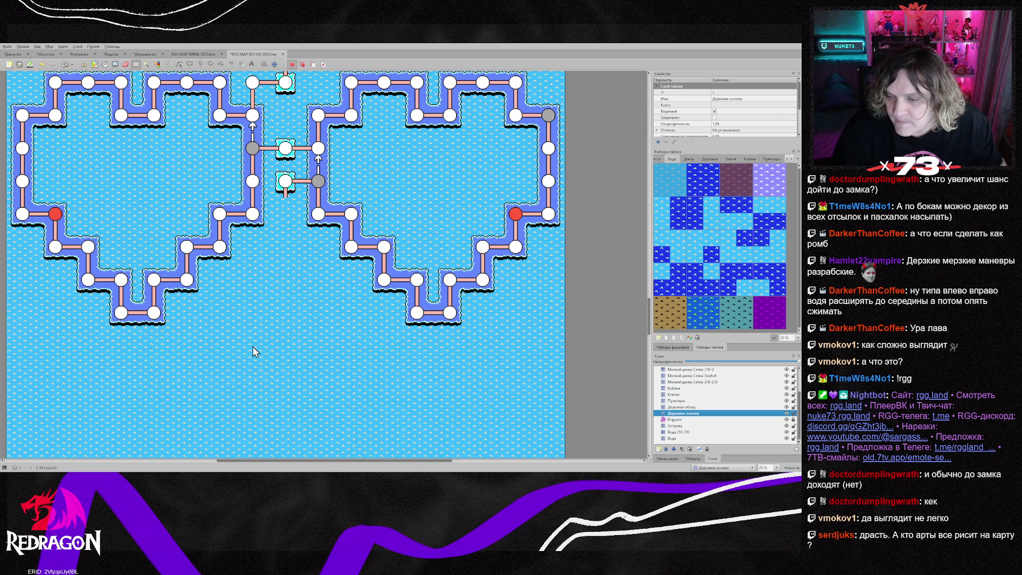
scroll(253, 351, up, 3)
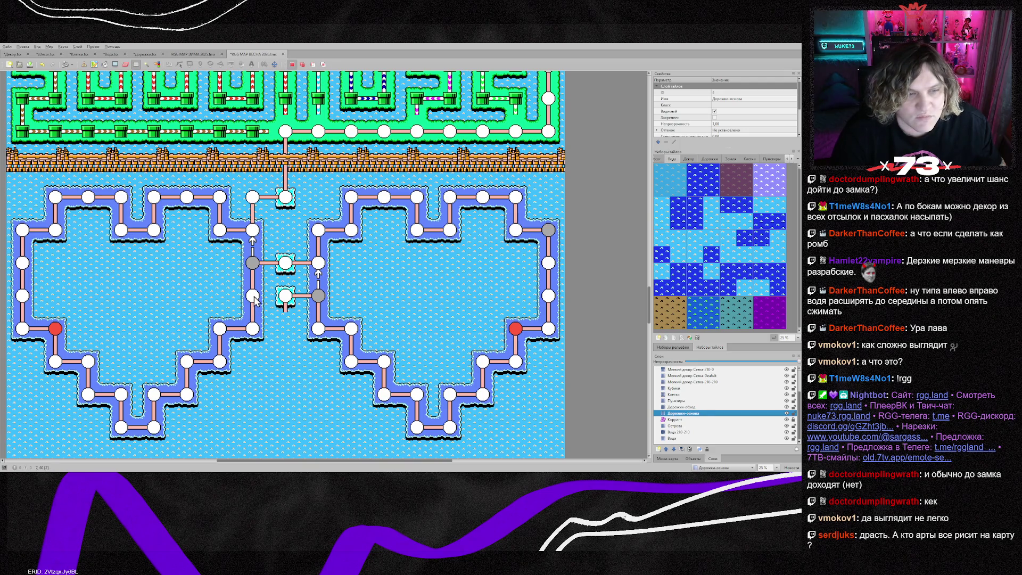
key(b)
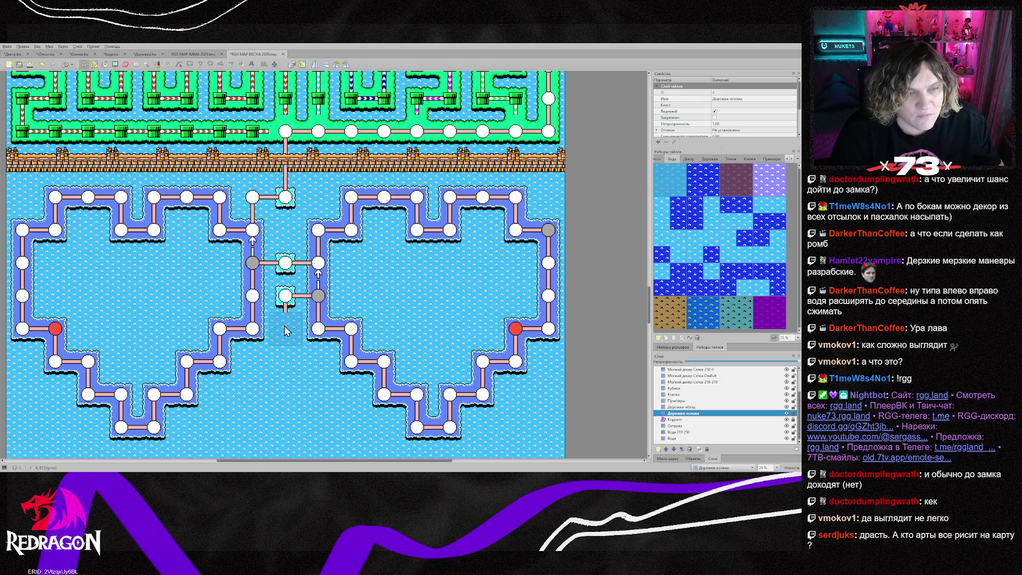
right_click(286, 308)
click(285, 335)
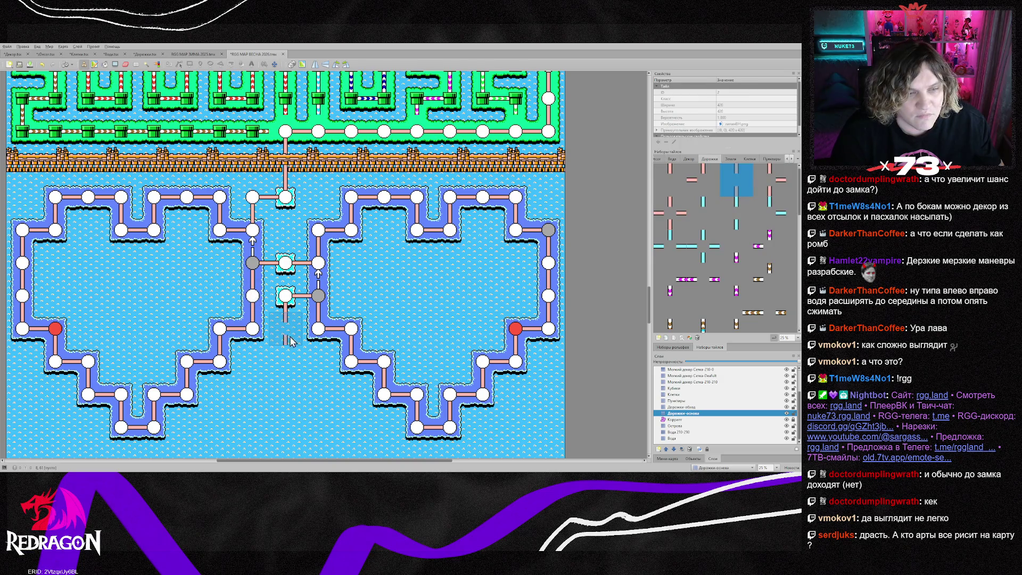
scroll(301, 362, down, 3)
drag(293, 240, 293, 356)
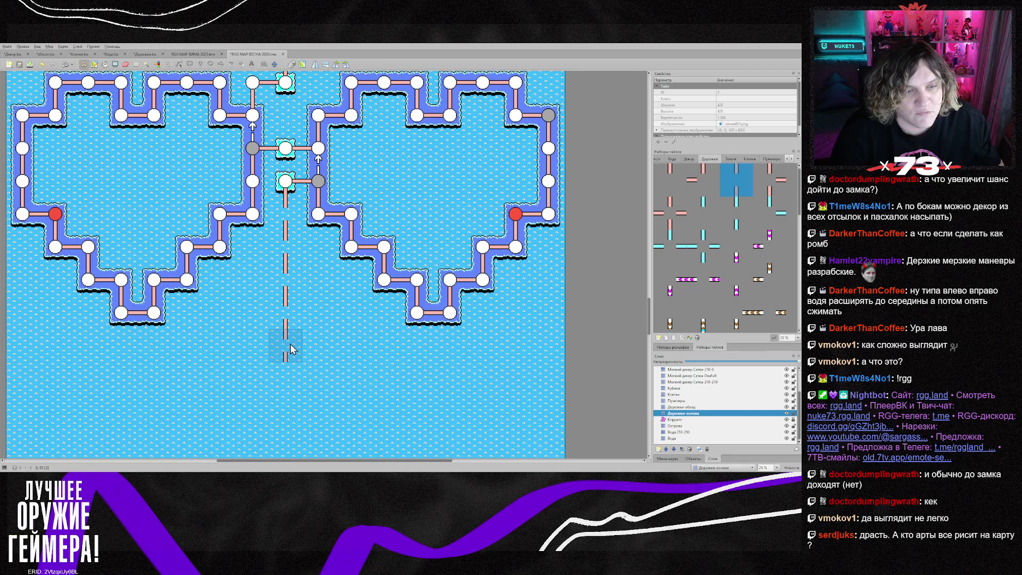
- Scroll down to check the path toward the lava area and make the Коррапт overlay layer current
scroll(320, 333, down, 3)
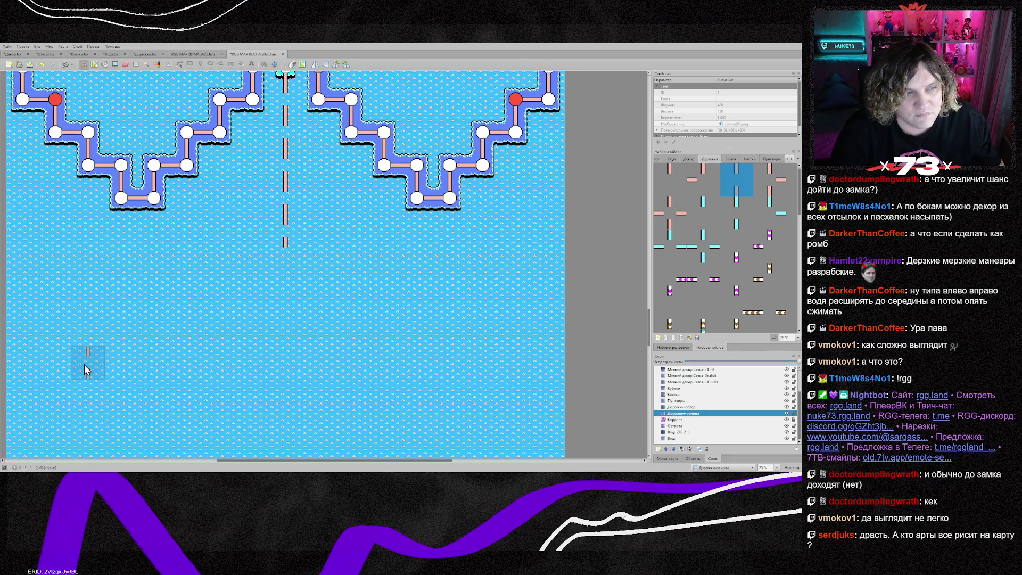
scroll(87, 357, down, 3)
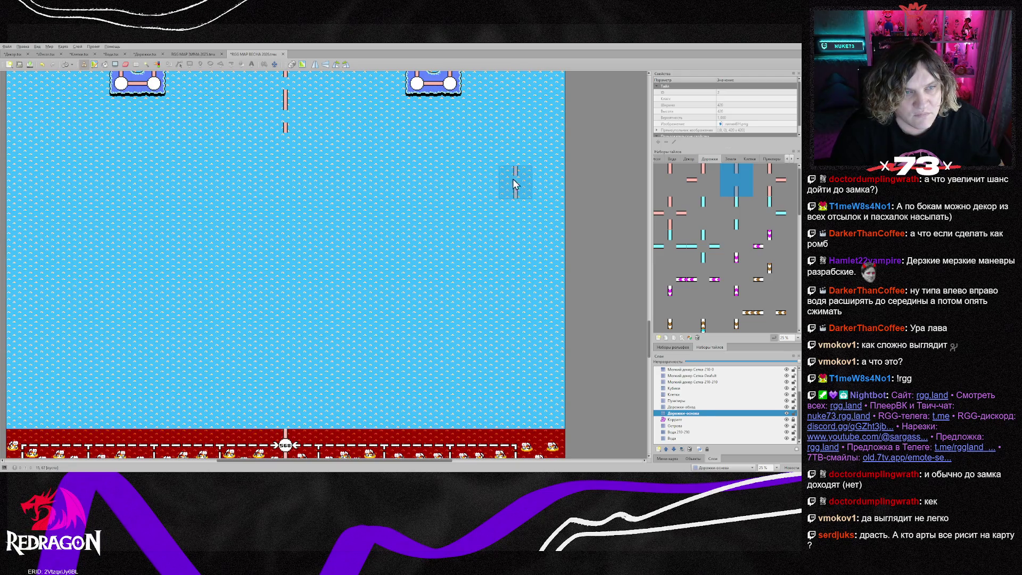
scroll(407, 206, down, 6)
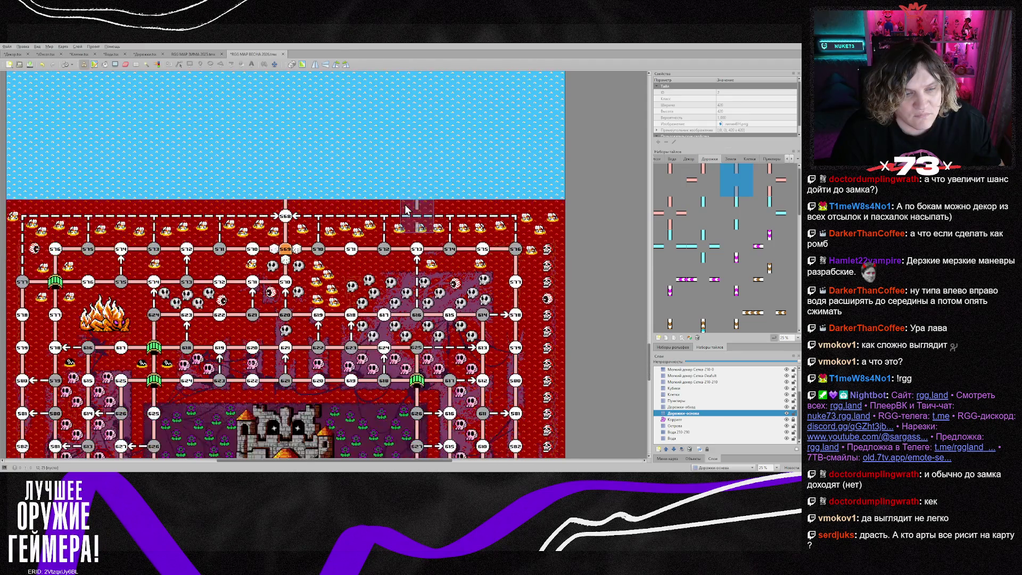
scroll(407, 209, down, 10)
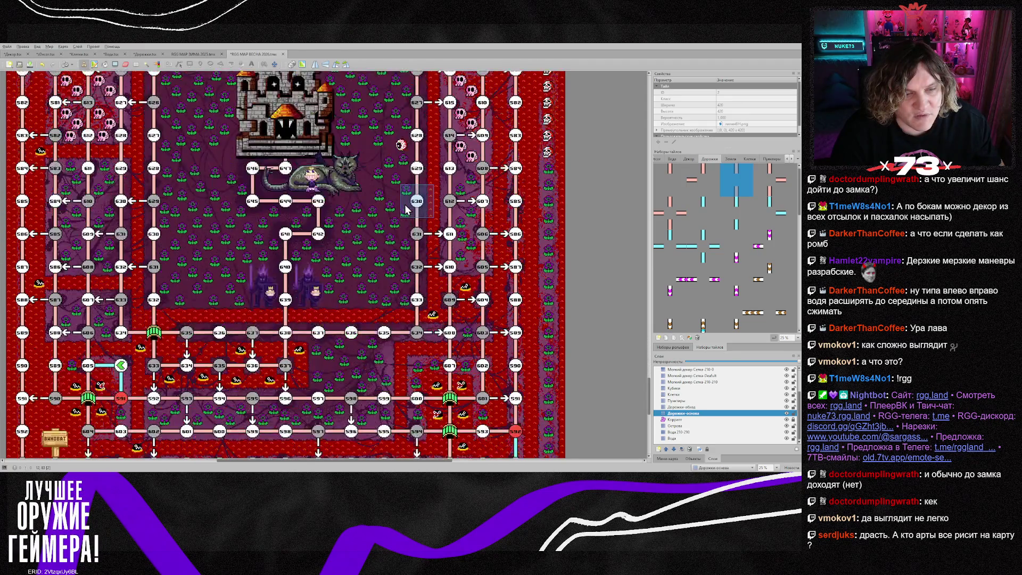
scroll(406, 213, up, 12)
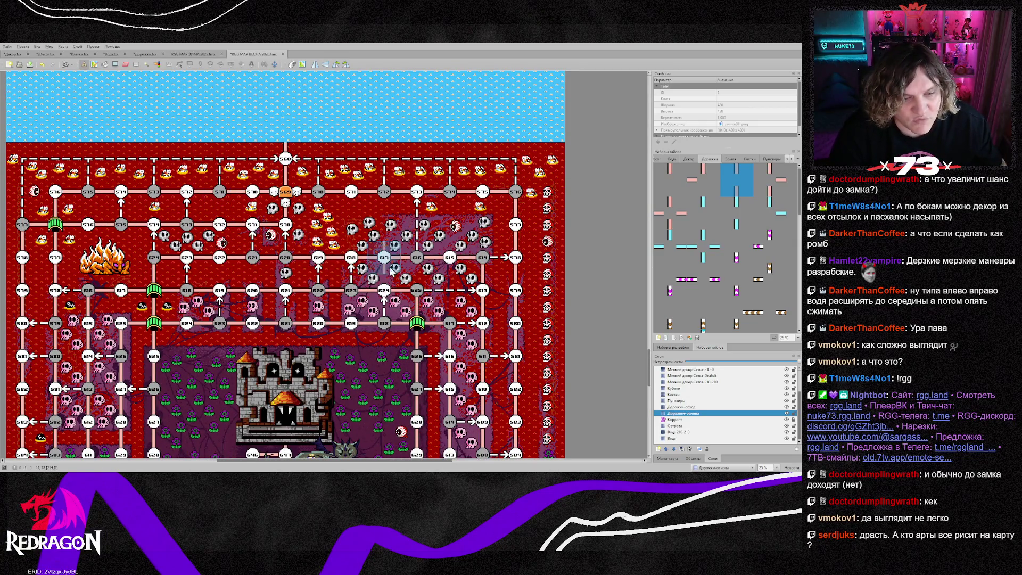
scroll(394, 274, down, 3)
scroll(395, 274, down, 2)
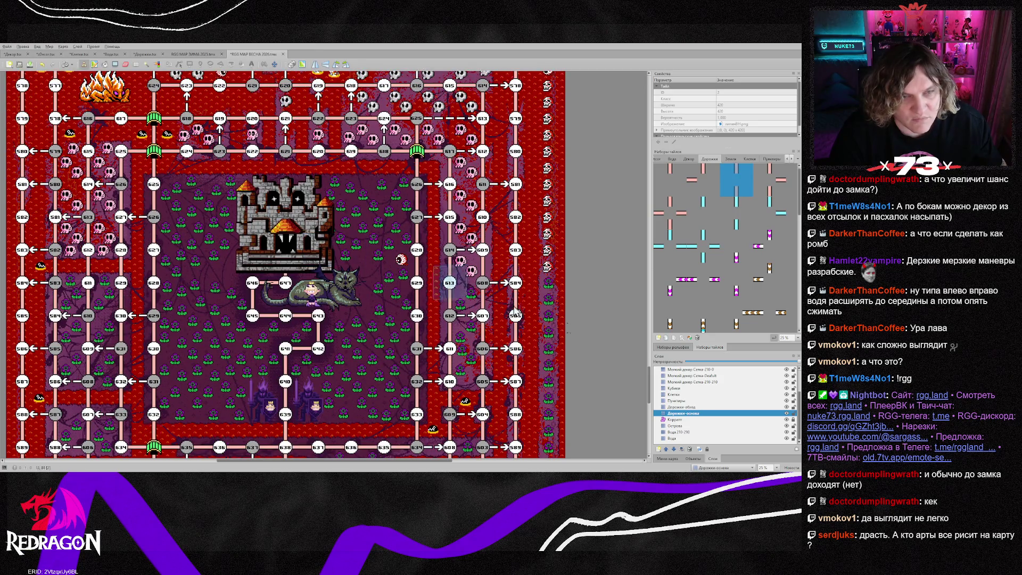
click(676, 420)
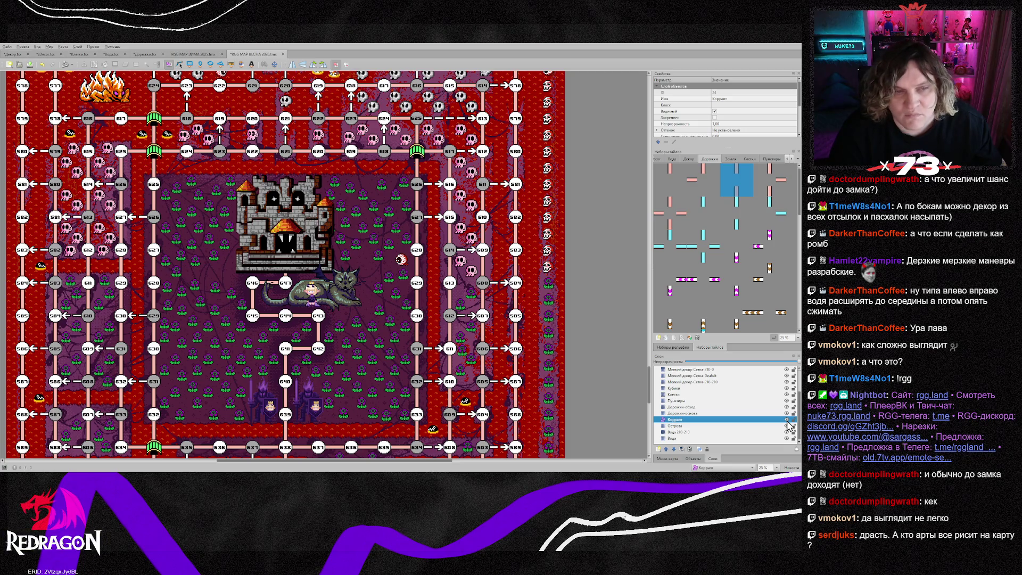
- Compare the map with and without the purple Коррапт overlay, delete that layer, and switch to Photoshop
click(787, 420)
click(788, 420)
click(788, 421)
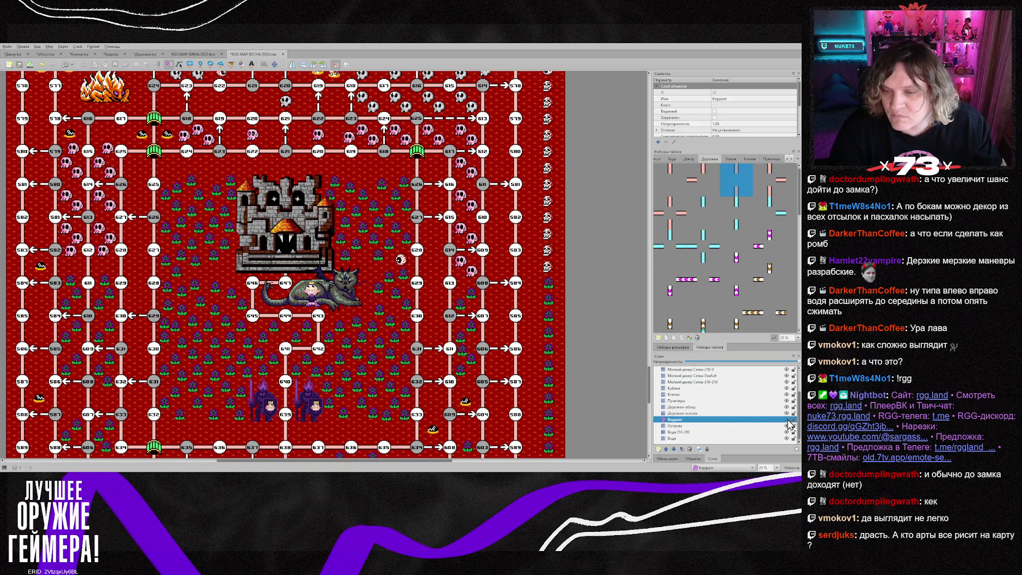
click(787, 421)
click(788, 421)
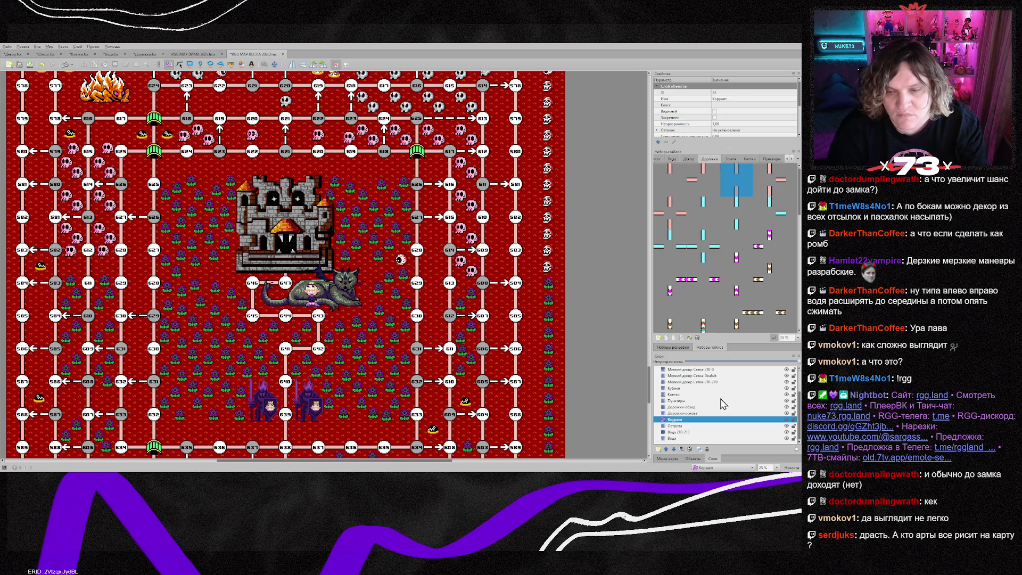
key(Delete)
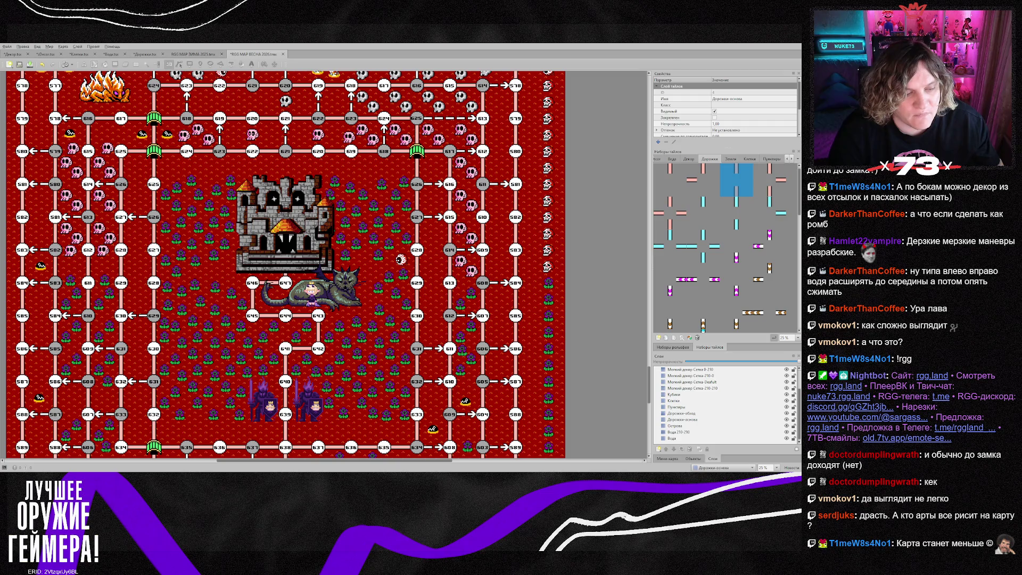
key(alt+Tab)
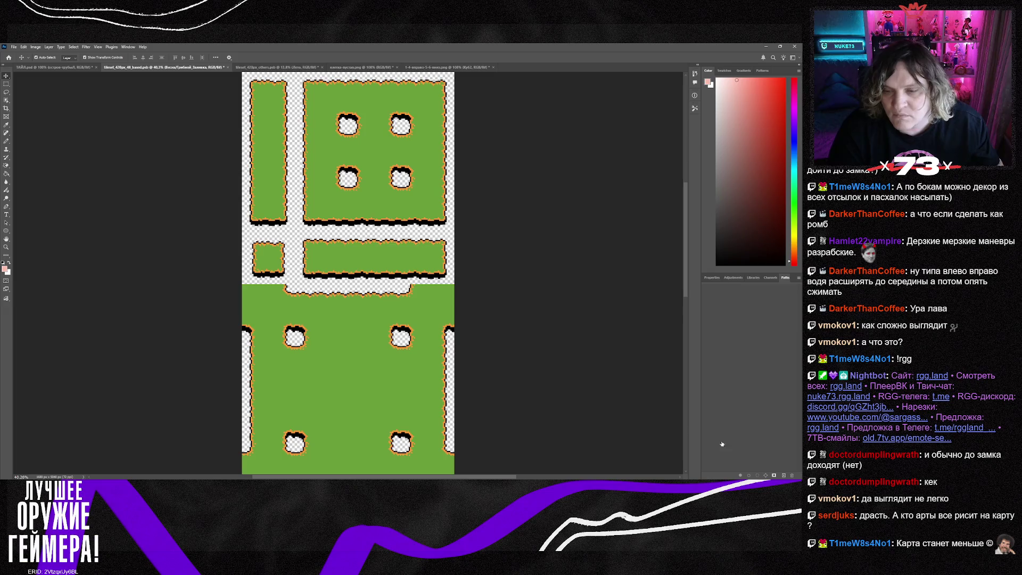
- Turn the green tile sheet into orange lava in Photoshop and return to the Tiled map
key(ctrl+z)
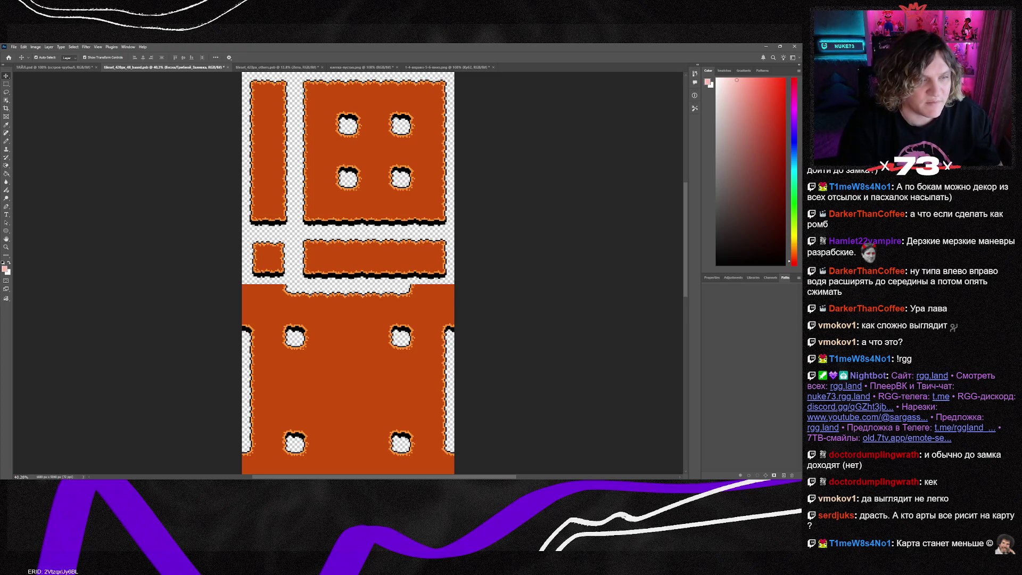
key(alt+Tab)
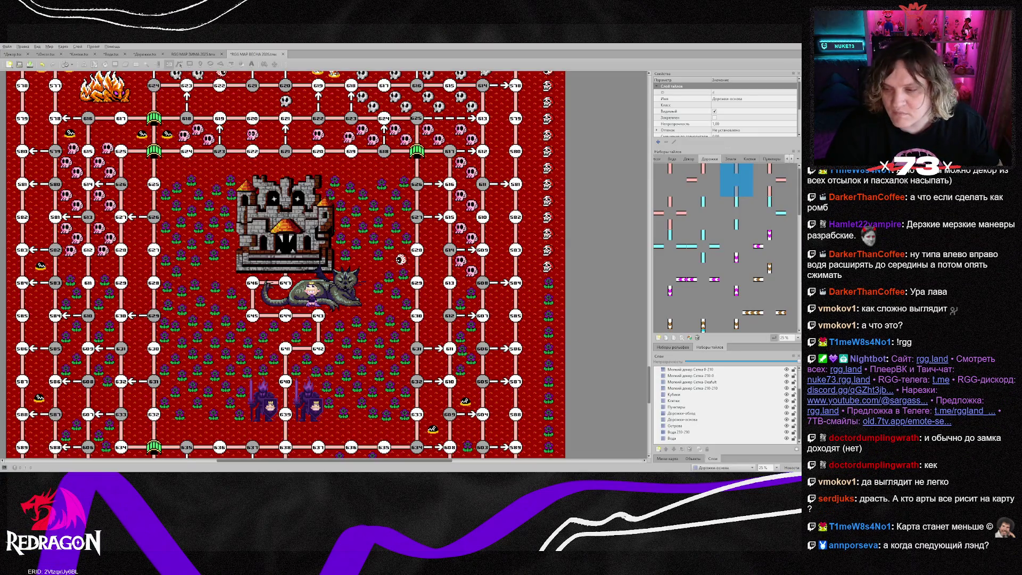
- Make the RGG-LAND layer current and bring up the Fresh-castle tileset with its orange lava tiles
scroll(286, 265, up, 10)
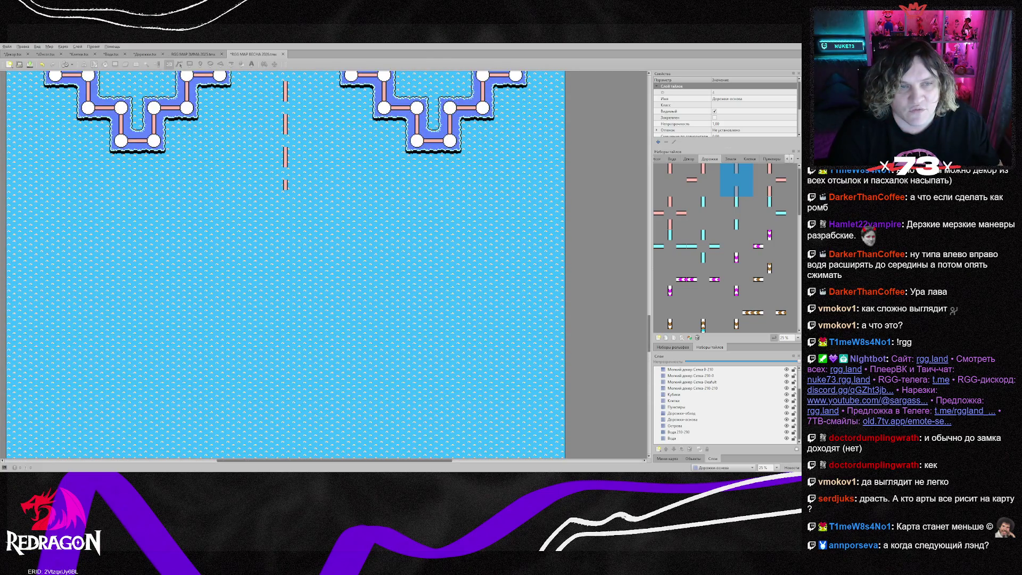
scroll(285, 265, down, 8)
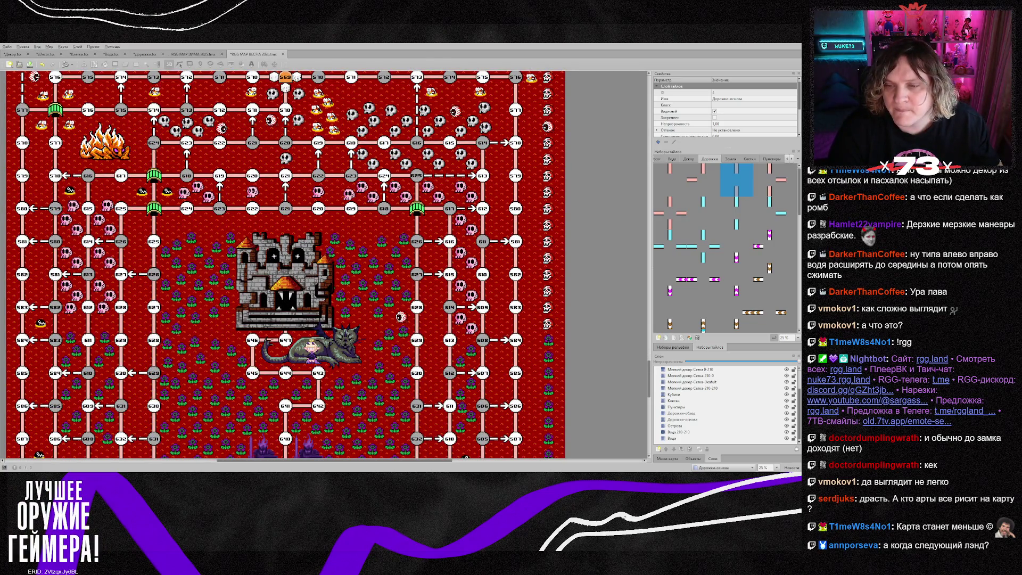
key(ctrl+Page_Up)
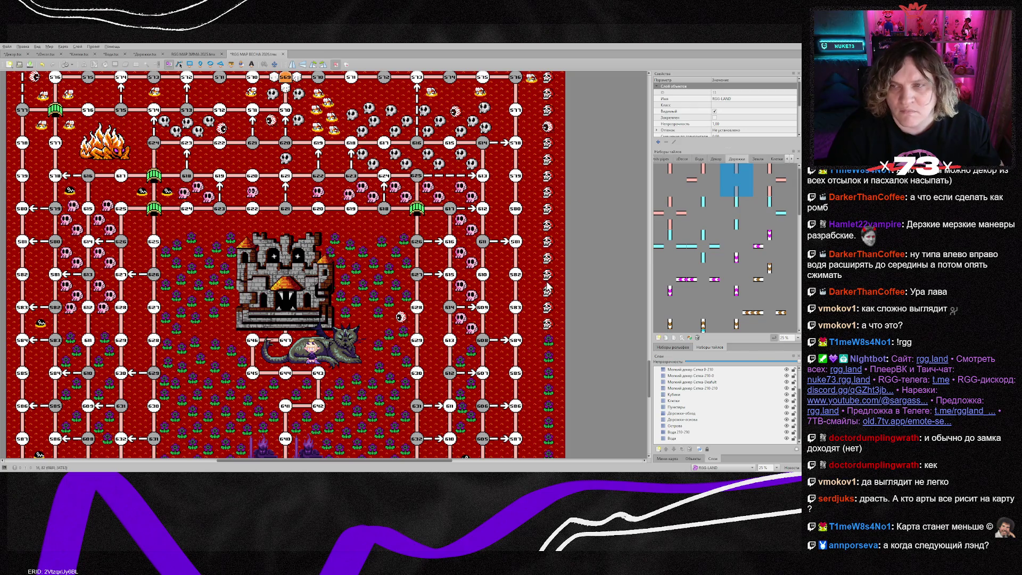
click(787, 160)
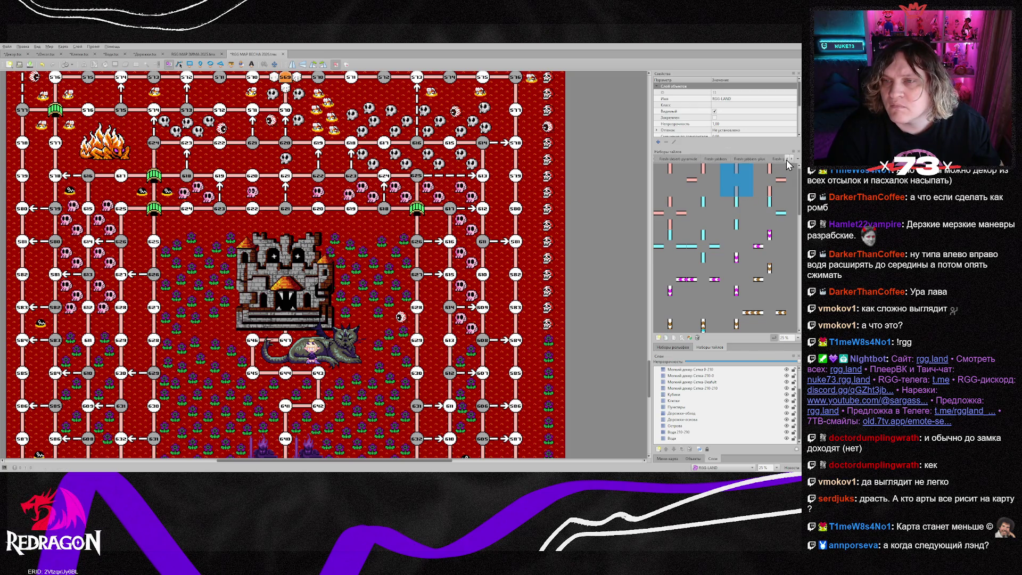
click(789, 159)
click(675, 160)
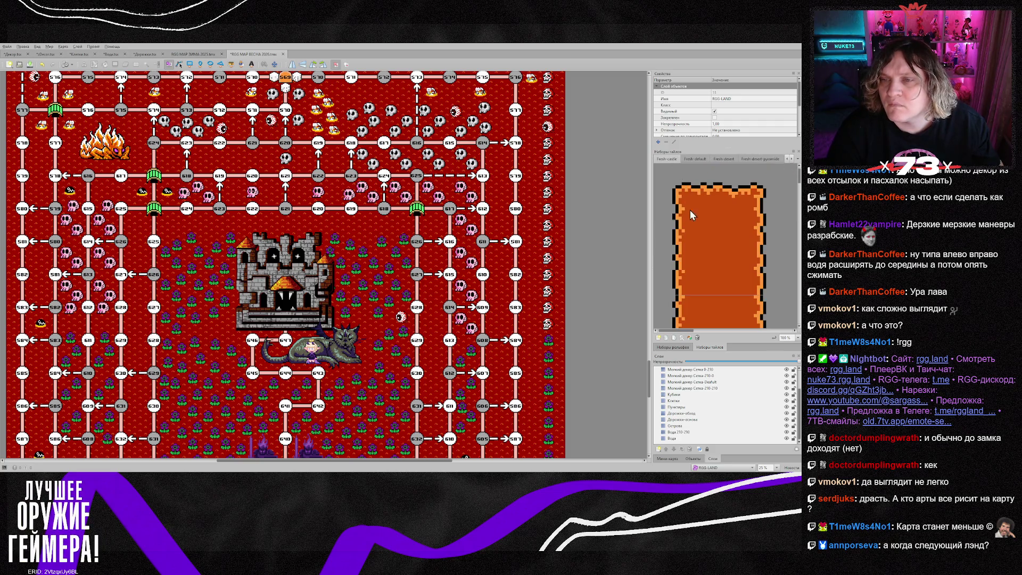
- Pick an orange lava tile from Fresh-castle and make the Острова layer current
scroll(718, 268, down, 4)
scroll(718, 270, down, 1)
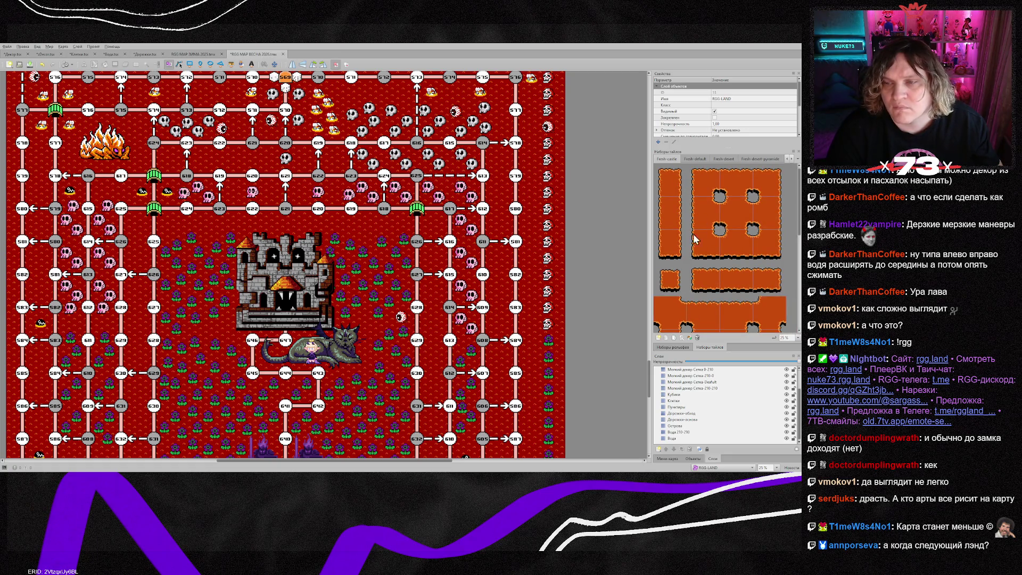
scroll(682, 292, up, 2)
click(673, 212)
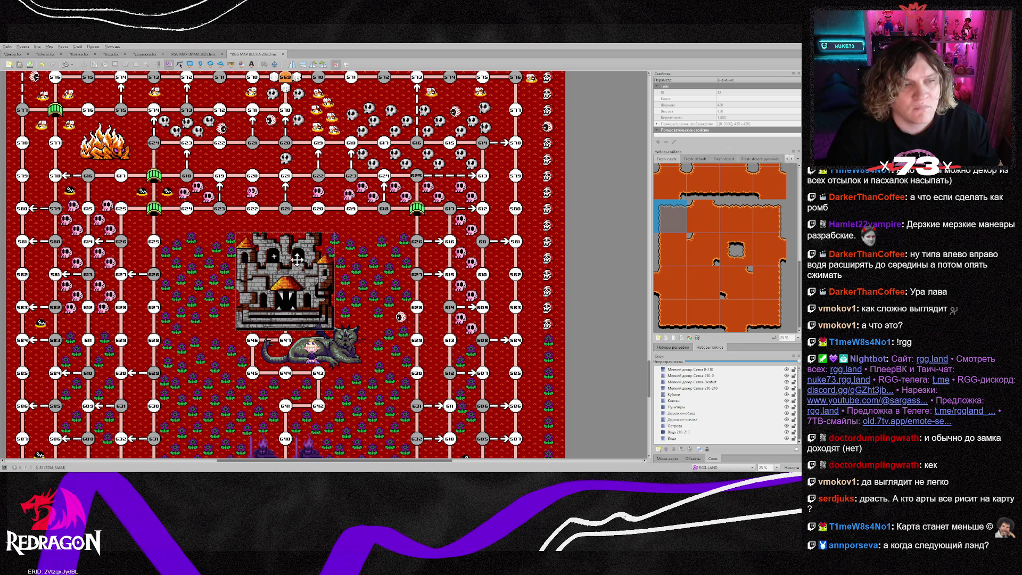
click(677, 426)
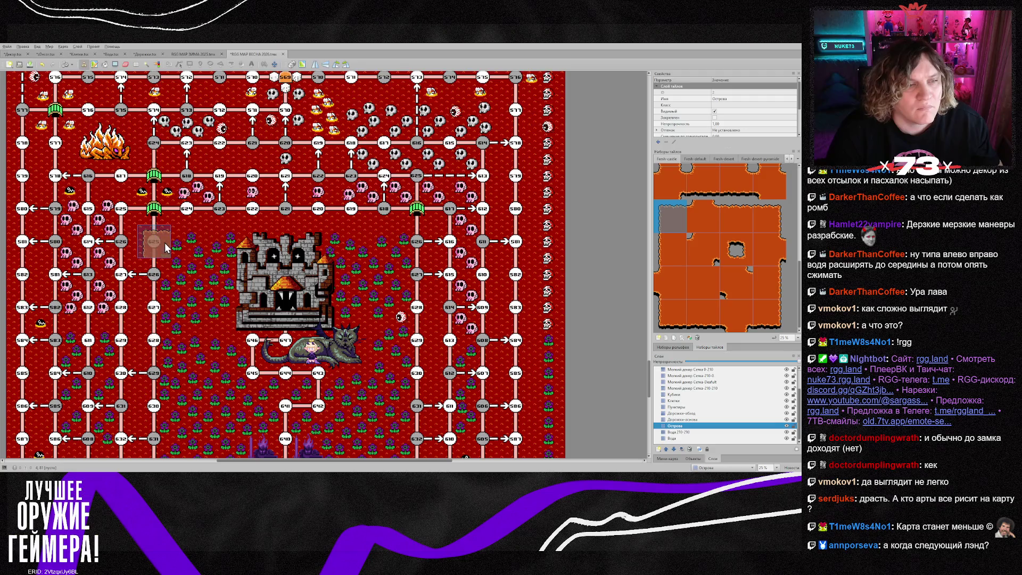
- Compare against the RGG MAP ЗИМА 2025 map, then return to ВЕСНА 2026 with Fresh-castle showing
click(203, 54)
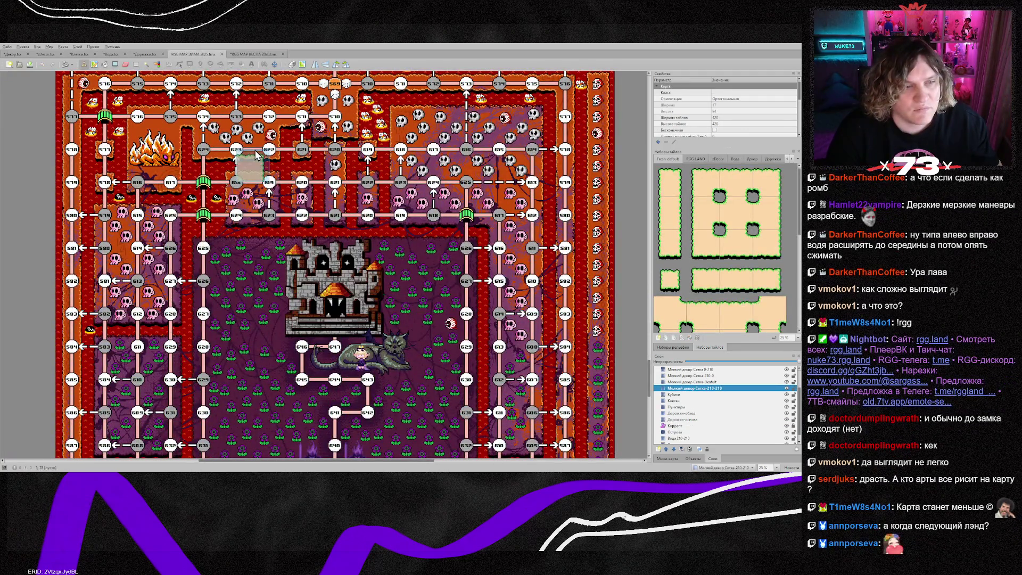
click(243, 55)
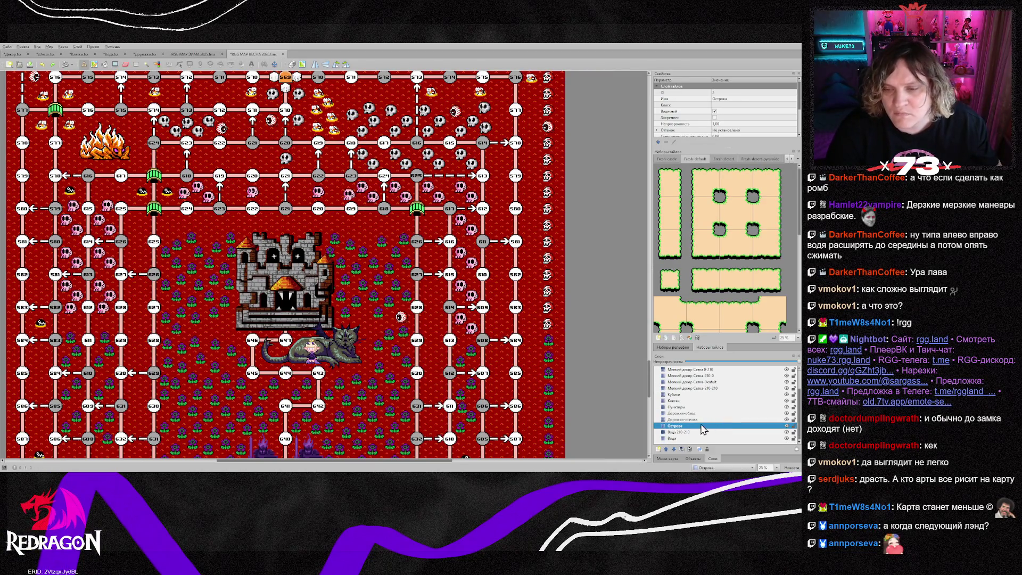
click(672, 159)
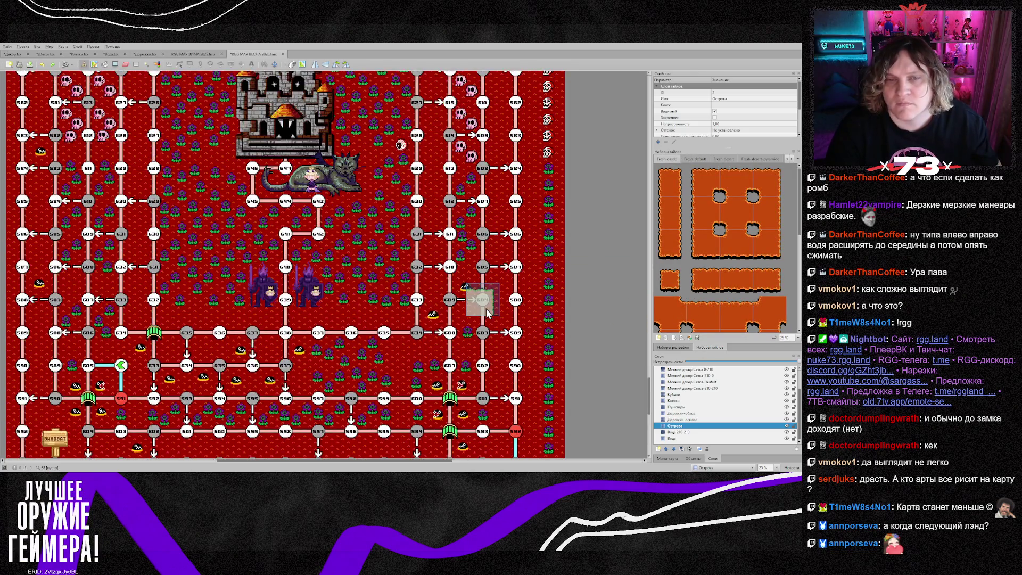